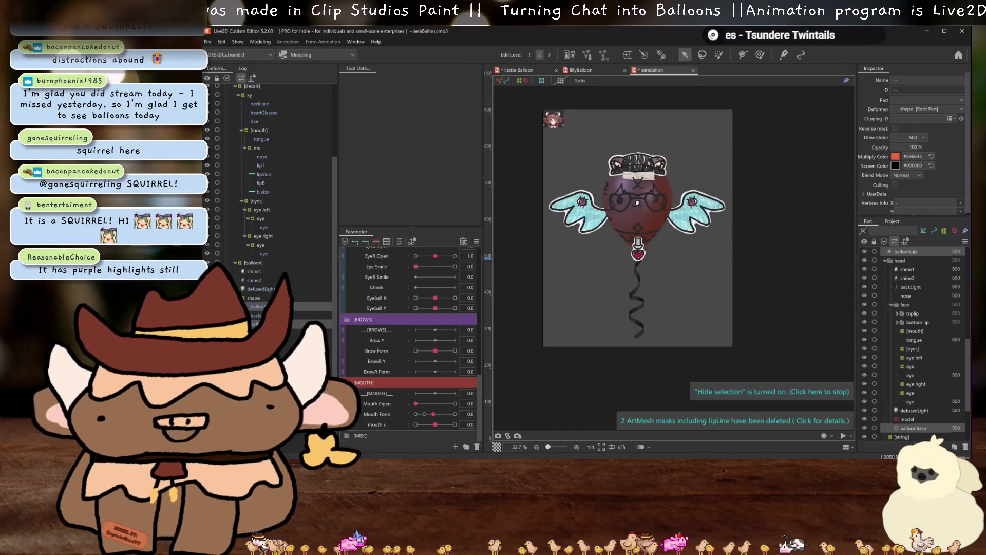
- Try grey and brown screen tints on balloonBase, then set it to #E96643 to match its multiply colour
{"action": "left_click", "coordinate": [895, 165]}
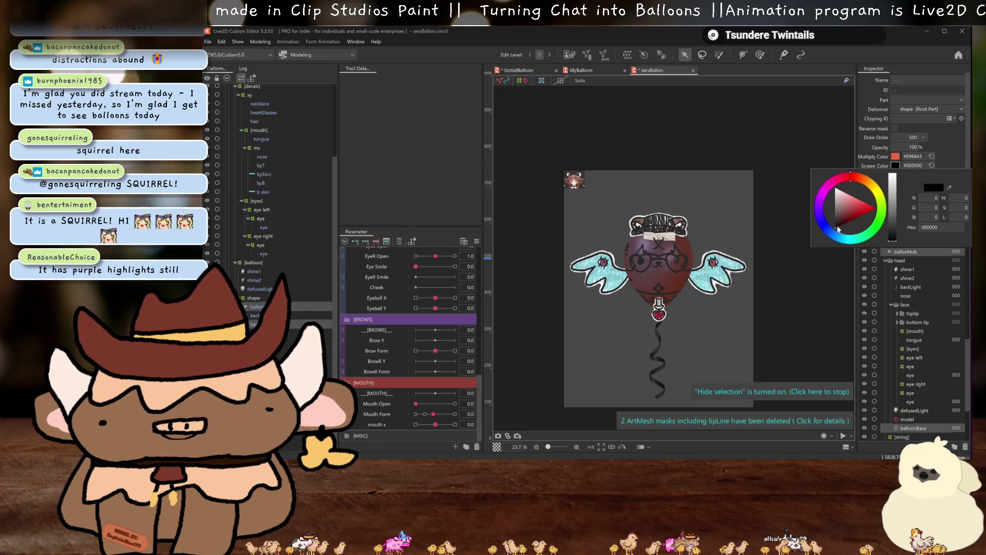
{"action": "left_click", "coordinate": [892, 232]}
{"action": "left_click", "coordinate": [863, 177]}
{"action": "left_click", "coordinate": [843, 225]}
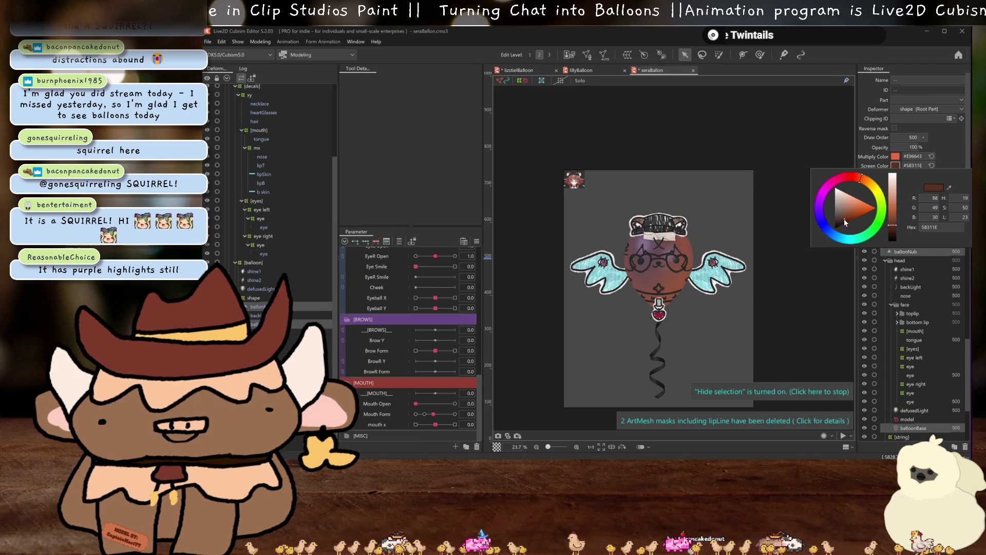
{"action": "left_click", "coordinate": [846, 221]}
{"action": "left_click", "coordinate": [847, 221]}
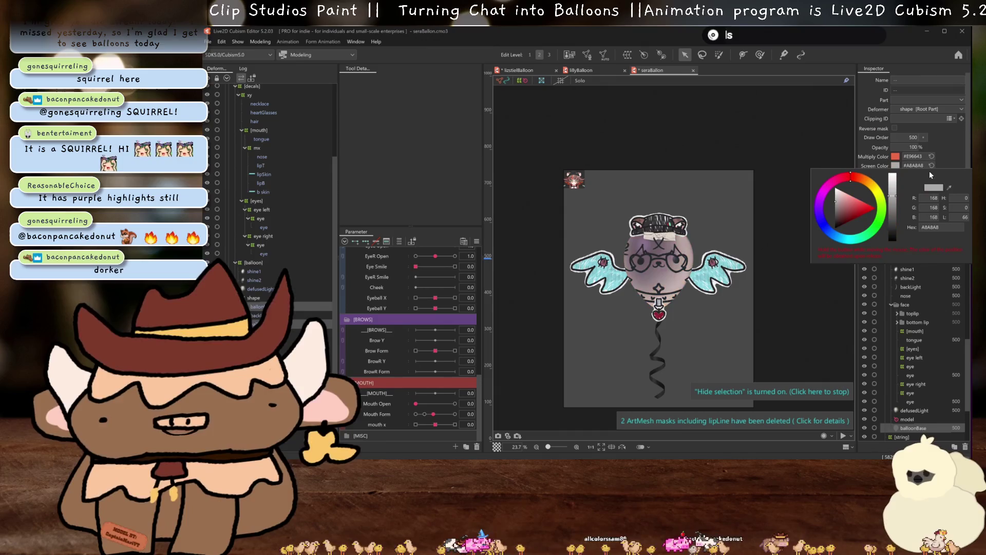
{"action": "left_click", "coordinate": [896, 158]}
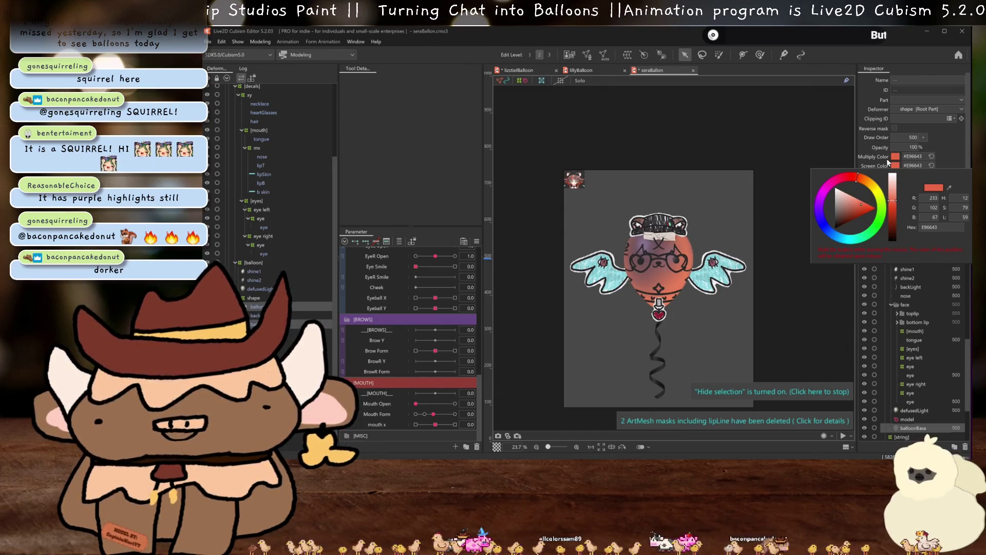
{"action": "scroll", "coordinate": [719, 224], "scroll_direction": "up", "scroll_amount": 5}
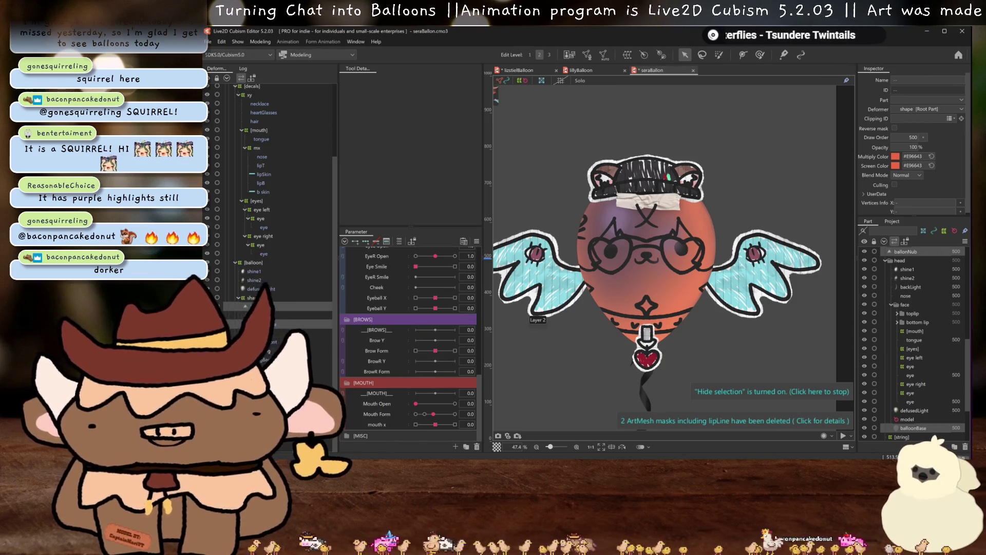
- Select defusedLight and eyedrop the balloon's orange (#EF8059) as its multiply colour, then zoom in
{"action": "left_click", "coordinate": [252, 280]}
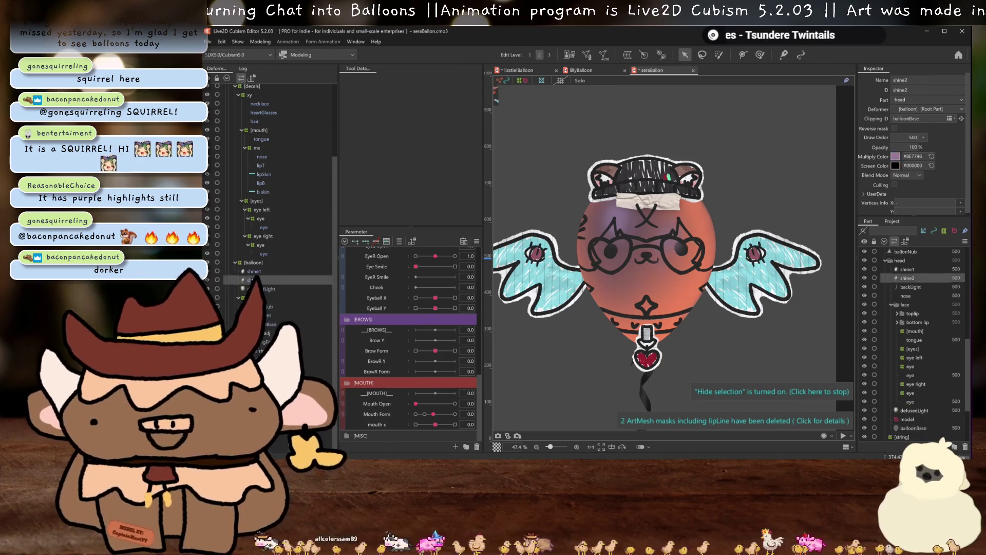
{"action": "left_click", "coordinate": [251, 289]}
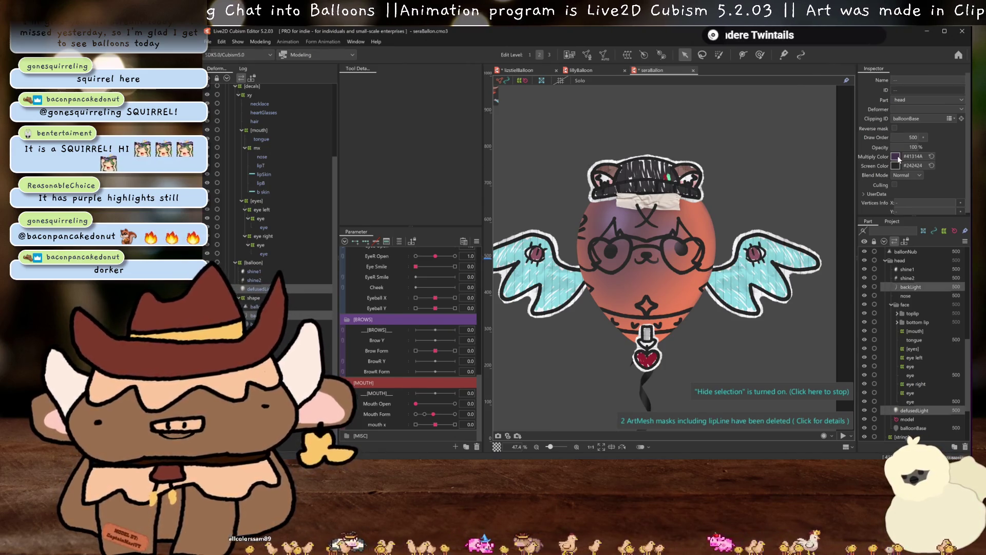
{"action": "left_click", "coordinate": [894, 157]}
{"action": "left_click", "coordinate": [948, 178]}
{"action": "left_click", "coordinate": [668, 307]}
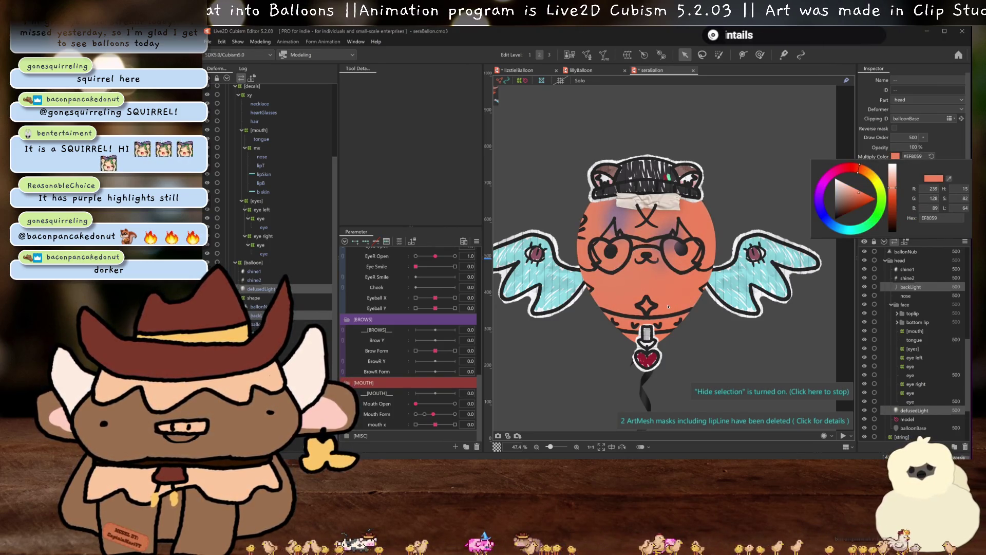
{"action": "left_click_drag", "start_coordinate": [498, 160], "coordinate": [596, 253]}
{"action": "left_click_drag", "start_coordinate": [543, 170], "coordinate": [544, 169]}
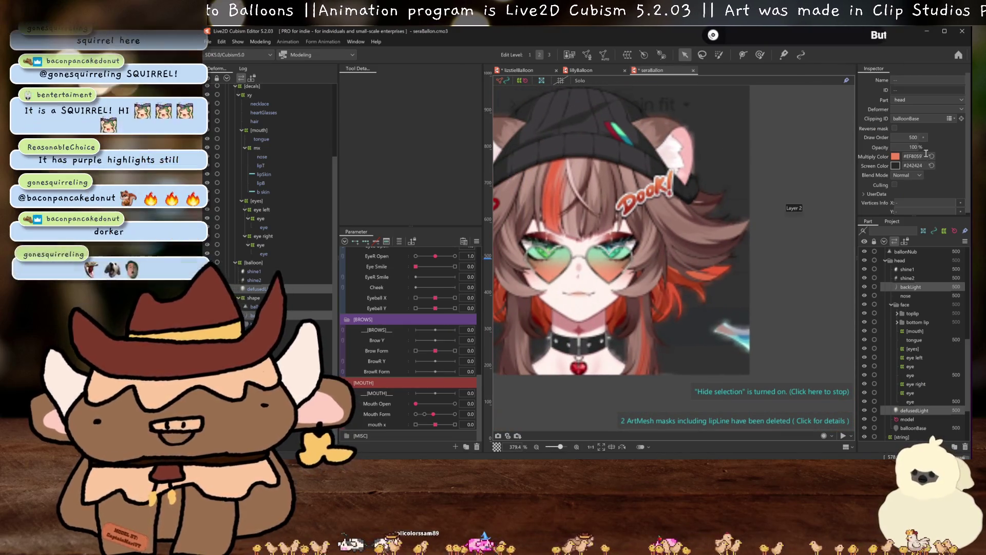
- Check balloonBase's colours, then select defusedLight together with backLight
{"action": "left_click", "coordinate": [913, 428]}
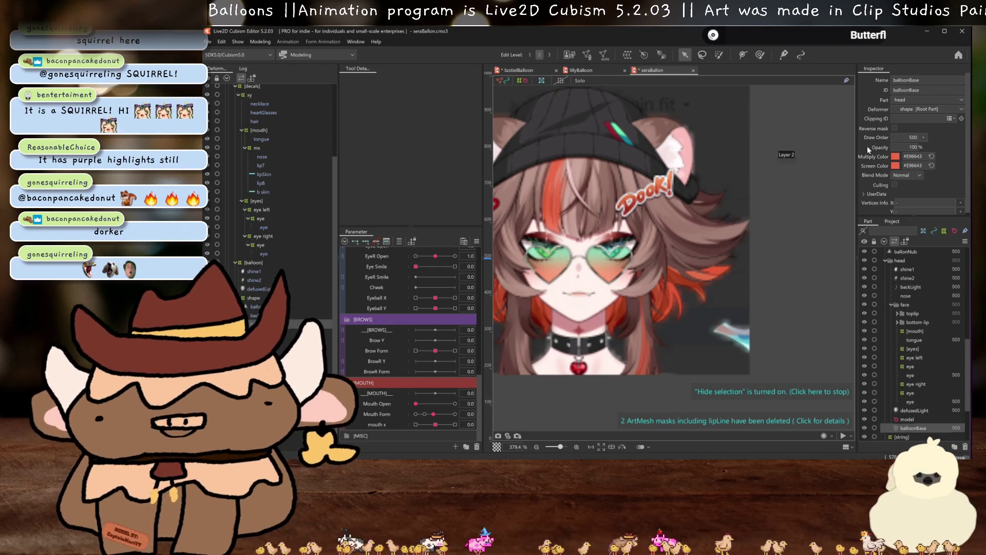
{"action": "left_click", "coordinate": [907, 156]}
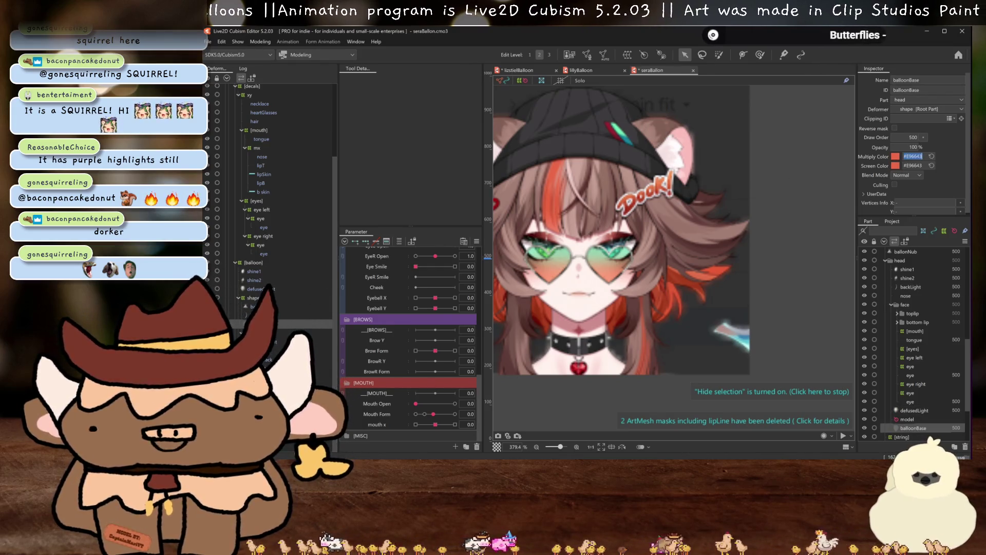
{"action": "left_click", "coordinate": [254, 280]}
{"action": "left_click", "coordinate": [254, 271]}
{"action": "left_click", "coordinate": [256, 289]}
{"action": "left_click", "coordinate": [911, 287], "text": "ctrl"}
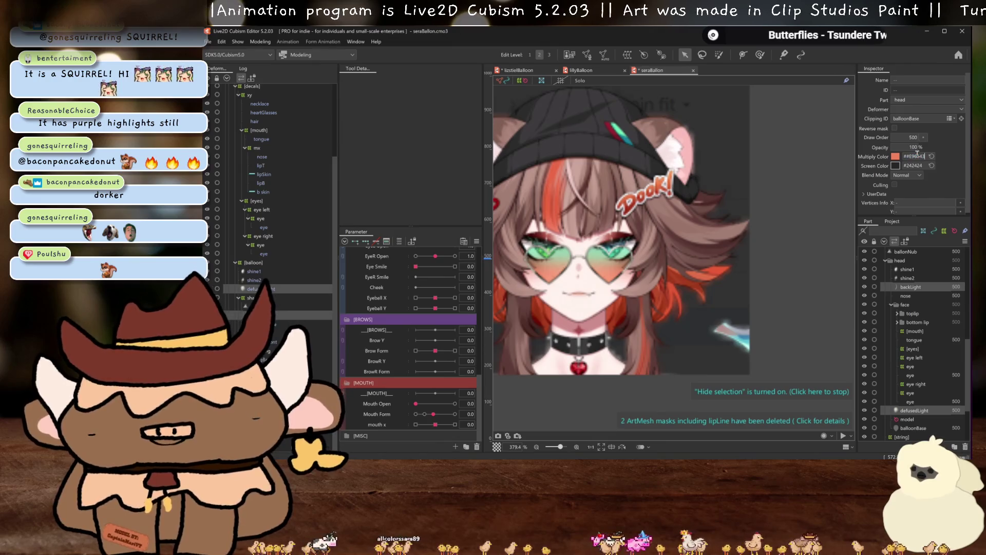
- Centre the balloon in the view and reselect balloonBase to review its screen colour
{"action": "scroll", "coordinate": [661, 230], "scroll_direction": "down", "scroll_amount": 10}
{"action": "left_click_drag", "start_coordinate": [660, 230], "coordinate": [560, 136]}
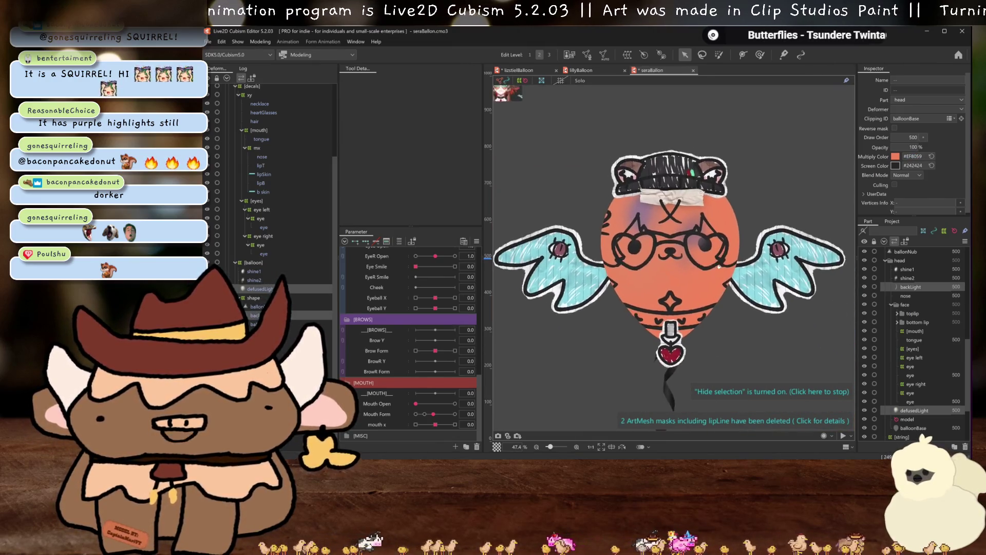
{"action": "left_click", "coordinate": [610, 228]}
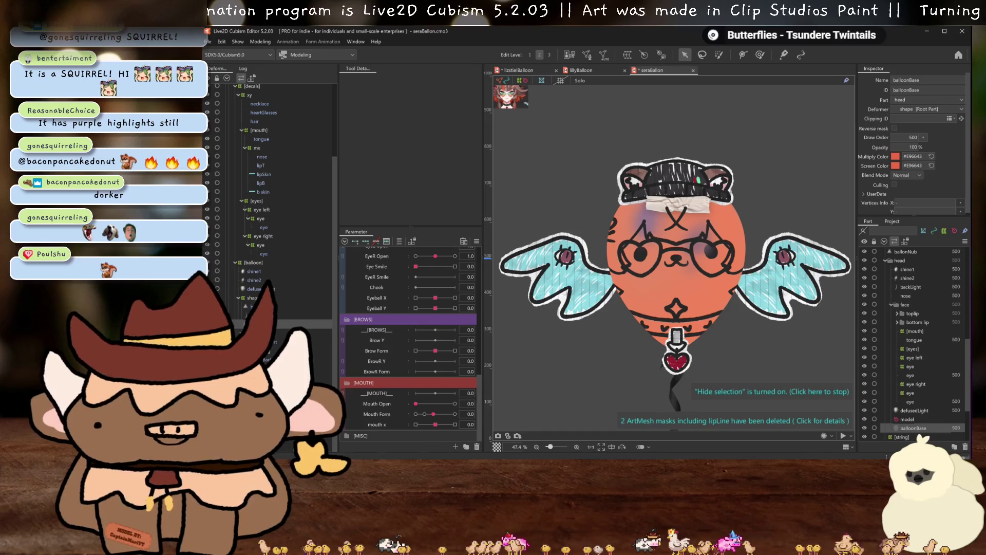
{"action": "scroll", "coordinate": [660, 261], "scroll_direction": "up", "scroll_amount": 12}
{"action": "scroll", "coordinate": [659, 260], "scroll_direction": "down", "scroll_amount": 4}
{"action": "left_click", "coordinate": [898, 166]}
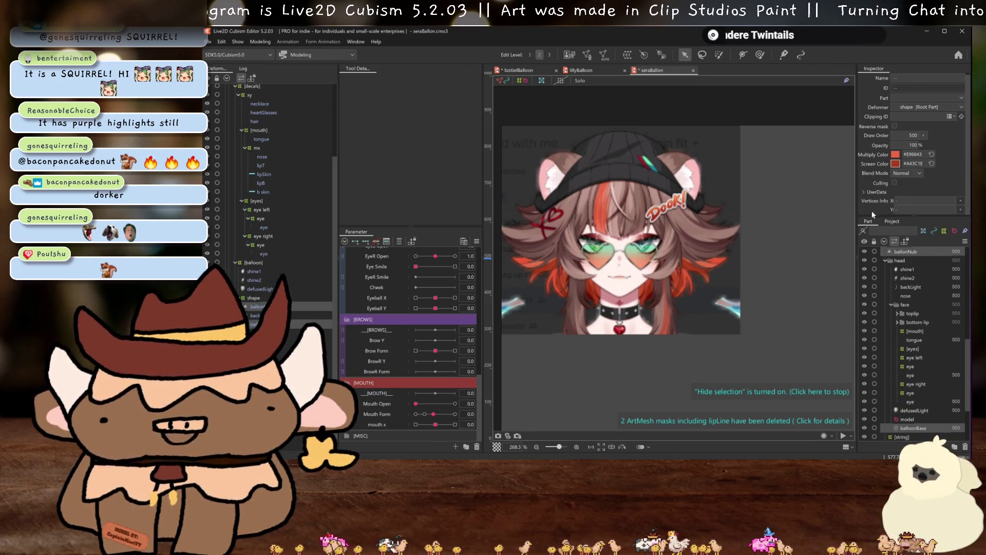
- Darken balloonBase's multiply colour to #A43C1E and its screen colour to #A53C1E
{"action": "scroll", "coordinate": [556, 167], "scroll_direction": "down", "scroll_amount": 8}
{"action": "scroll", "coordinate": [557, 167], "scroll_direction": "up", "scroll_amount": 3}
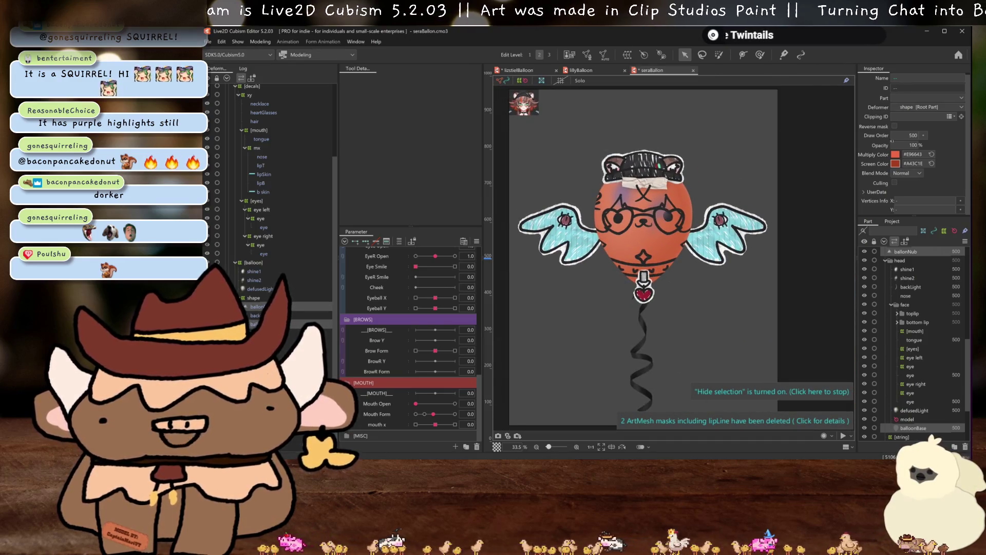
{"action": "left_click", "coordinate": [897, 155]}
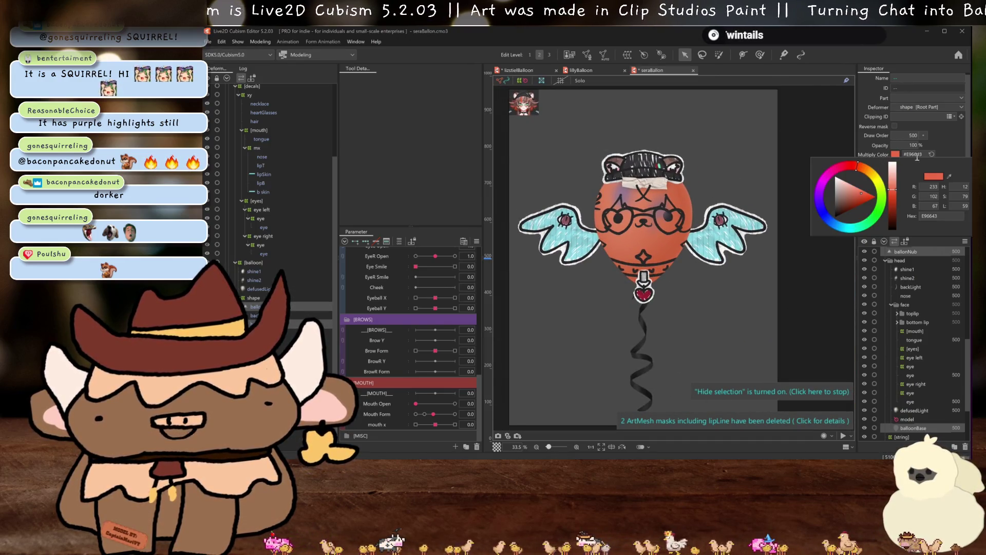
{"action": "left_click", "coordinate": [949, 175]}
{"action": "left_click", "coordinate": [609, 202]}
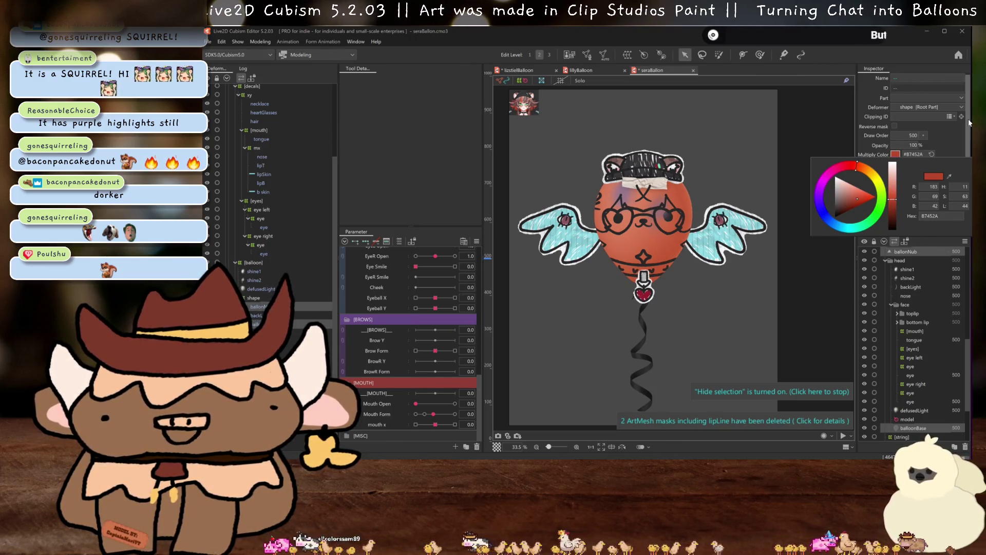
{"action": "left_click", "coordinate": [939, 137]}
{"action": "left_click", "coordinate": [917, 163]}
{"action": "left_click", "coordinate": [918, 154]}
- Review the screen colour without changing it, then select the shine2 and shine1 layers
{"action": "scroll", "coordinate": [648, 223], "scroll_direction": "up", "scroll_amount": 5}
{"action": "scroll", "coordinate": [648, 224], "scroll_direction": "down", "scroll_amount": 4}
{"action": "scroll", "coordinate": [648, 223], "scroll_direction": "up", "scroll_amount": 2}
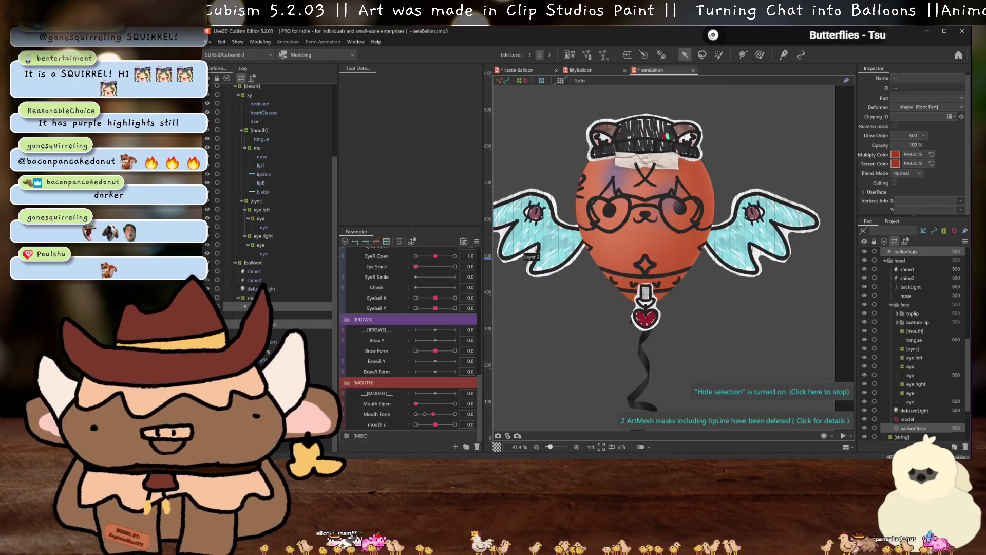
{"action": "left_click", "coordinate": [895, 163]}
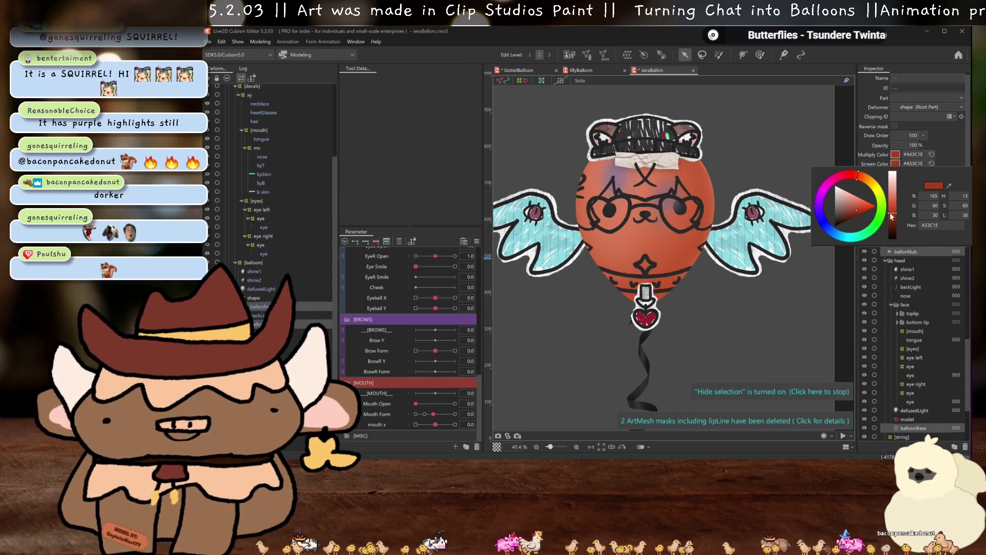
{"action": "left_click", "coordinate": [954, 155]}
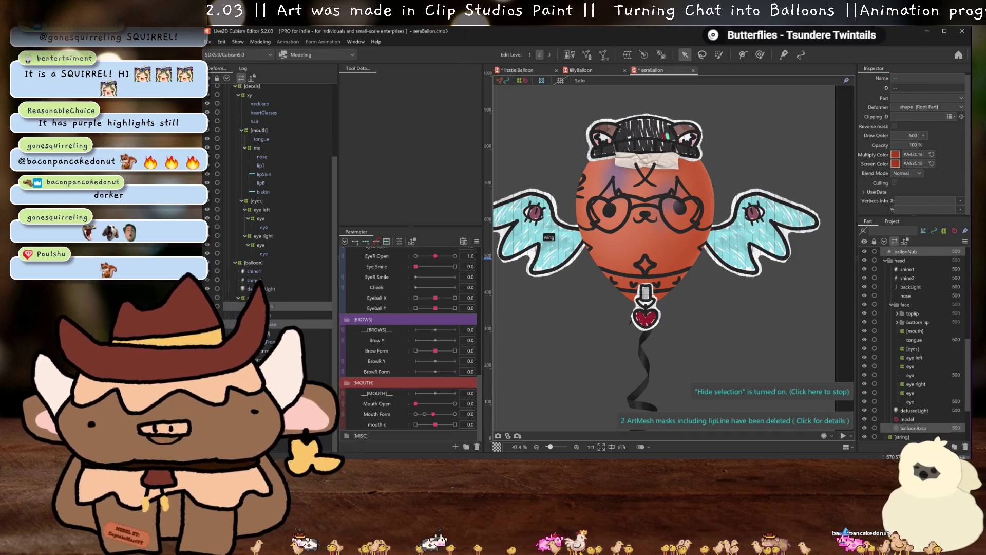
{"action": "left_click", "coordinate": [253, 279]}
{"action": "left_click", "coordinate": [252, 270], "text": "shift"}
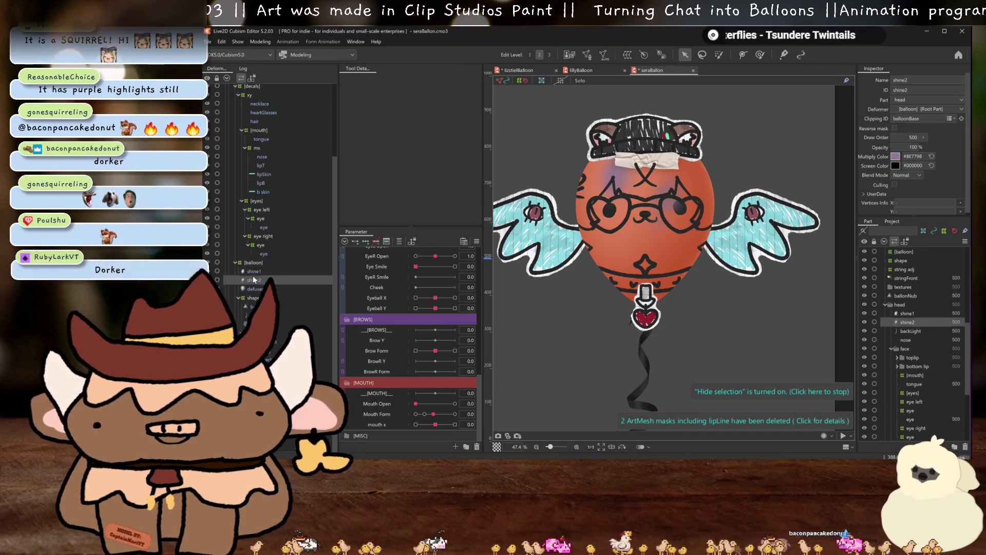
- Give shine1 and shine2 a salmon #ED8569 multiply tint, lightened from a sampled red
{"action": "scroll", "coordinate": [585, 211], "scroll_direction": "up", "scroll_amount": 10}
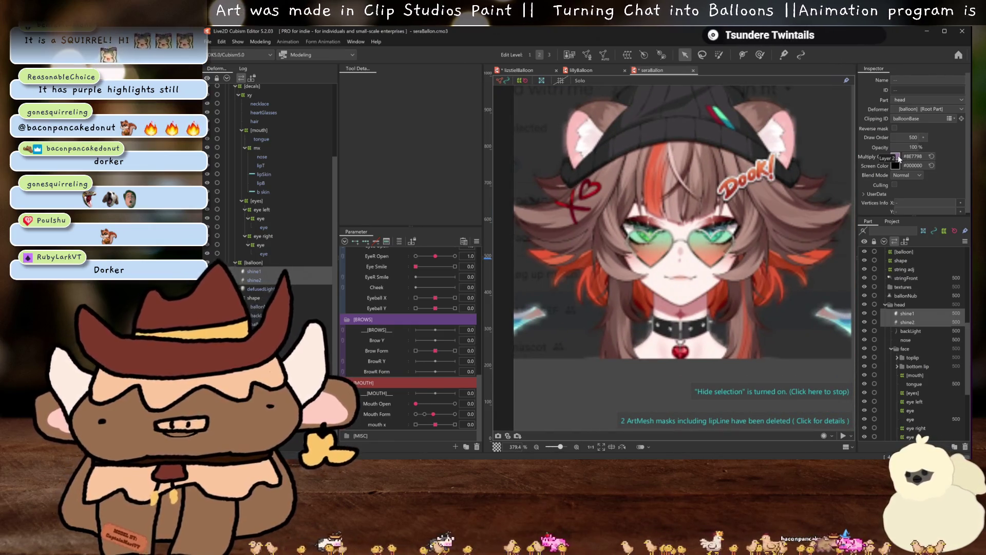
{"action": "left_click", "coordinate": [898, 155]}
{"action": "left_click", "coordinate": [656, 156]}
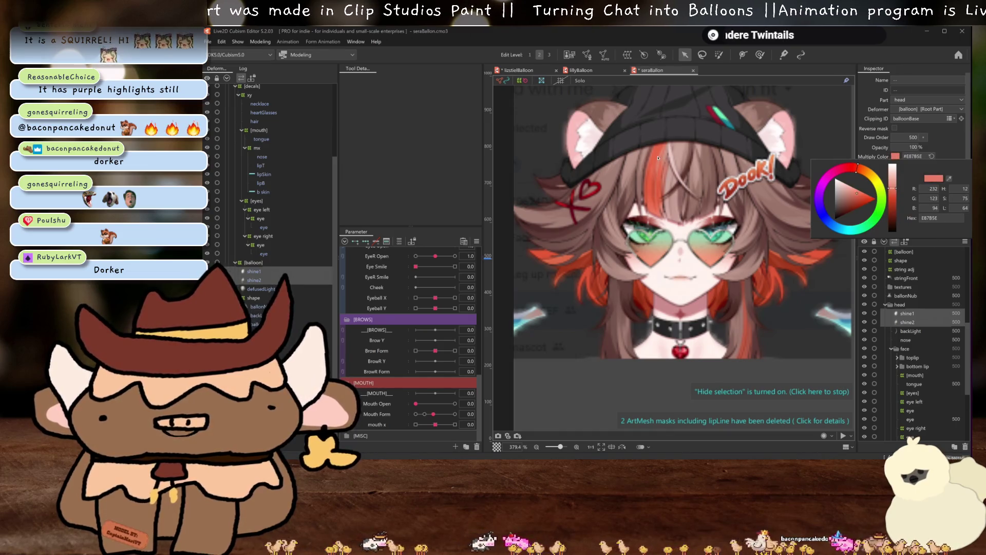
{"action": "left_click", "coordinate": [895, 156]}
{"action": "scroll", "coordinate": [656, 179], "scroll_direction": "down", "scroll_amount": 12}
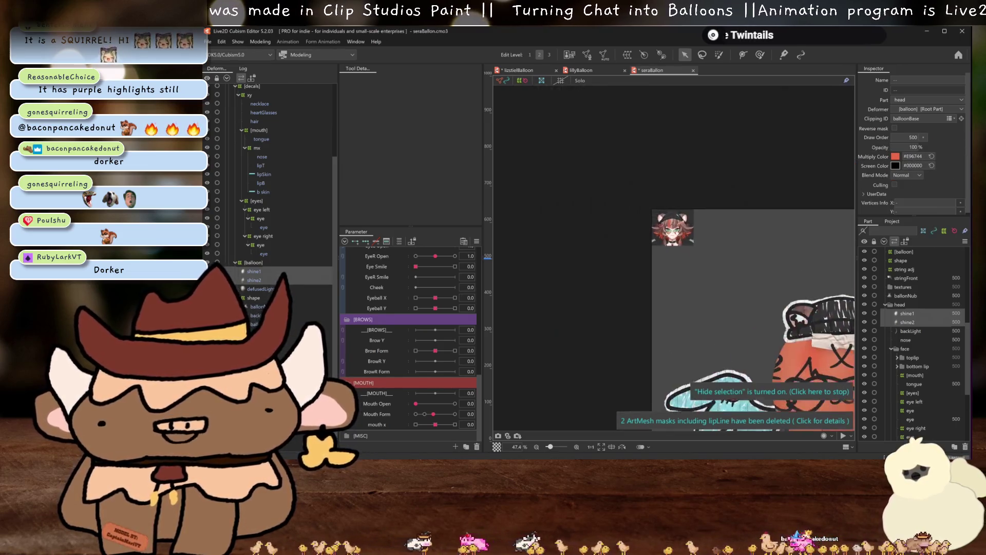
{"action": "scroll", "coordinate": [656, 180], "scroll_direction": "up", "scroll_amount": 3}
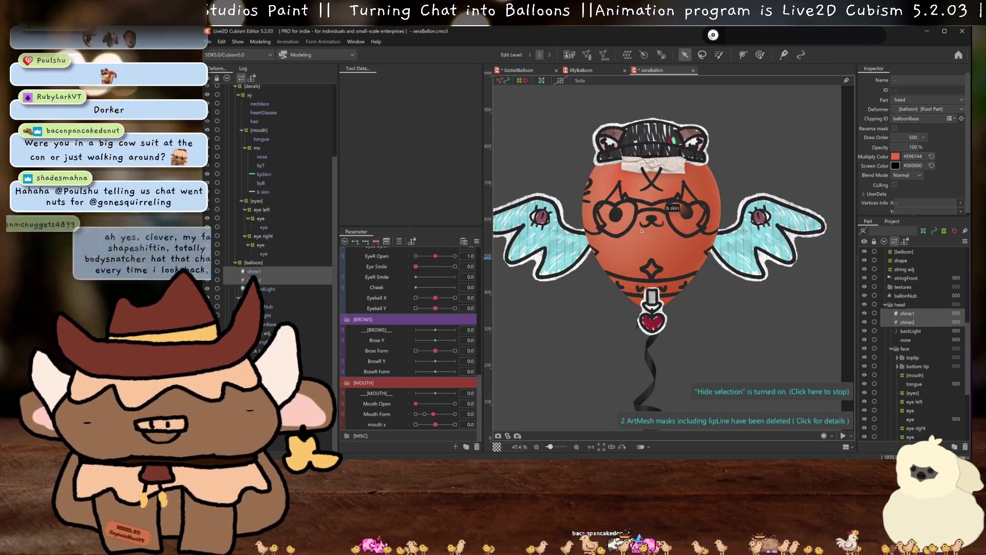
{"action": "left_click", "coordinate": [895, 156]}
{"action": "left_click_drag", "start_coordinate": [890, 205], "coordinate": [890, 188]}
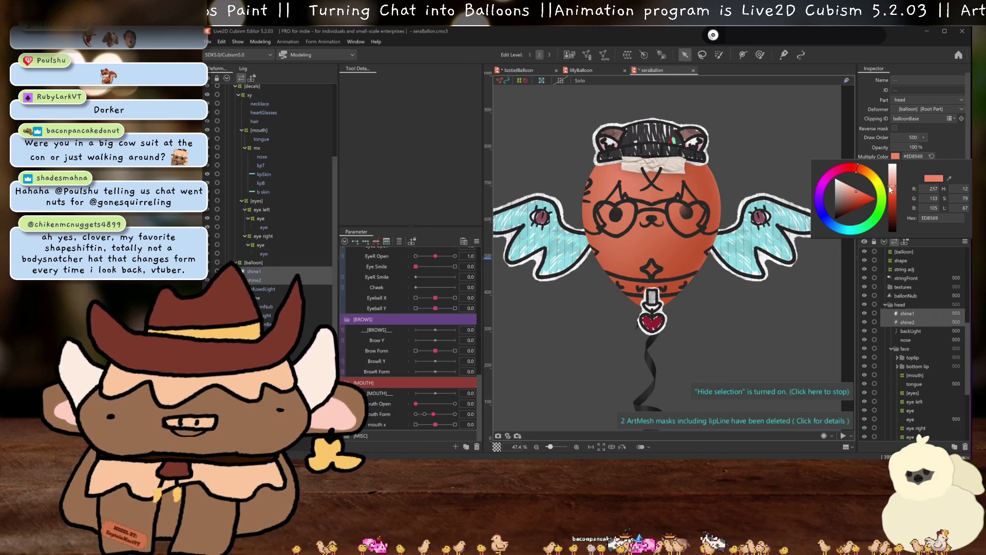
{"action": "left_click", "coordinate": [934, 146]}
{"action": "scroll", "coordinate": [664, 228], "scroll_direction": "down", "scroll_amount": 3}
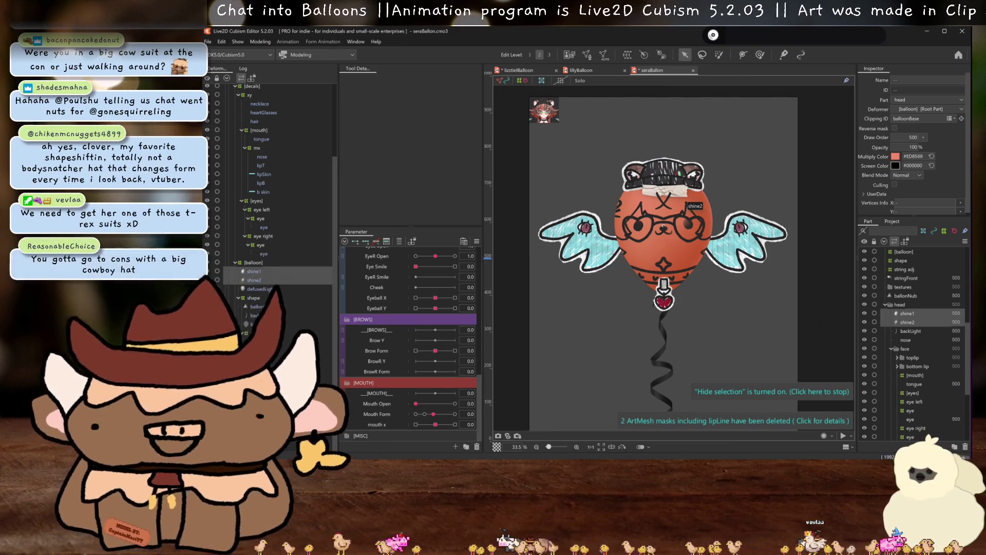
- Select necklace, heartGlasses and hair and drag them into the Root Part
{"action": "scroll", "coordinate": [683, 243], "scroll_direction": "up", "scroll_amount": 3}
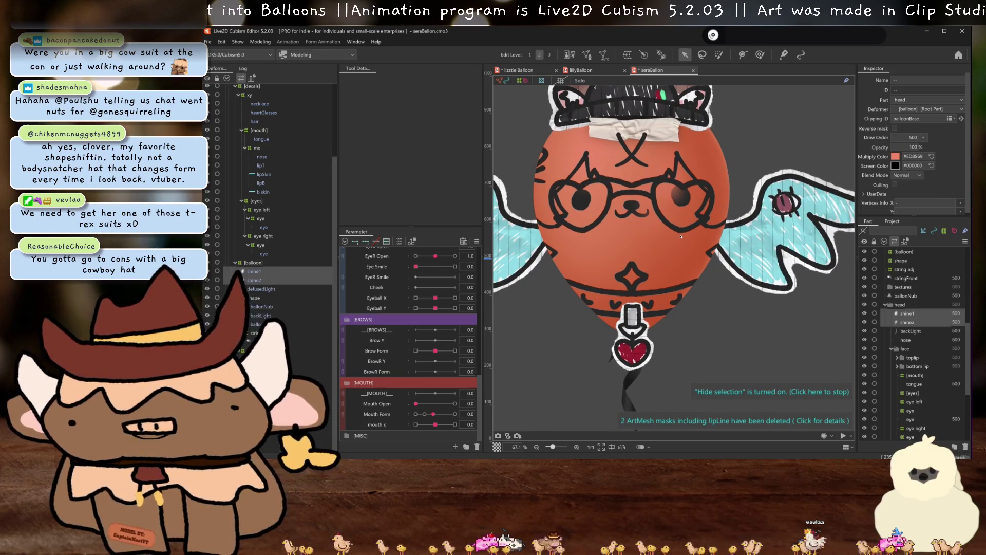
{"action": "scroll", "coordinate": [641, 238], "scroll_direction": "down", "scroll_amount": 3}
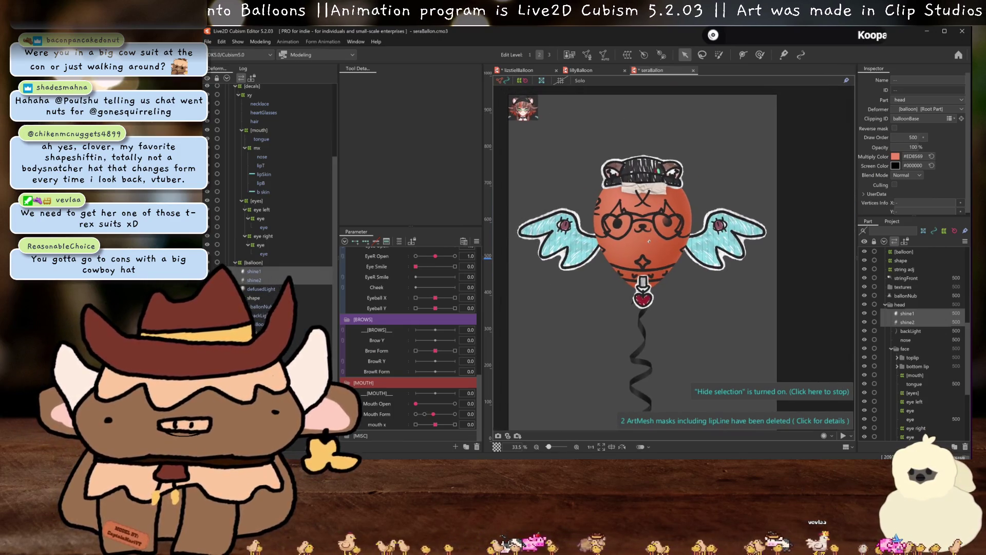
{"action": "scroll", "coordinate": [643, 246], "scroll_direction": "up", "scroll_amount": 1}
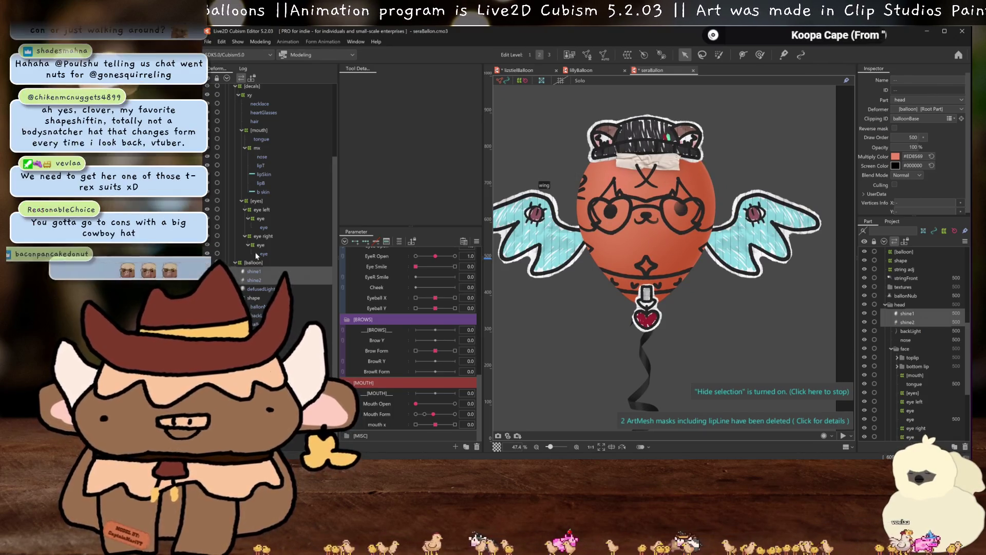
{"action": "scroll", "coordinate": [263, 248], "scroll_direction": "up", "scroll_amount": 5}
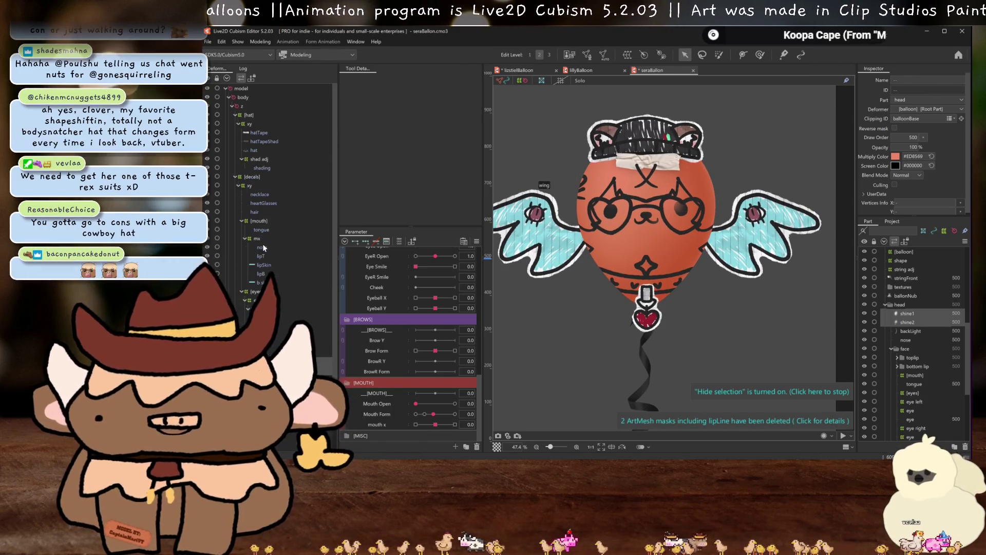
{"action": "left_click", "coordinate": [260, 194]}
{"action": "left_click", "coordinate": [254, 211], "text": "shift"}
{"action": "mouse_move", "coordinate": [898, 267]}
{"action": "left_mouse_down"}
{"action": "mouse_move", "coordinate": [919, 343]}
{"action": "mouse_move", "coordinate": [908, 389]}
{"action": "left_mouse_up"}
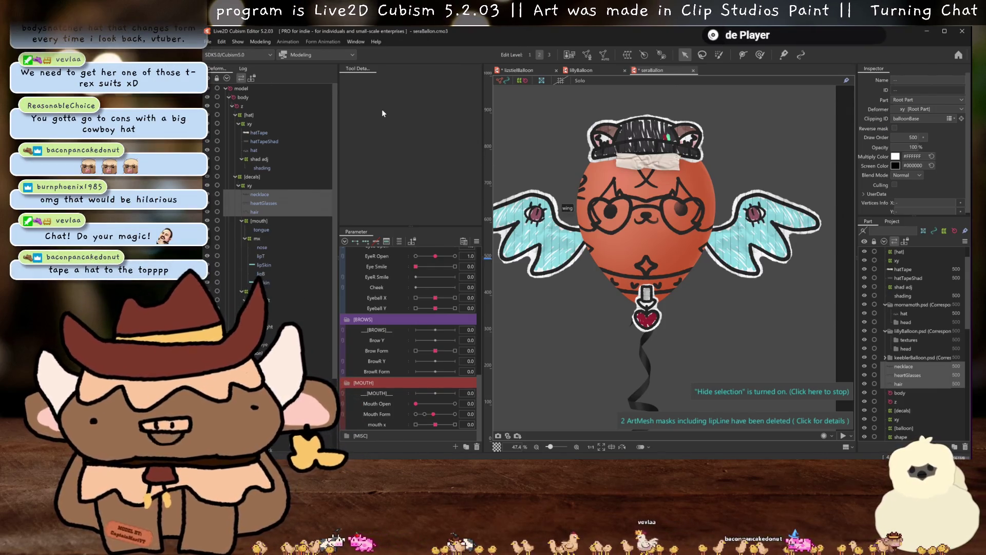
- Open kobeepBallon.cmo3 from the recent files list
{"action": "left_click", "coordinate": [207, 41]}
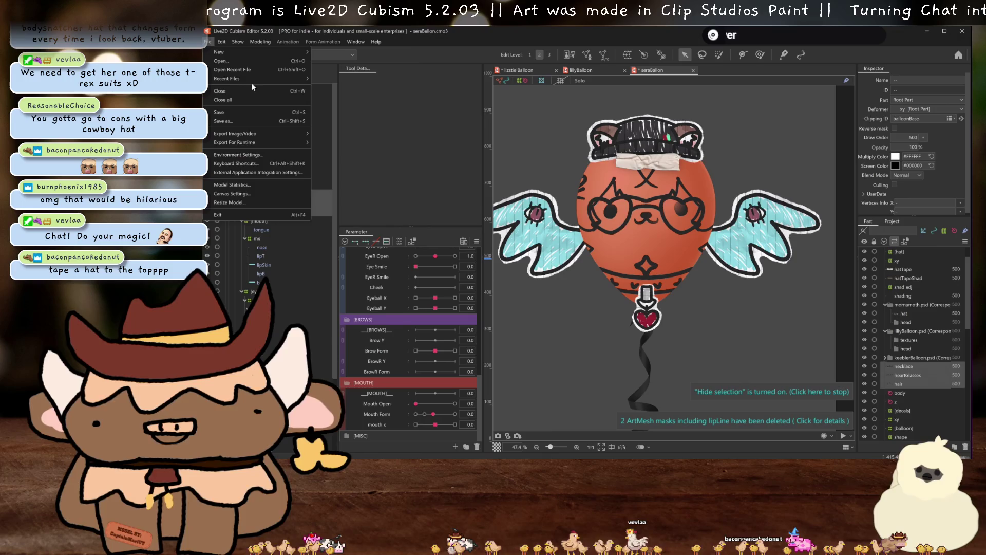
{"action": "mouse_move", "coordinate": [260, 79]}
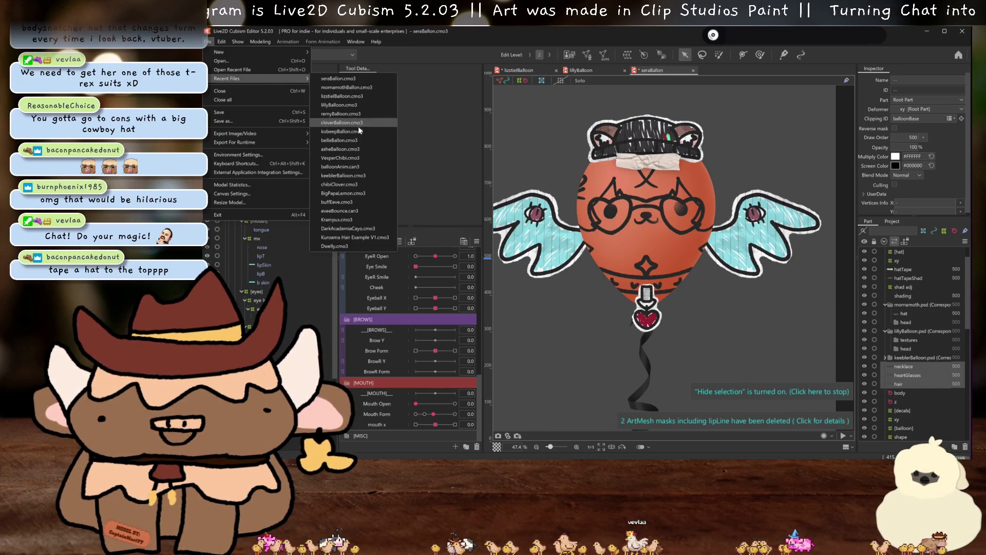
{"action": "left_click", "coordinate": [333, 132]}
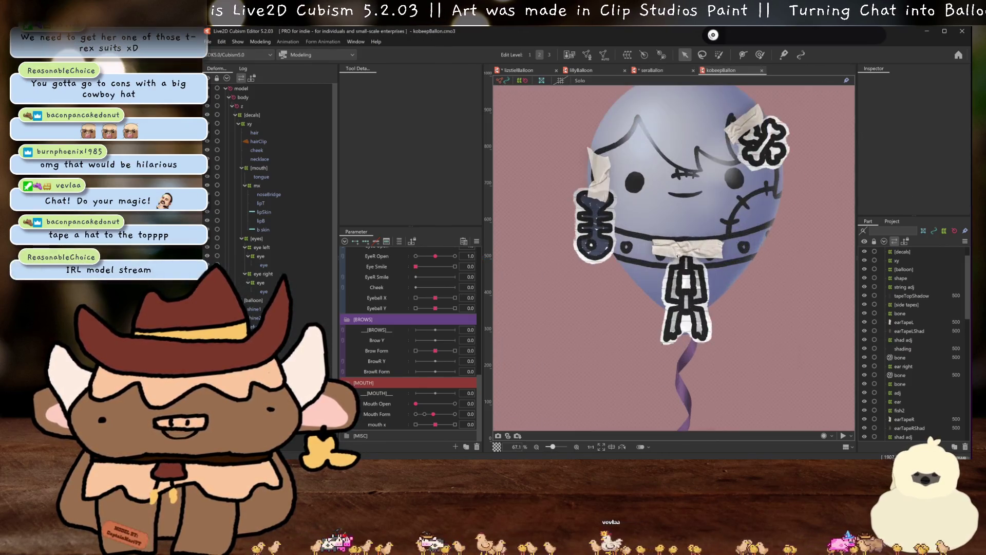
- Paste a copy of the [hat] warp deformer and rename it [chain]
{"action": "scroll", "coordinate": [293, 249], "scroll_direction": "down", "scroll_amount": 2}
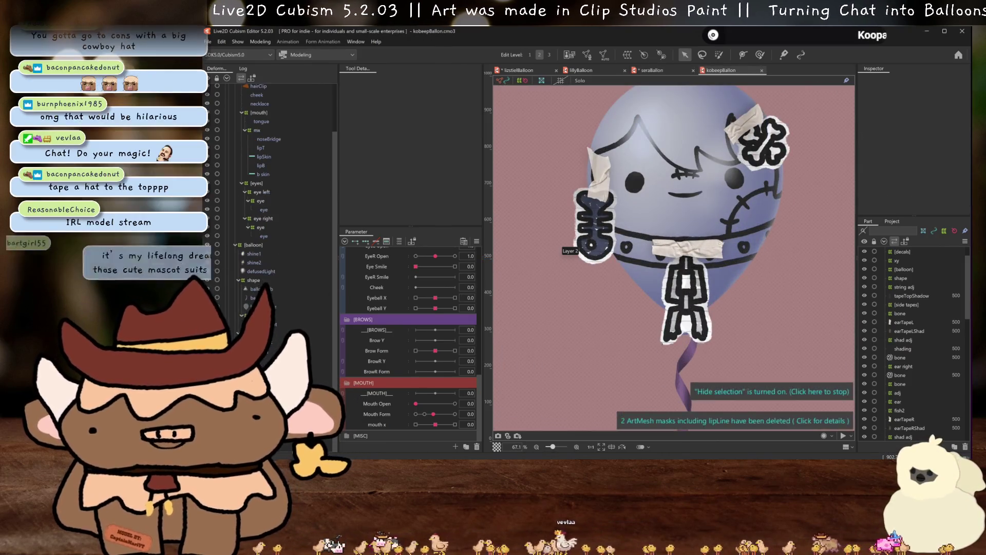
{"action": "key", "text": "ctrl+v"}
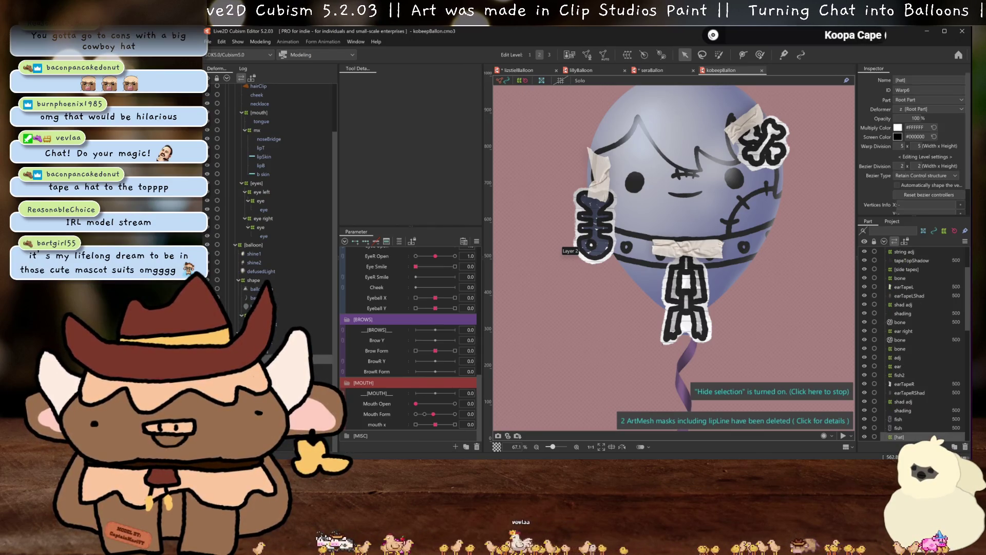
{"action": "double_click", "coordinate": [900, 80]}
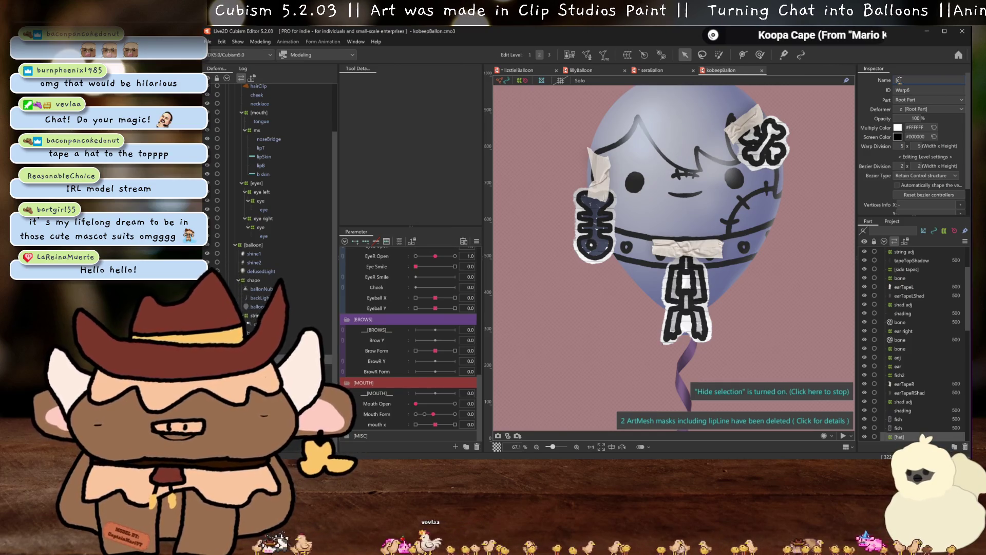
{"action": "type", "text": "]"}
{"action": "key", "text": "Return"}
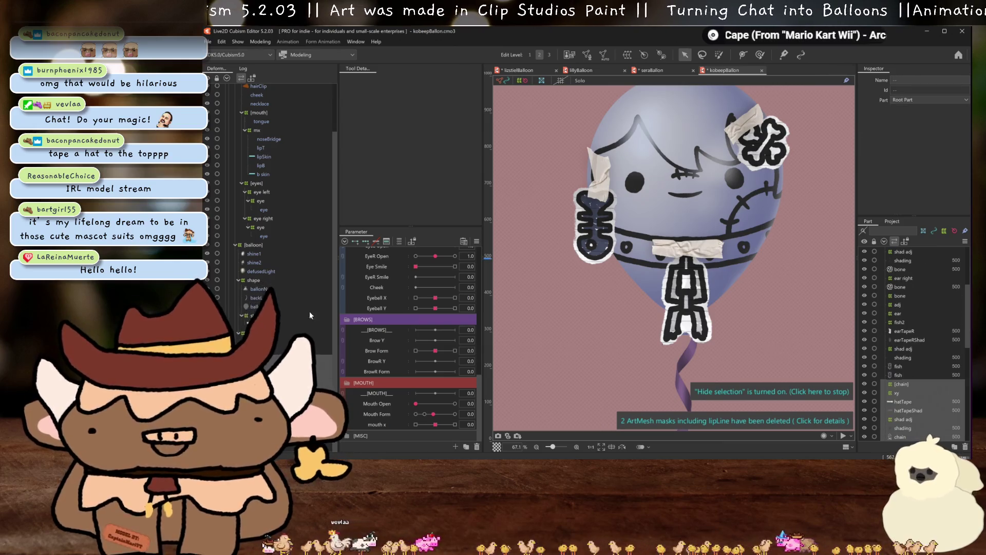
{"action": "left_click", "coordinate": [582, 71]}
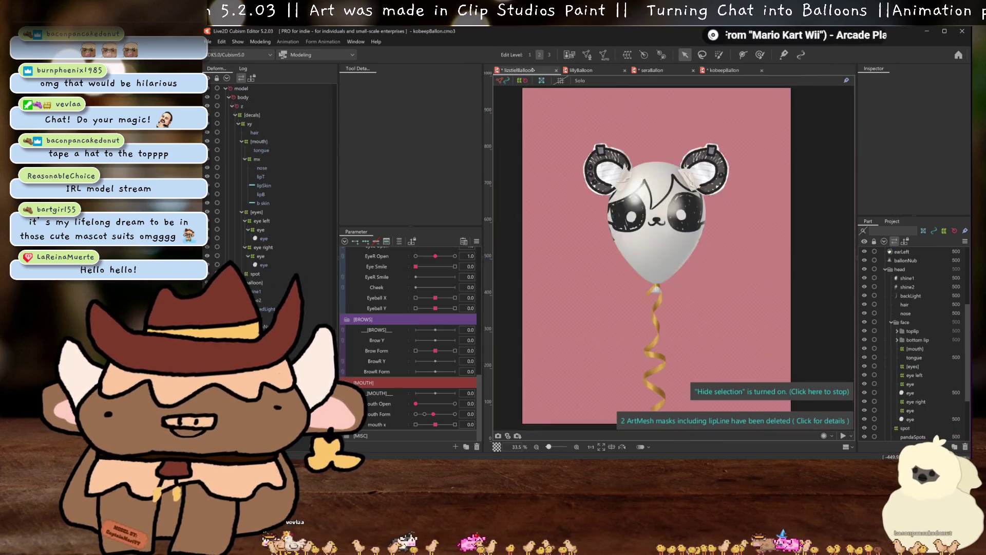
- Close lizstielBalloon and lillyBalloon with saving, save seraBallon, and paste the [chain] group
{"action": "key", "text": "ctrl+Tab"}
{"action": "left_click", "coordinate": [556, 71]}
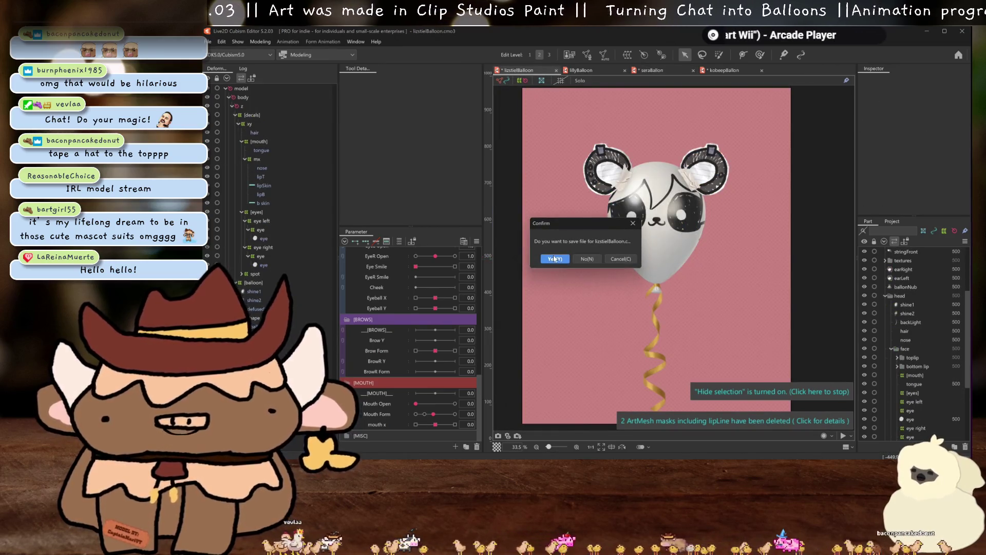
{"action": "key", "text": "Return"}
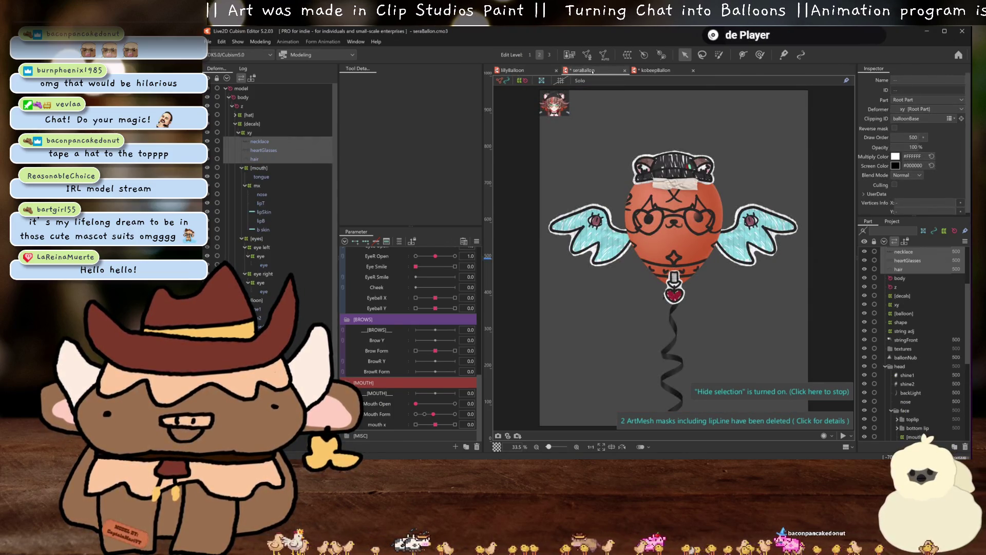
{"action": "left_click", "coordinate": [553, 71]}
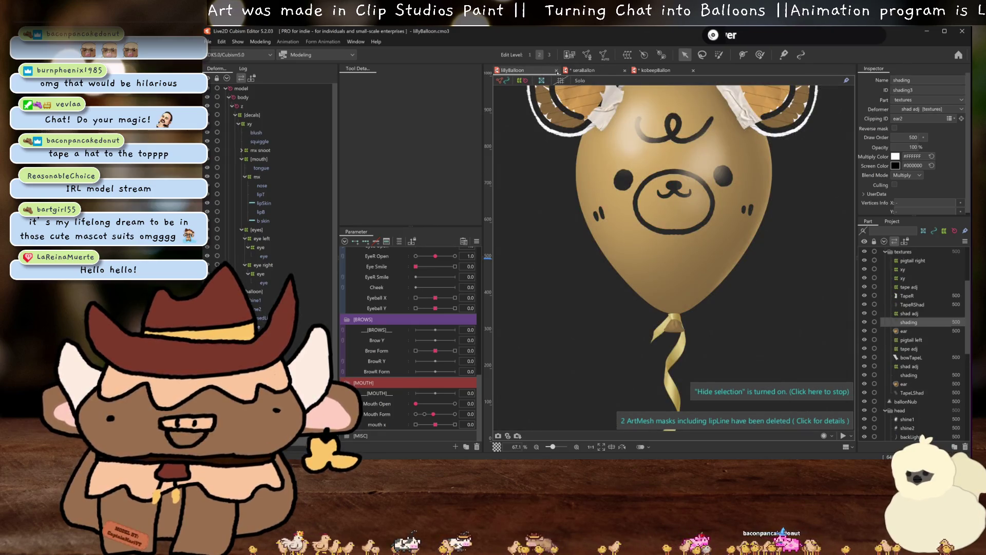
{"action": "left_click", "coordinate": [556, 71]}
{"action": "key", "text": "ctrl+s"}
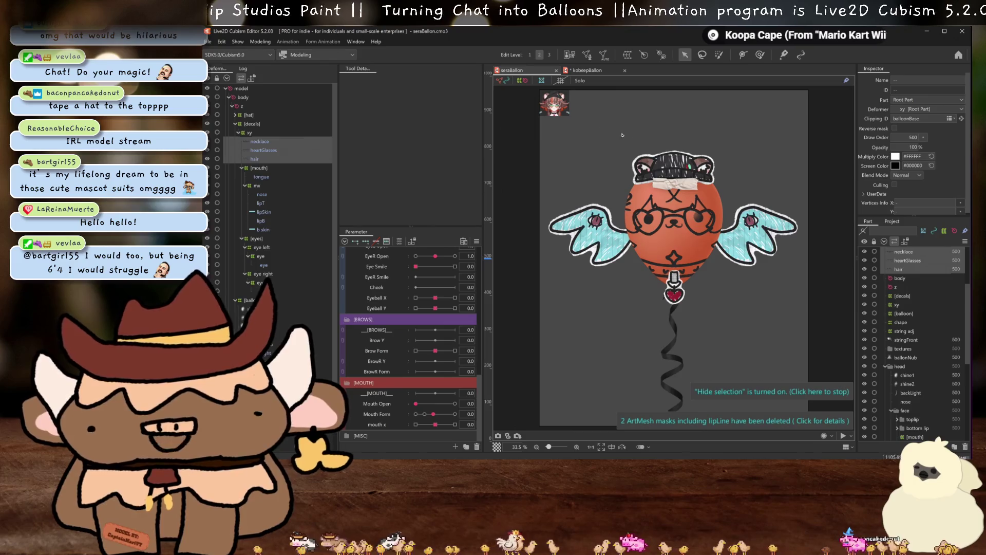
{"action": "key", "text": "ctrl+v"}
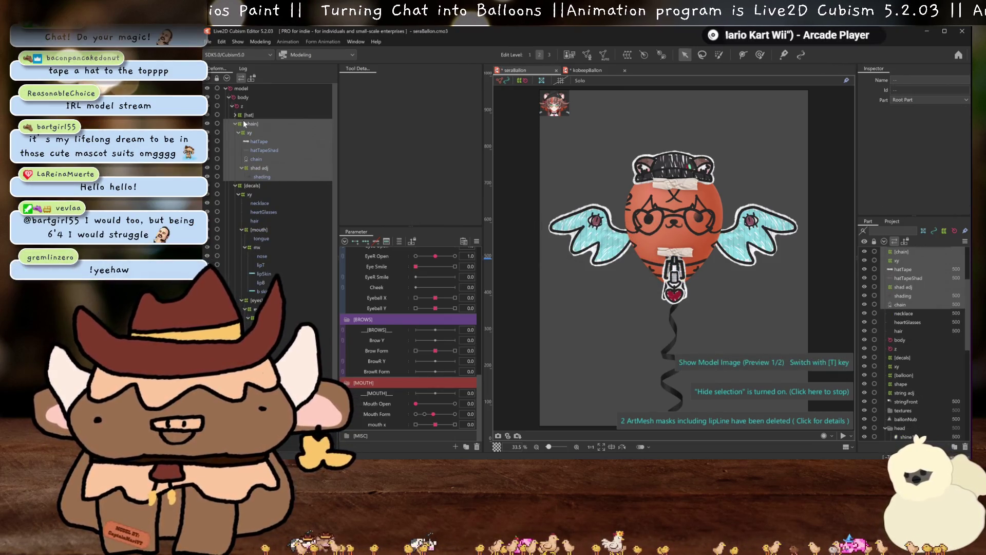
- Filter parameters to [chain], move its warp box down and shrink it around the heart charm
{"action": "left_click", "coordinate": [247, 125]}
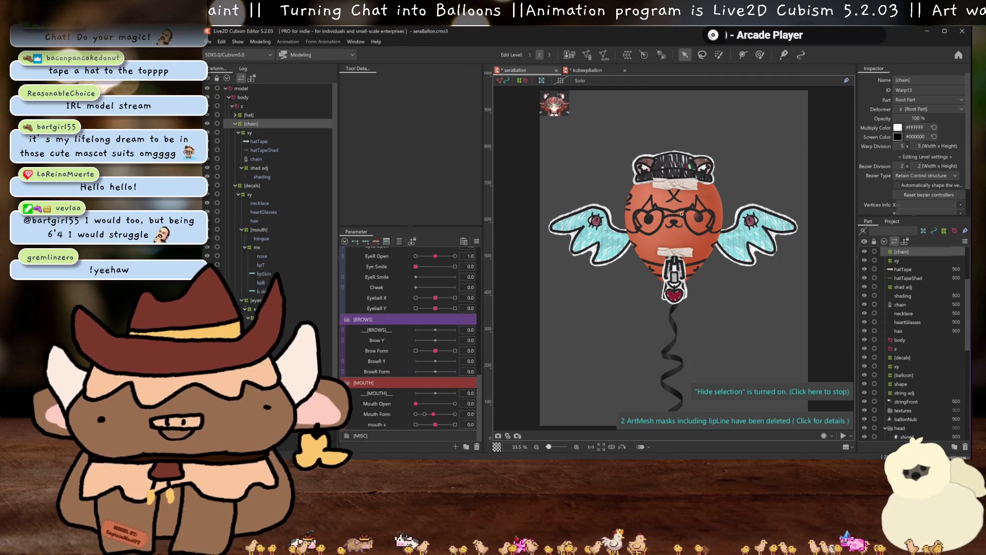
{"action": "scroll", "coordinate": [679, 214], "scroll_direction": "up", "scroll_amount": 2}
{"action": "left_click", "coordinate": [399, 241]}
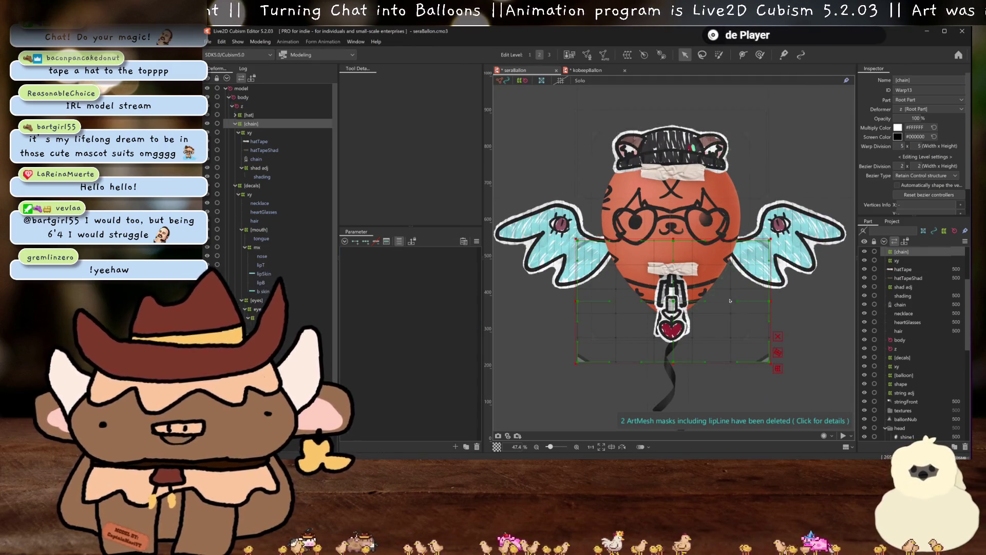
{"action": "left_click_drag", "start_coordinate": [672, 300], "coordinate": [673, 327]}
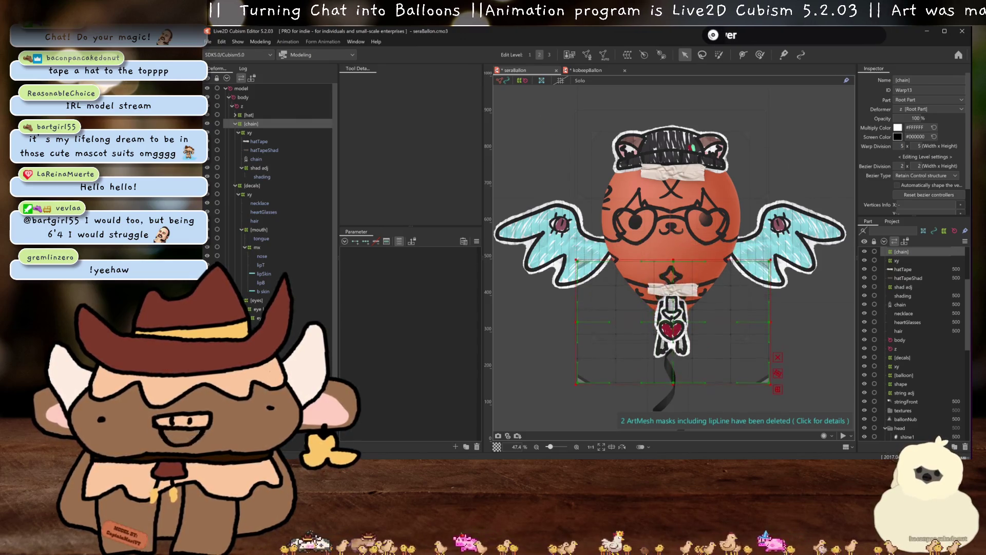
{"action": "left_click_drag", "start_coordinate": [770, 389], "coordinate": [749, 377]}
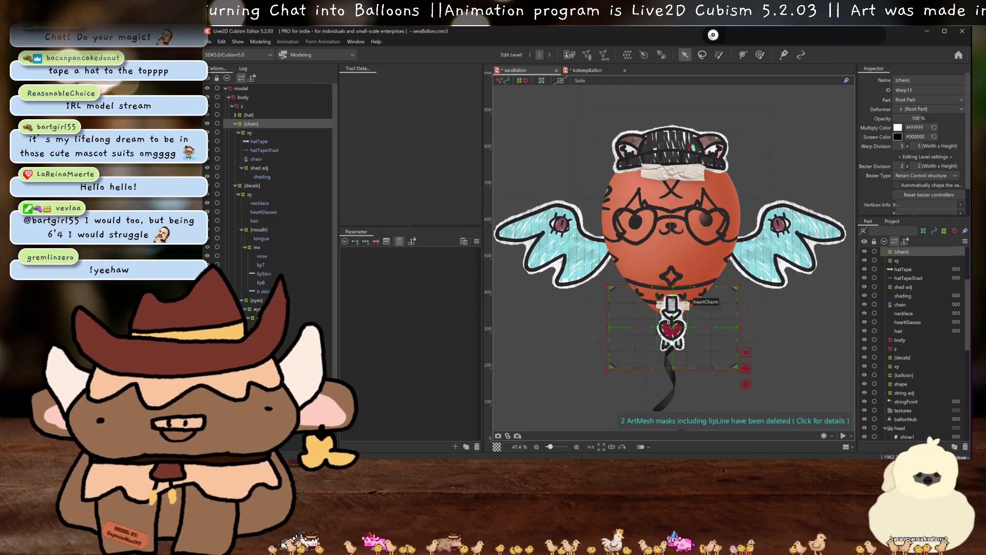
{"action": "left_click_drag", "start_coordinate": [673, 326], "coordinate": [673, 318]}
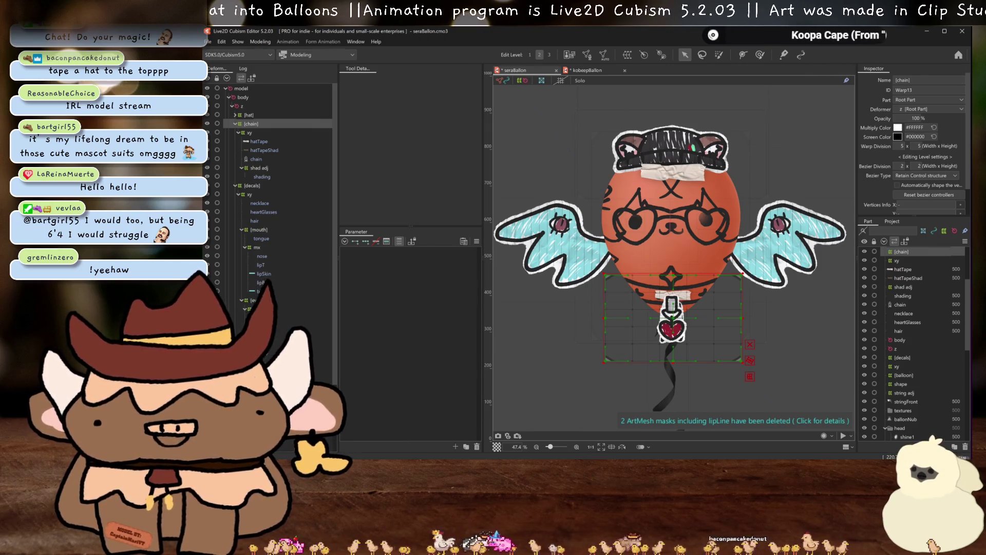
- Drop heartCharm into the [chain] xy deformer and delete the chain art mesh
{"action": "left_click", "coordinate": [671, 329]}
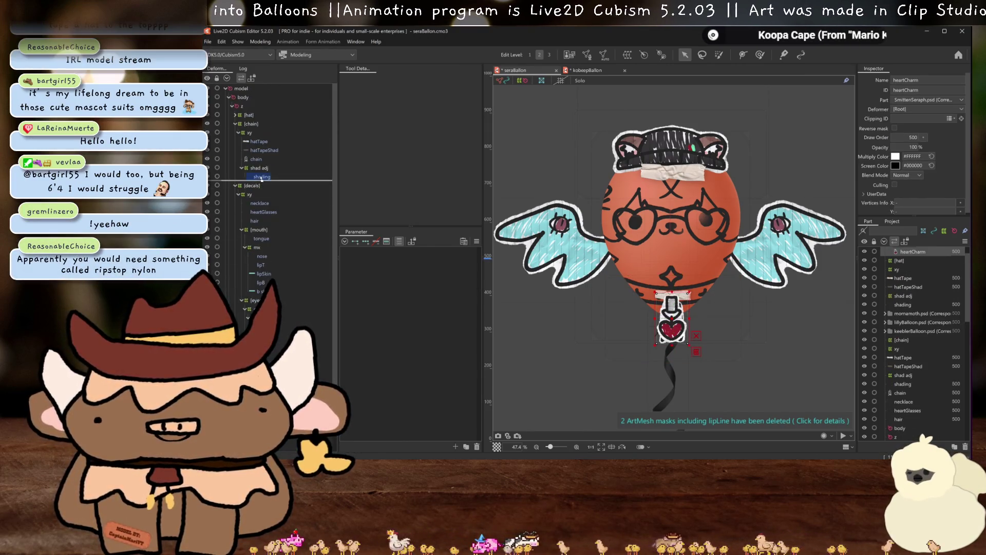
{"action": "left_click_drag", "start_coordinate": [257, 156], "coordinate": [256, 157]}
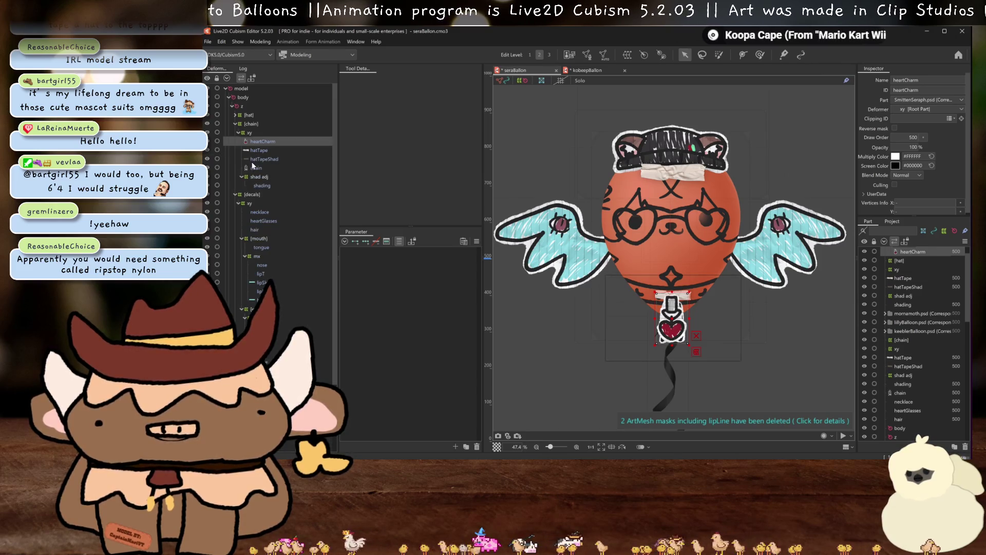
{"action": "left_click", "coordinate": [257, 168]}
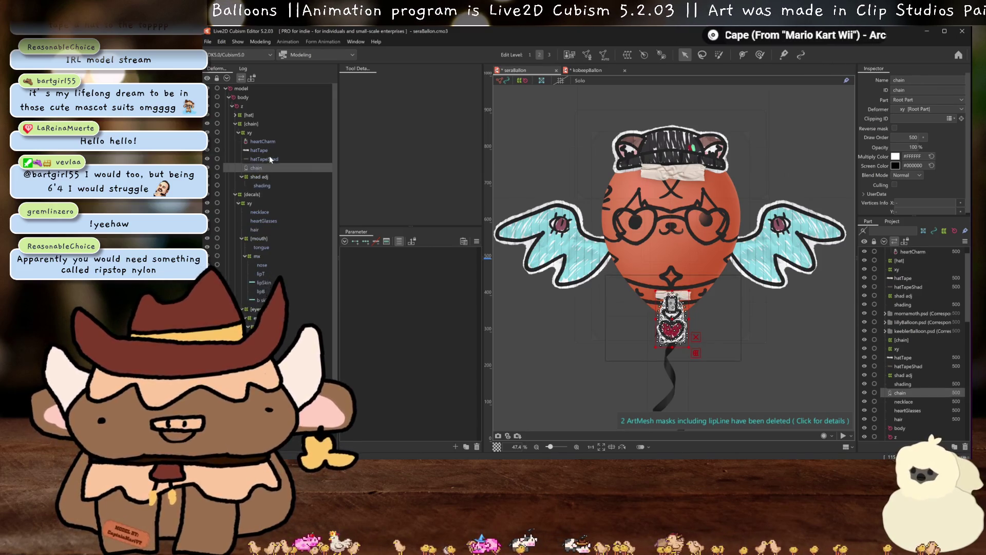
{"action": "key", "text": "Delete"}
- Move heartCharm into the chain group below shading in the Parts palette
{"action": "left_click", "coordinate": [261, 141]}
{"action": "left_click_drag", "start_coordinate": [909, 255], "coordinate": [919, 312]}
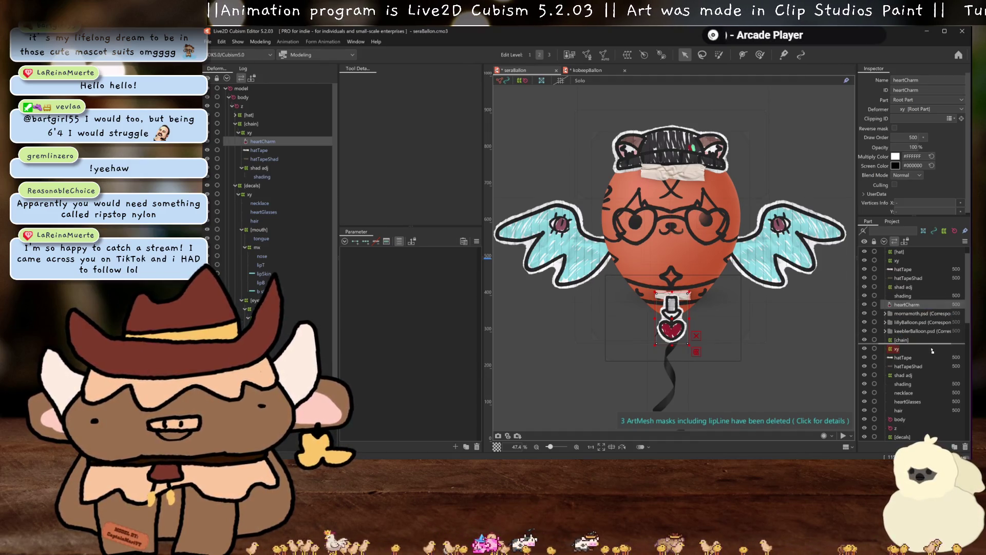
{"action": "left_click_drag", "start_coordinate": [932, 350], "coordinate": [935, 392]}
{"action": "scroll", "coordinate": [693, 296], "scroll_direction": "up", "scroll_amount": 5}
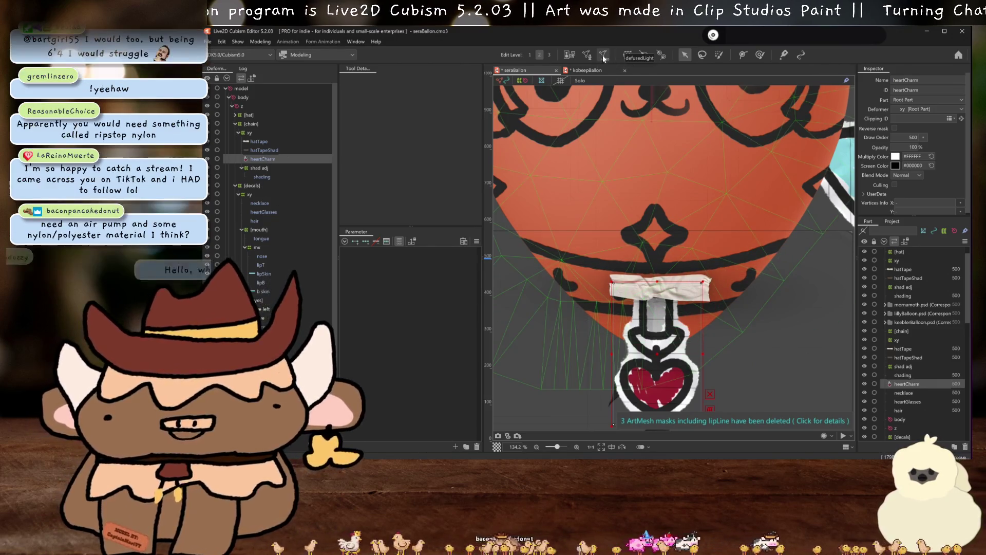
- Auto-generate heartCharm's mesh with the Standard preset and hide the selection outlines
{"action": "left_click", "coordinate": [603, 55]}
{"action": "scroll", "coordinate": [709, 281], "scroll_direction": "down", "scroll_amount": 3}
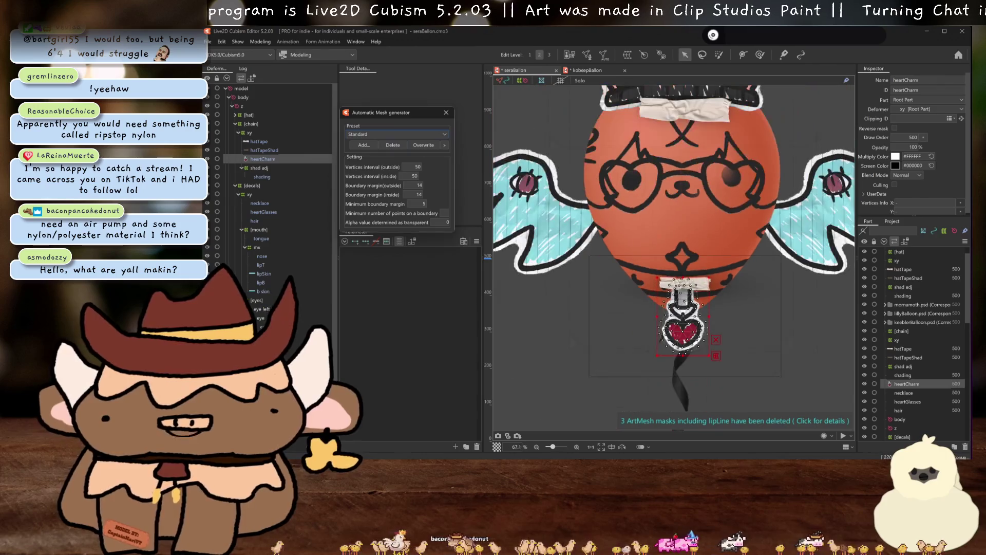
{"action": "left_click", "coordinate": [445, 111]}
{"action": "key", "text": "ctrl+h"}
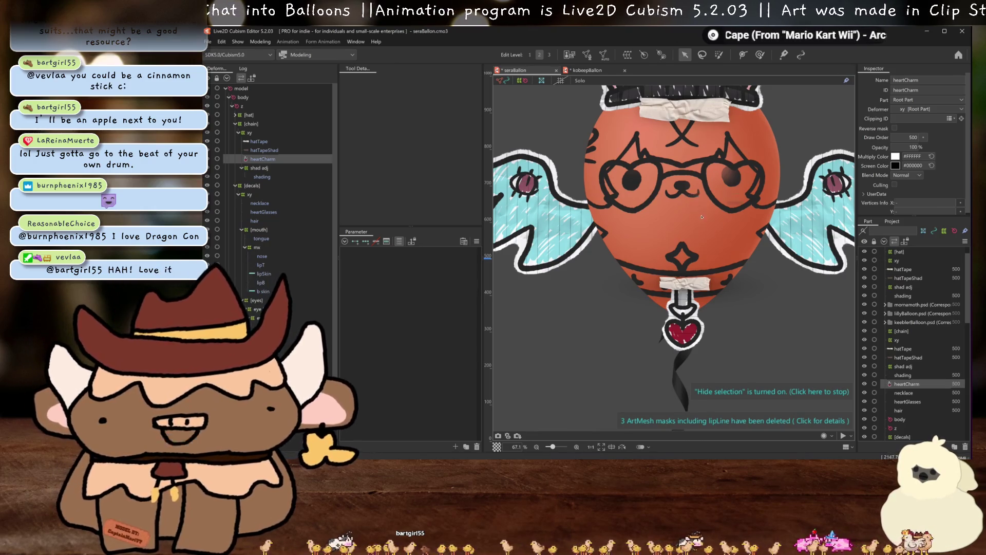
{"action": "scroll", "coordinate": [735, 214], "scroll_direction": "down", "scroll_amount": 3}
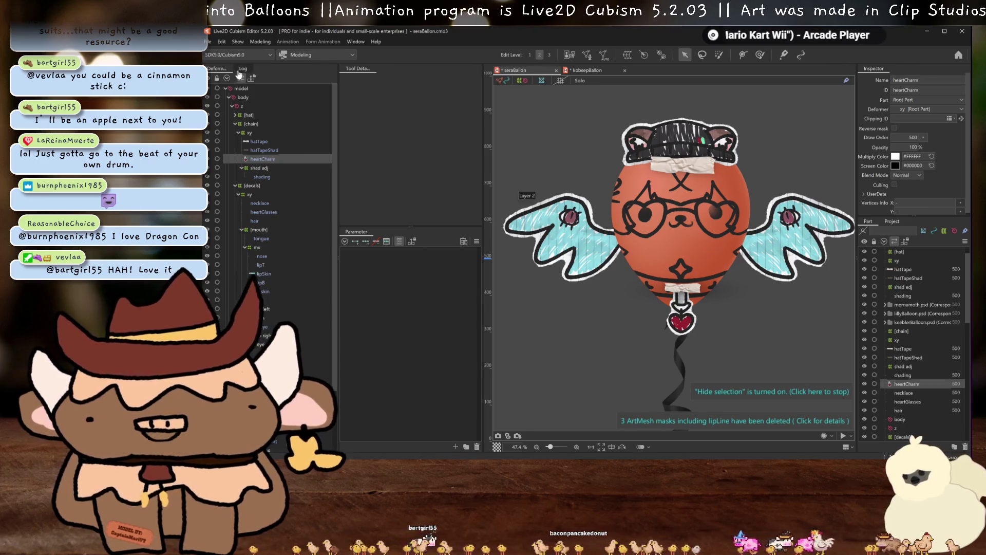
{"action": "left_click", "coordinate": [263, 43]}
{"action": "left_click", "coordinate": [291, 220]}
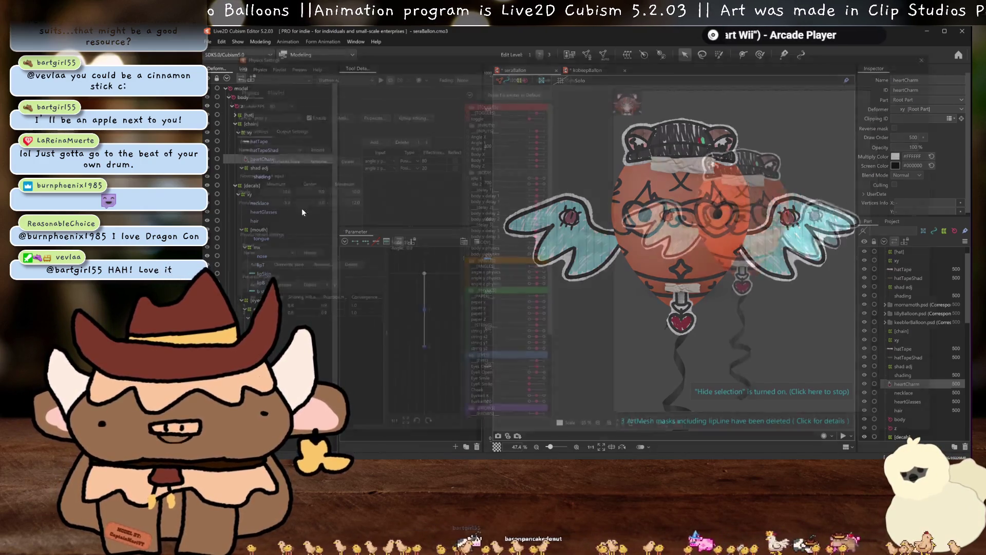
{"action": "left_click_drag", "start_coordinate": [778, 210], "coordinate": [854, 269]}
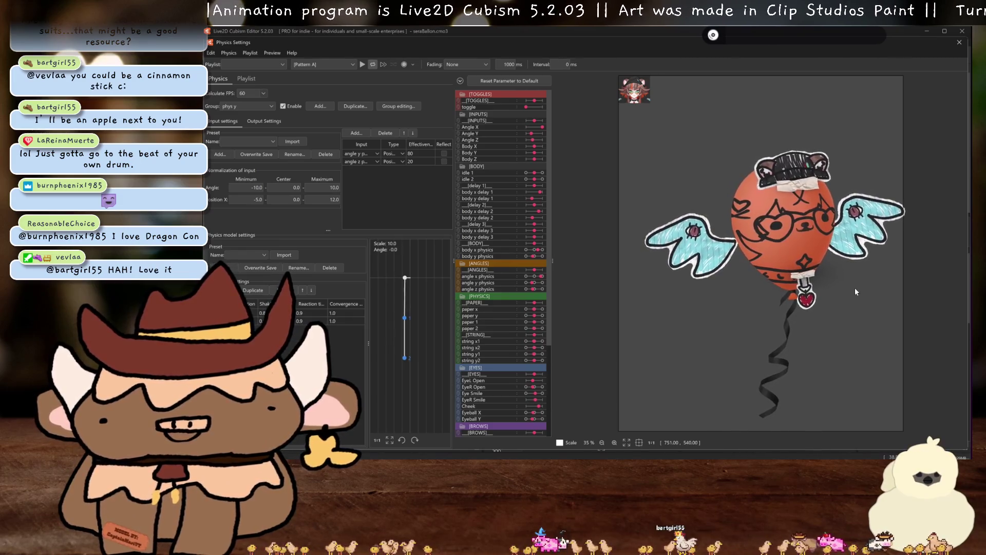
{"action": "scroll", "coordinate": [855, 288], "scroll_direction": "up", "scroll_amount": 3}
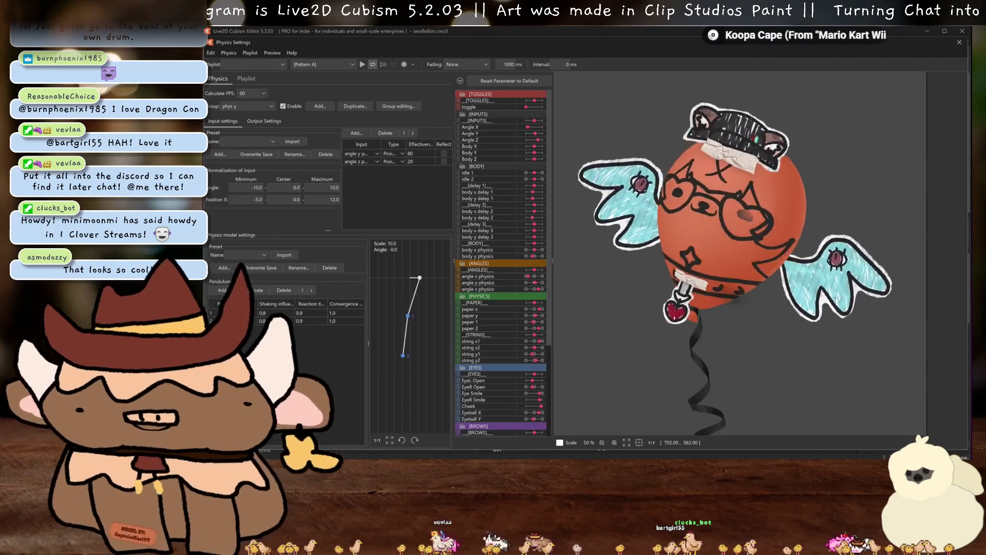
{"action": "scroll", "coordinate": [836, 301], "scroll_direction": "down", "scroll_amount": 2}
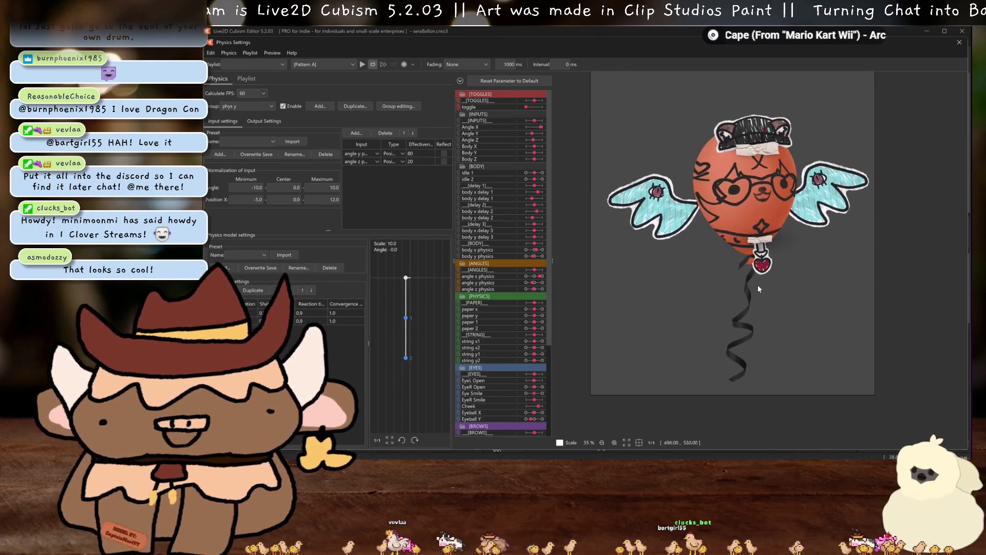
{"action": "left_click_drag", "start_coordinate": [793, 288], "coordinate": [797, 304]}
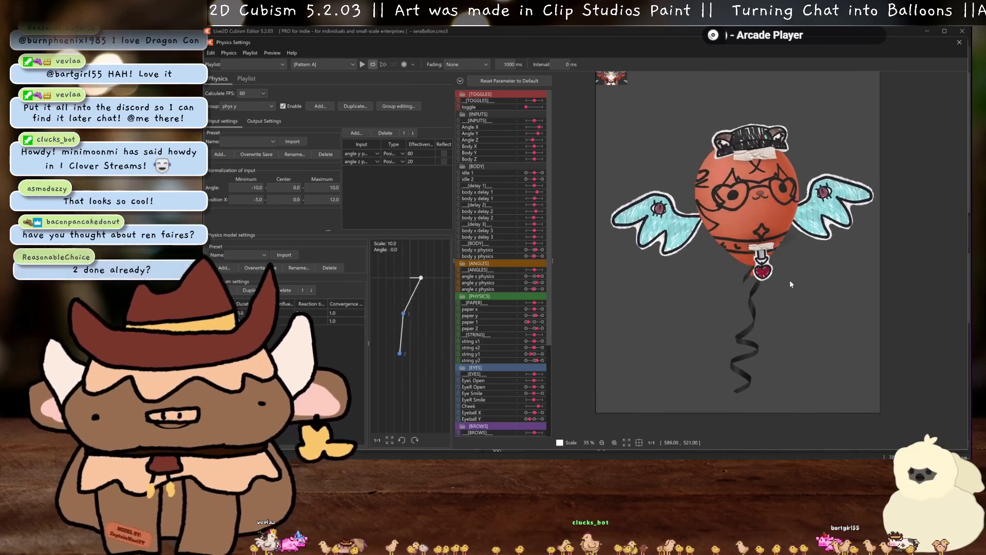
{"action": "scroll", "coordinate": [791, 284], "scroll_direction": "up", "scroll_amount": 4}
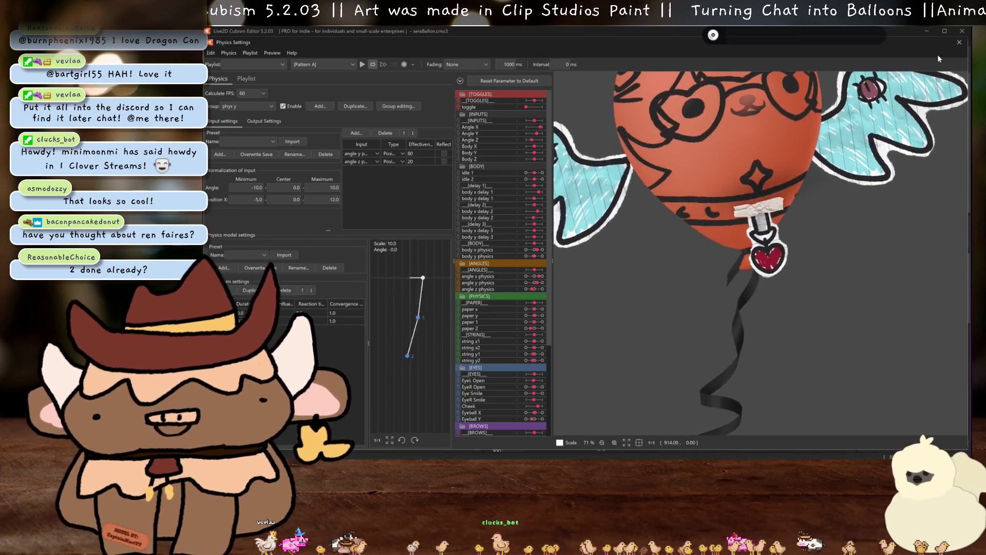
{"action": "left_click", "coordinate": [958, 42]}
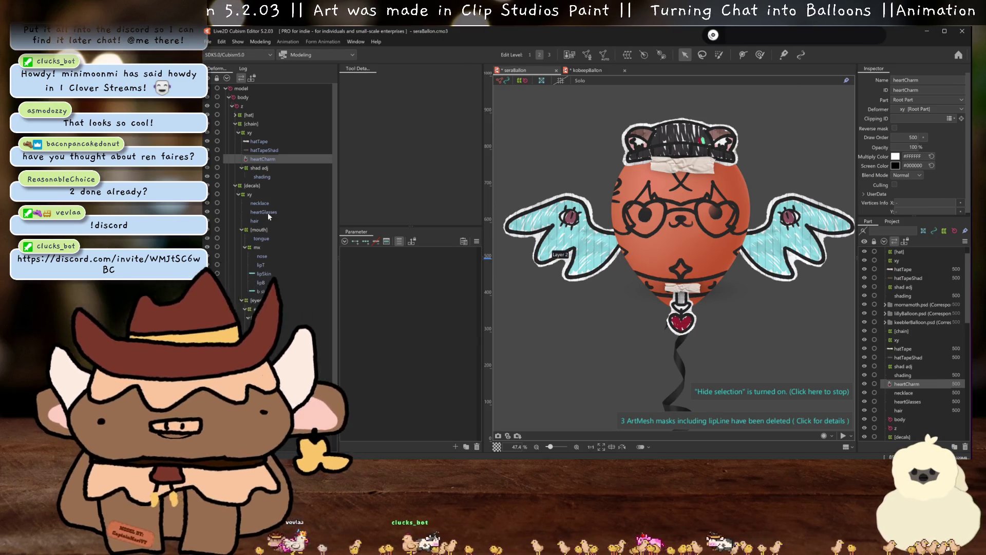
- Set the chain shading layer's Clipping ID to heartCharm
{"action": "left_click", "coordinate": [256, 149]}
{"action": "left_click", "coordinate": [263, 159]}
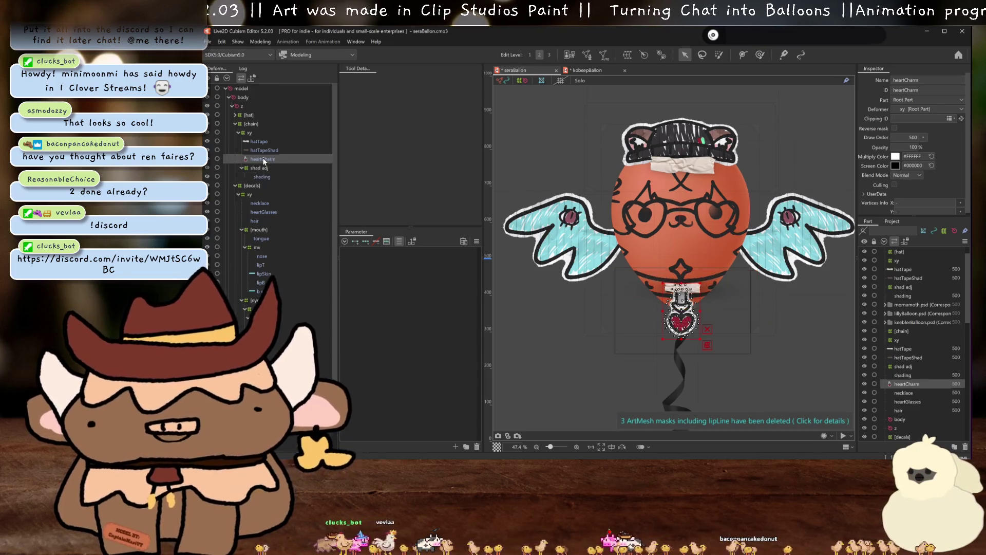
{"action": "left_click", "coordinate": [263, 176]}
{"action": "left_click", "coordinate": [912, 119]}
{"action": "type", "text": "heartCharm"}
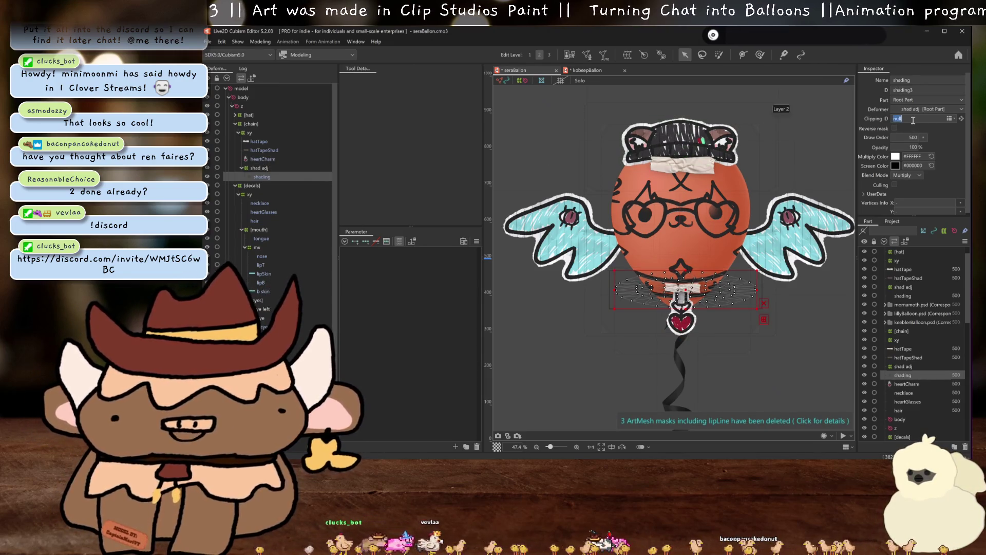
- Select the chain's xy warp deformer, set angle x physics to 30, and bring up Motion Mirroring
{"action": "left_click", "coordinate": [262, 133]}
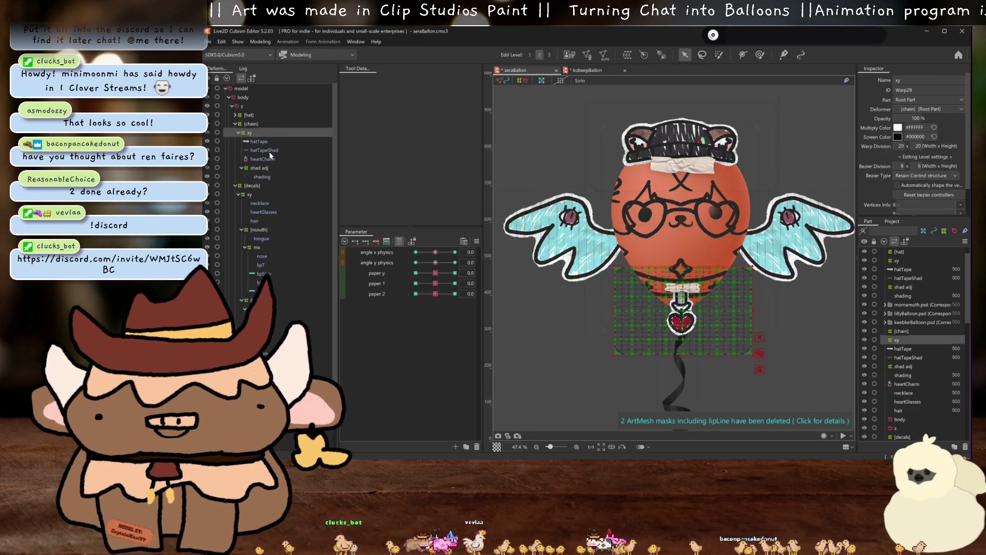
{"action": "mouse_move", "coordinate": [435, 253]}
{"action": "left_mouse_down"}
{"action": "mouse_move", "coordinate": [396, 251]}
{"action": "mouse_move", "coordinate": [460, 242]}
{"action": "left_mouse_up"}
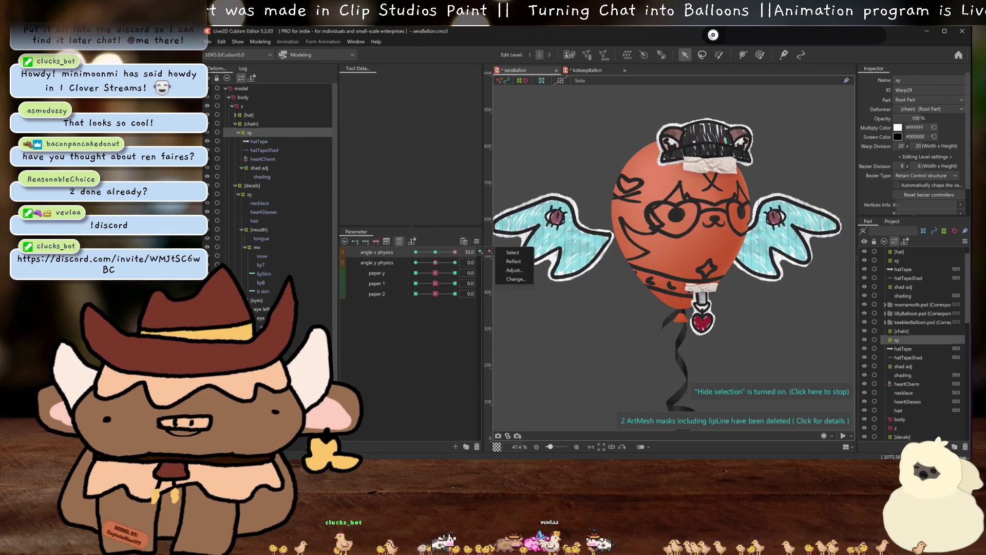
{"action": "scroll", "coordinate": [734, 300], "scroll_direction": "up", "scroll_amount": 3}
{"action": "scroll", "coordinate": [734, 301], "scroll_direction": "up", "scroll_amount": 2}
{"action": "key", "text": "ctrl+shift+h"}
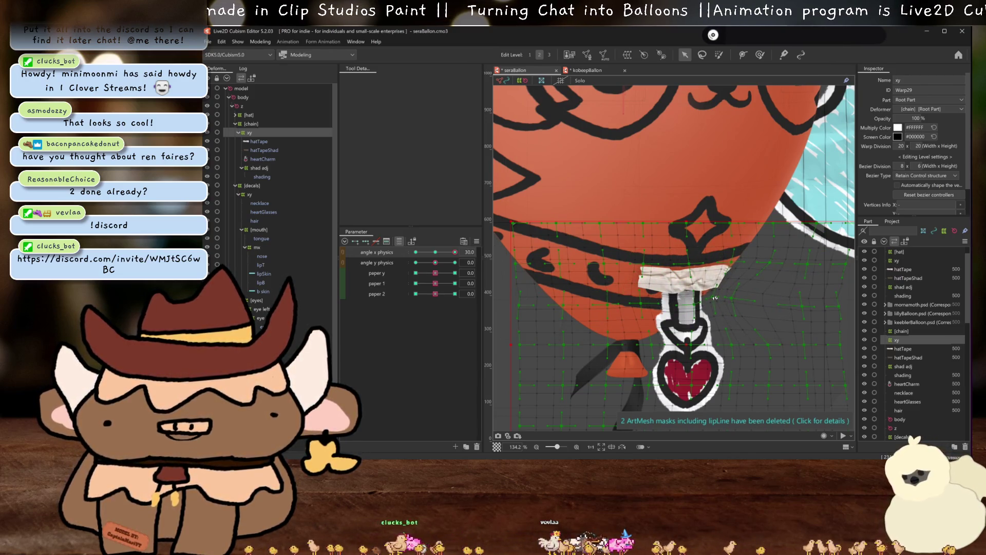
{"action": "key", "text": "ctrl+shift+h"}
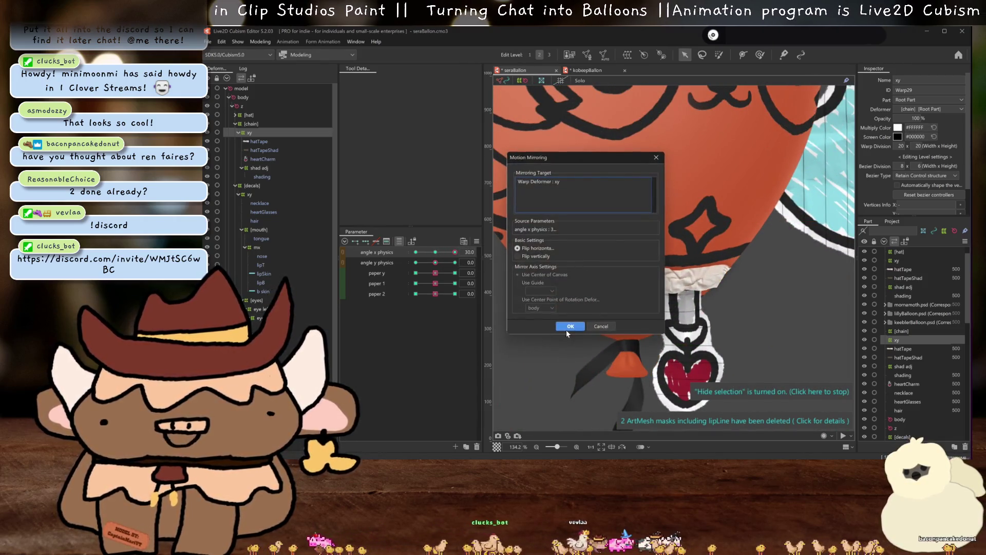
- Apply the horizontally flipped mirrored motion and check angle x and angle y physics at 30
{"action": "left_click", "coordinate": [569, 319]}
{"action": "left_click", "coordinate": [420, 253]}
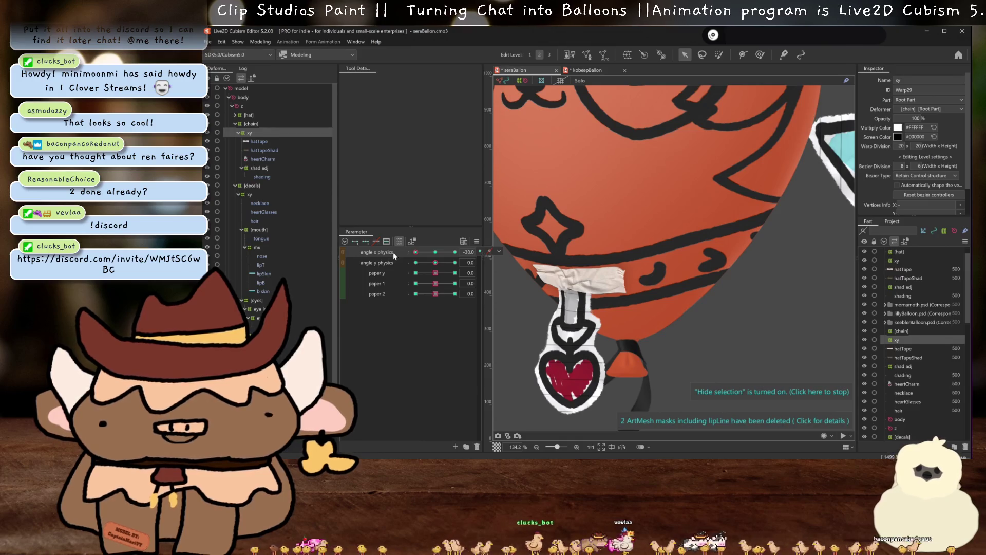
{"action": "left_click_drag", "start_coordinate": [416, 252], "coordinate": [454, 252]}
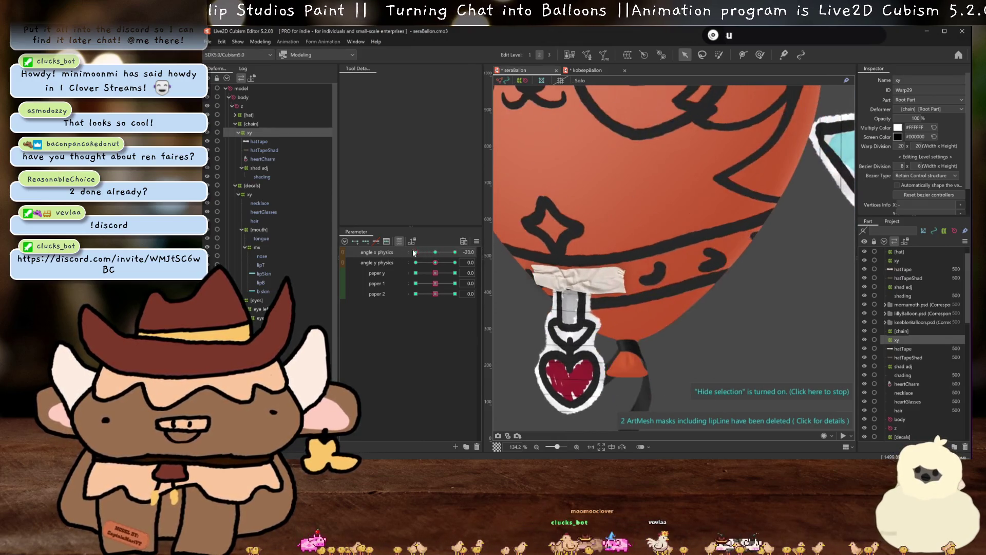
{"action": "mouse_move", "coordinate": [455, 252]}
{"action": "left_mouse_down"}
{"action": "mouse_move", "coordinate": [435, 252]}
{"action": "mouse_move", "coordinate": [454, 263]}
{"action": "left_mouse_up"}
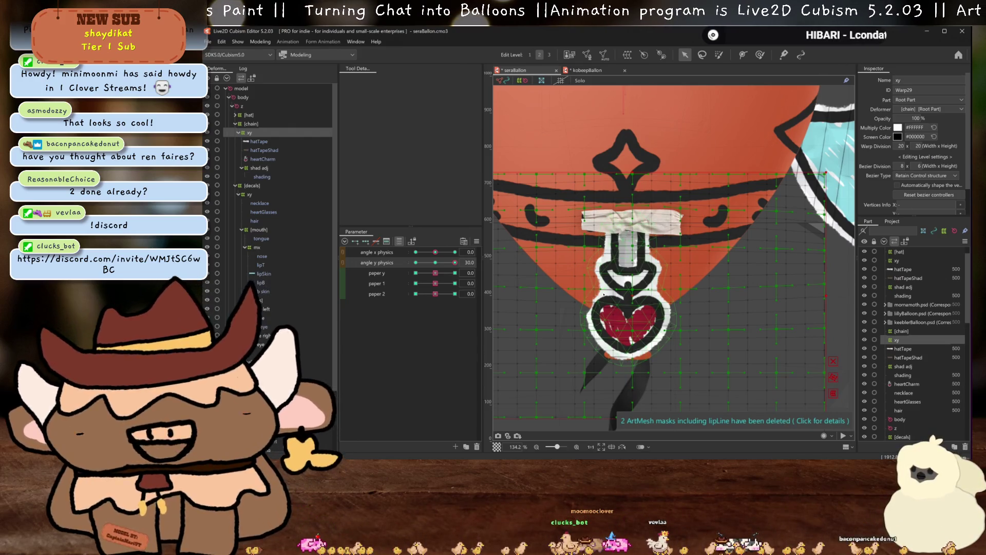
{"action": "mouse_move", "coordinate": [454, 263]}
{"action": "left_mouse_down"}
{"action": "mouse_move", "coordinate": [441, 262]}
{"action": "mouse_move", "coordinate": [455, 262]}
{"action": "left_mouse_up"}
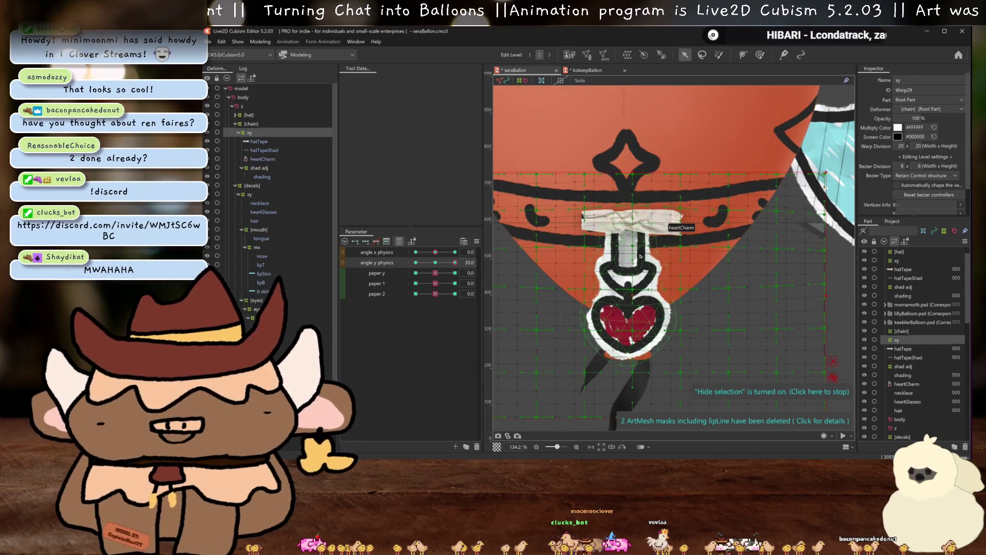
- Nudge the chain warp grid slightly upward and pose the balloon at negative angle y physics
{"action": "left_click_drag", "start_coordinate": [630, 296], "coordinate": [631, 291]}
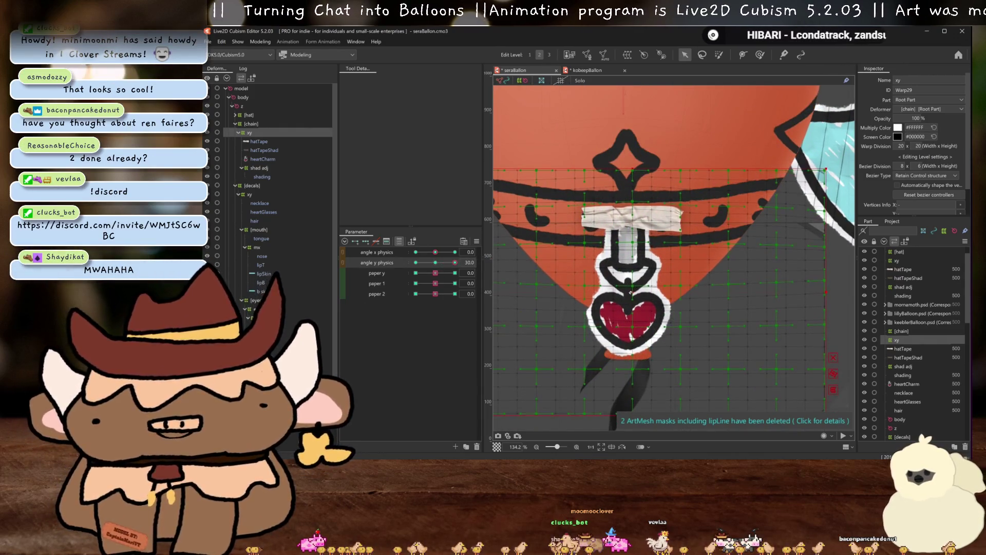
{"action": "mouse_move", "coordinate": [438, 262]}
{"action": "left_mouse_down"}
{"action": "mouse_move", "coordinate": [452, 269]}
{"action": "mouse_move", "coordinate": [390, 267]}
{"action": "left_mouse_up"}
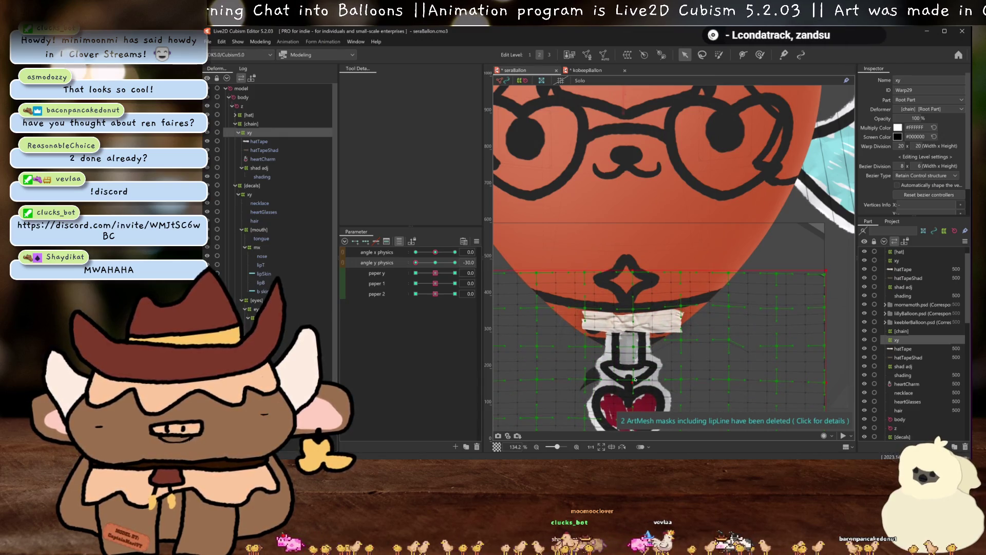
{"action": "scroll", "coordinate": [631, 371], "scroll_direction": "down", "scroll_amount": 3}
{"action": "left_click_drag", "start_coordinate": [639, 367], "coordinate": [483, 305]}
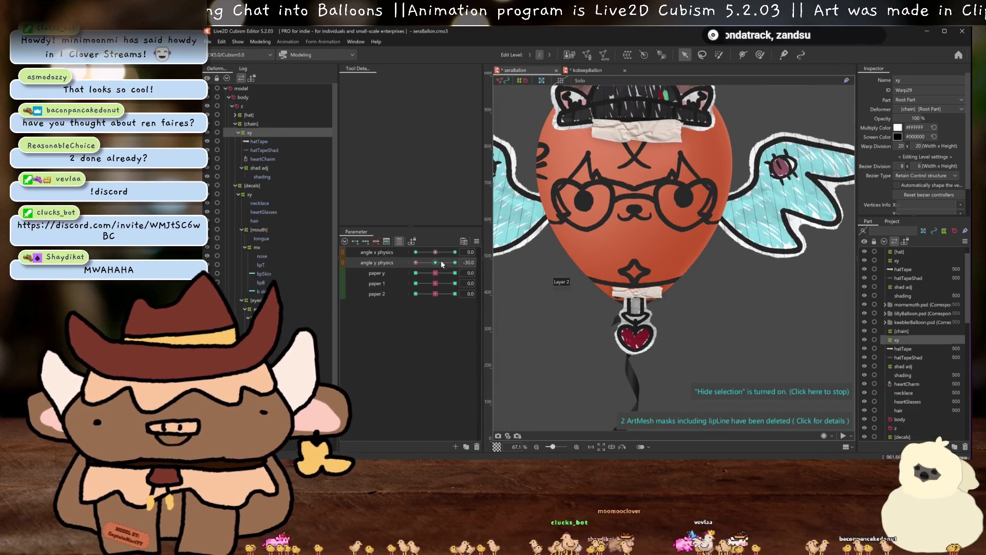
{"action": "scroll", "coordinate": [687, 323], "scroll_direction": "up", "scroll_amount": 5}
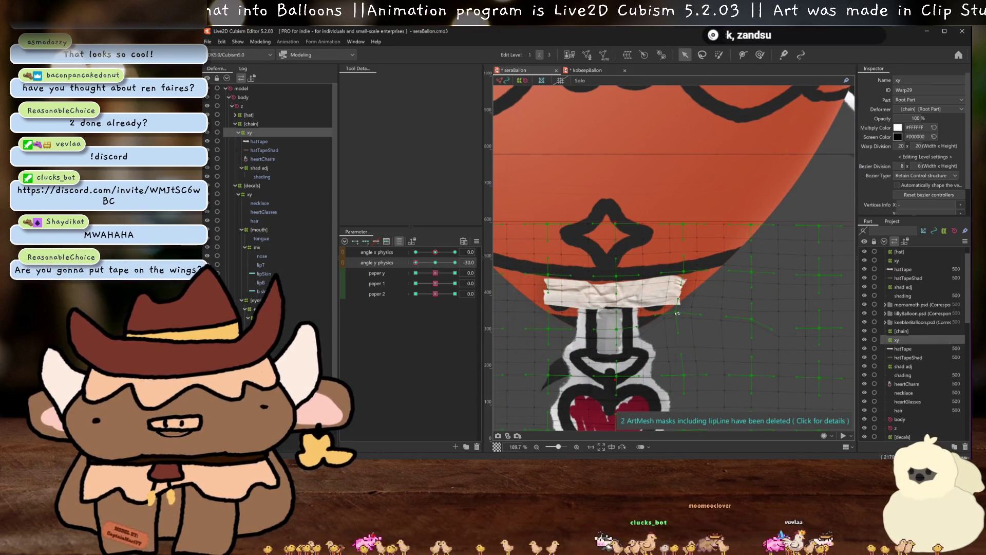
{"action": "left_click_drag", "start_coordinate": [415, 262], "coordinate": [421, 263]}
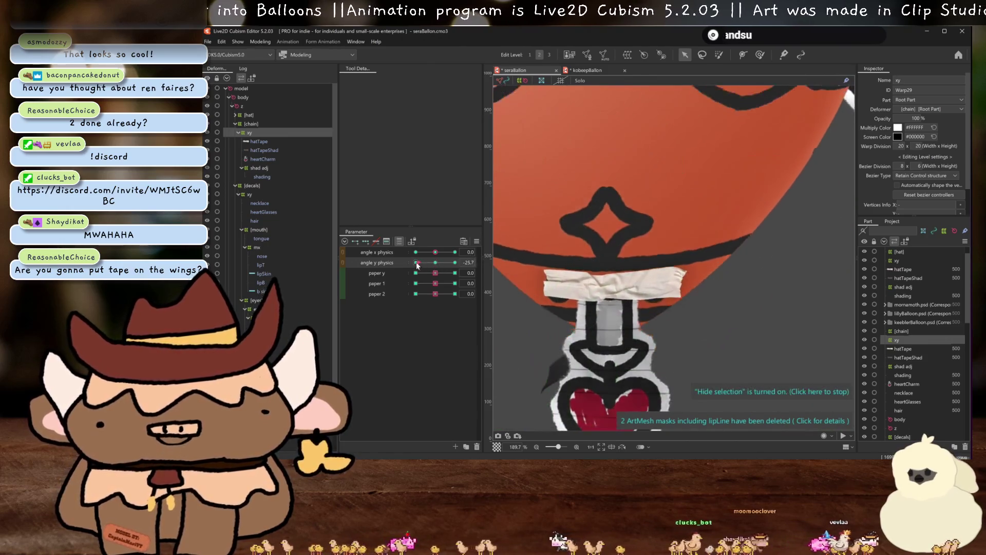
{"action": "scroll", "coordinate": [675, 289], "scroll_direction": "down", "scroll_amount": 4}
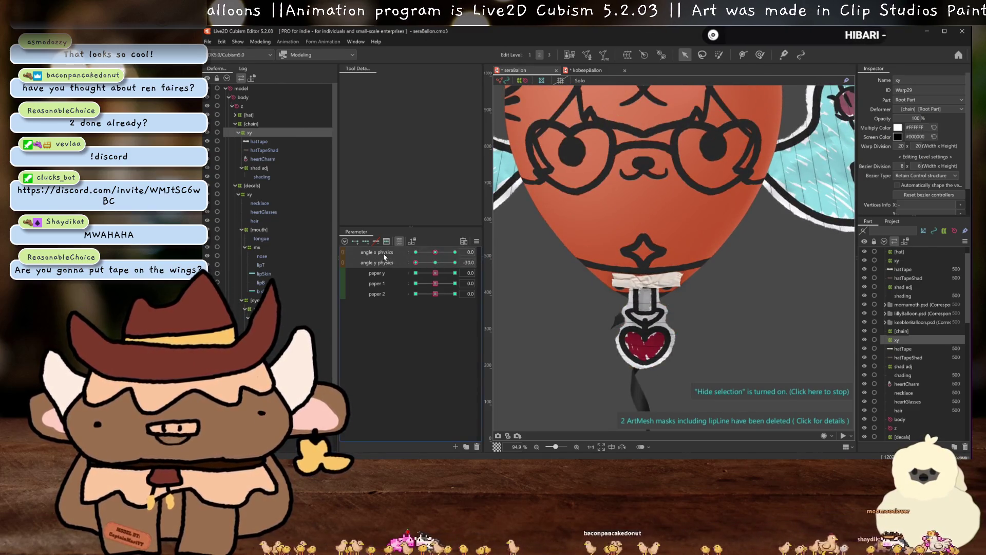
- Synthesize the corner keyforms and preview the chain swinging across angle x physics
{"action": "left_click", "coordinate": [476, 241]}
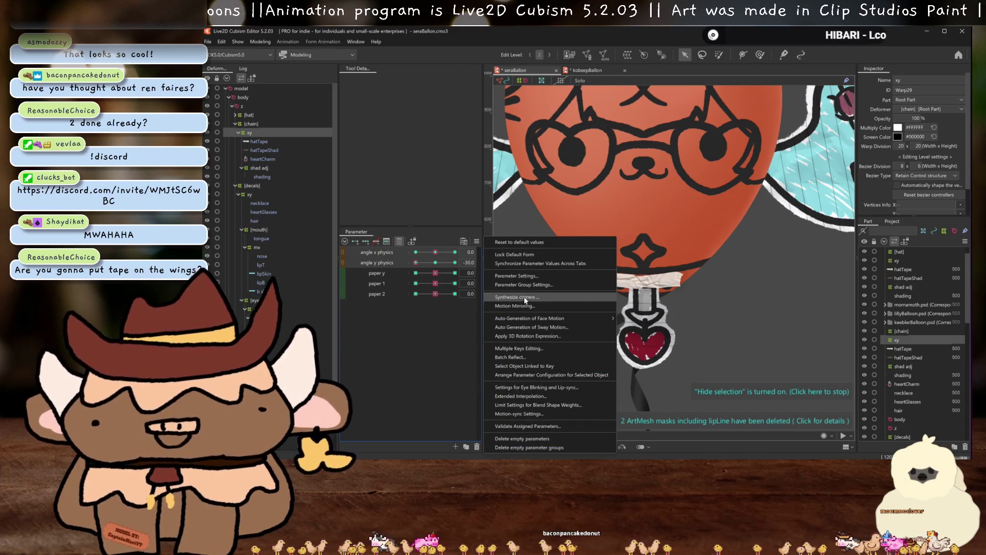
{"action": "left_click", "coordinate": [553, 291]}
{"action": "left_click", "coordinate": [569, 321]}
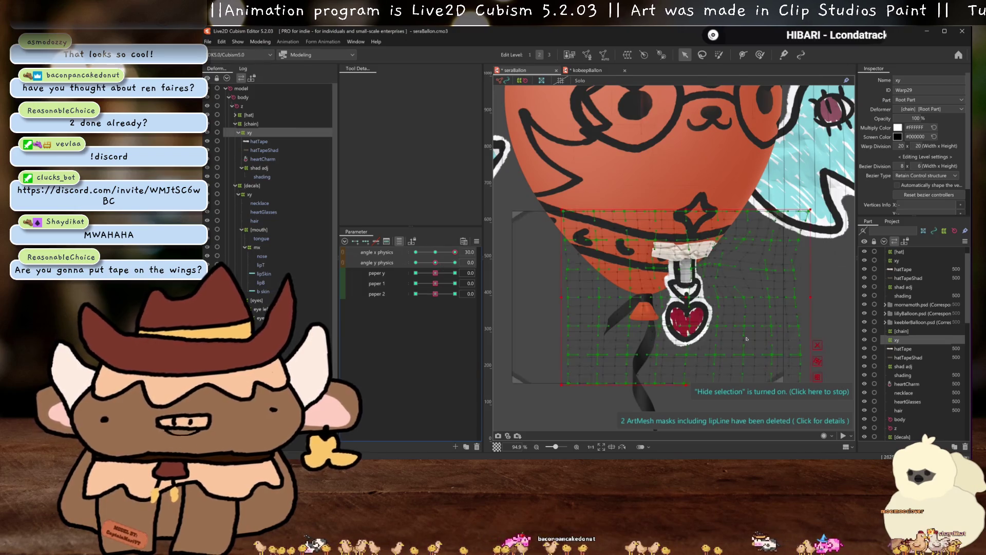
{"action": "scroll", "coordinate": [662, 333], "scroll_direction": "up", "scroll_amount": 2}
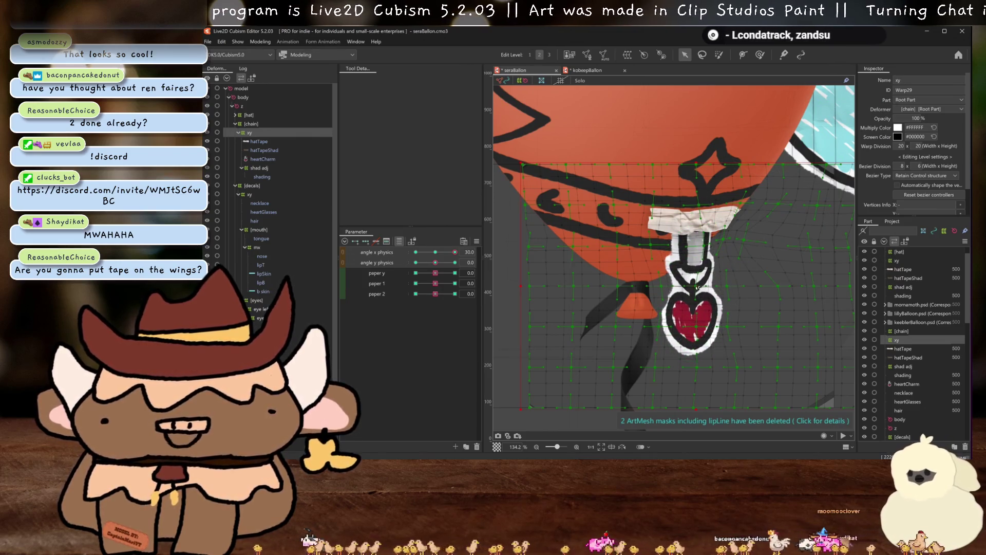
{"action": "scroll", "coordinate": [692, 367], "scroll_direction": "down", "scroll_amount": 3}
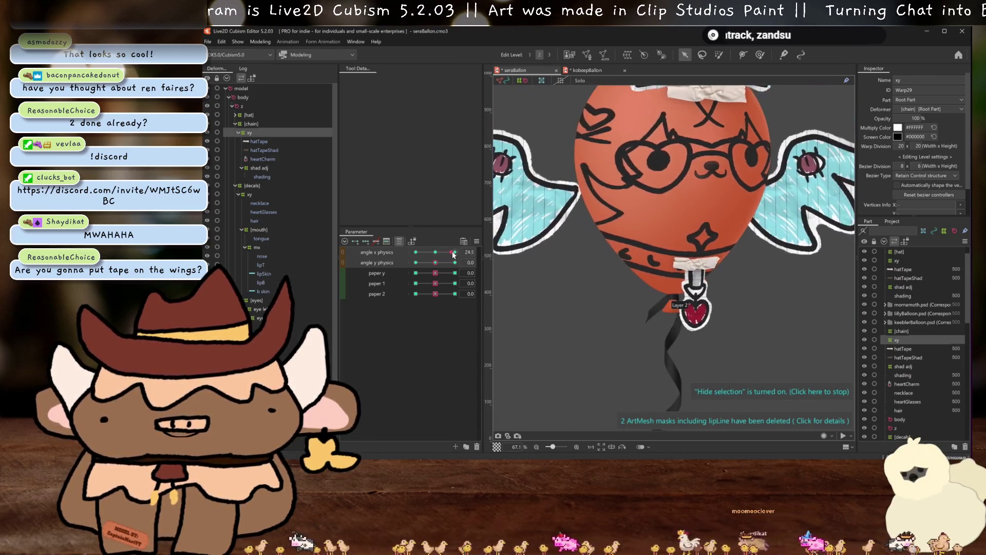
{"action": "scroll", "coordinate": [735, 312], "scroll_direction": "up", "scroll_amount": 3}
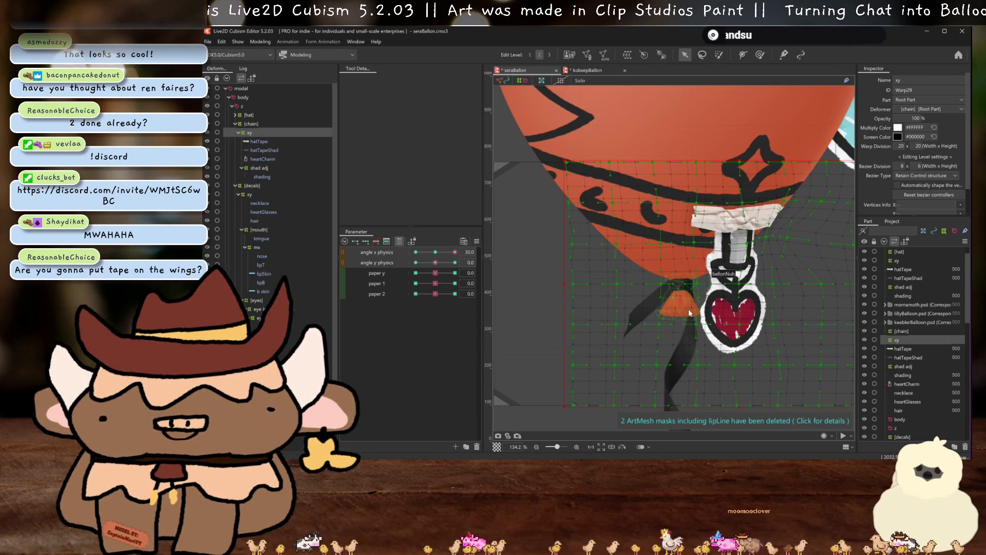
{"action": "scroll", "coordinate": [689, 311], "scroll_direction": "down", "scroll_amount": 2}
{"action": "left_click_drag", "start_coordinate": [455, 252], "coordinate": [411, 260]}
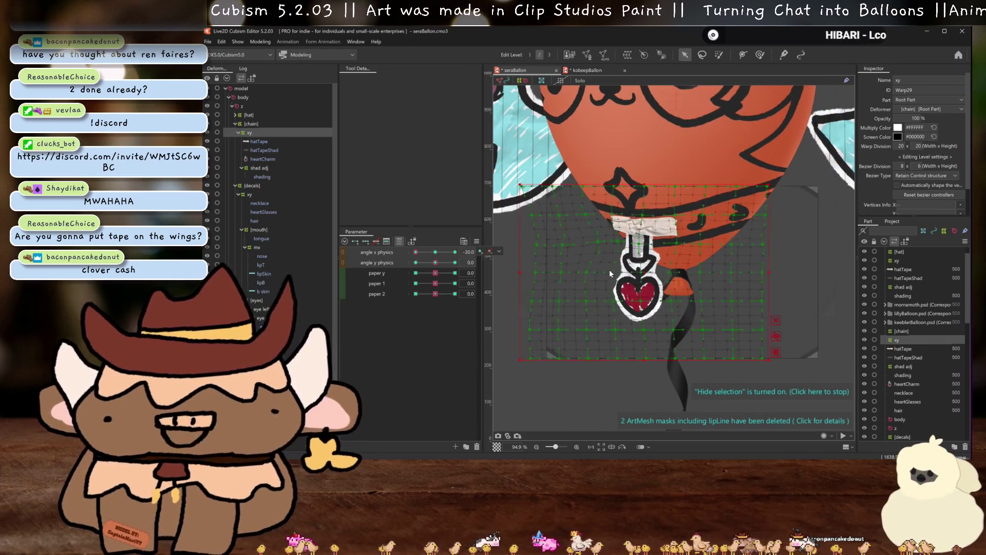
{"action": "scroll", "coordinate": [645, 280], "scroll_direction": "up", "scroll_amount": 3}
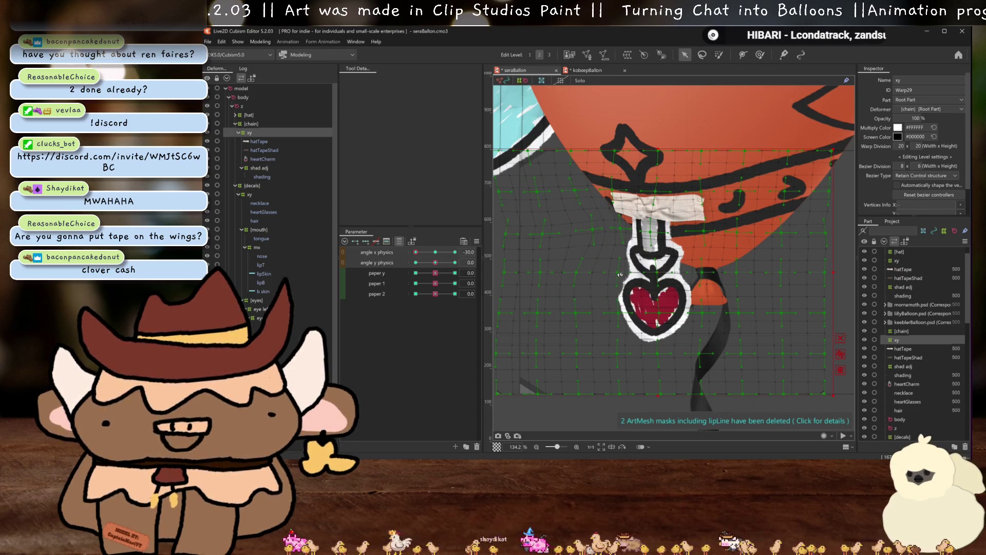
{"action": "scroll", "coordinate": [647, 314], "scroll_direction": "down", "scroll_amount": 2}
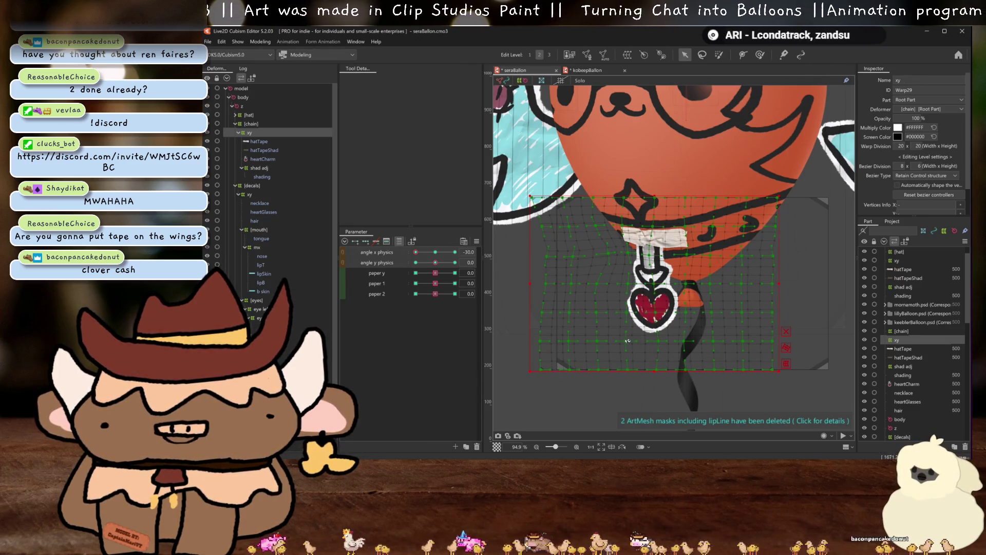
{"action": "left_click_drag", "start_coordinate": [631, 343], "coordinate": [663, 262]}
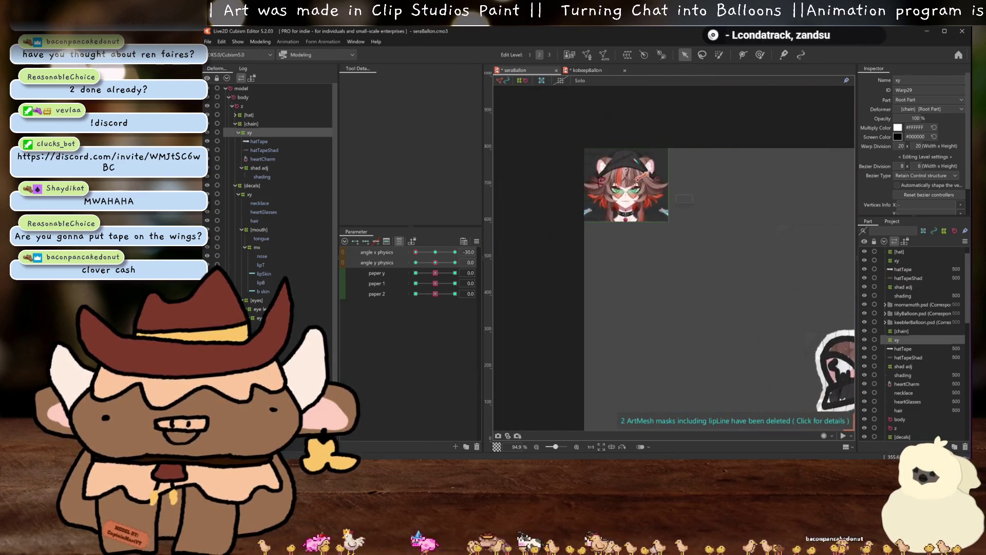
{"action": "scroll", "coordinate": [662, 262], "scroll_direction": "up", "scroll_amount": 5}
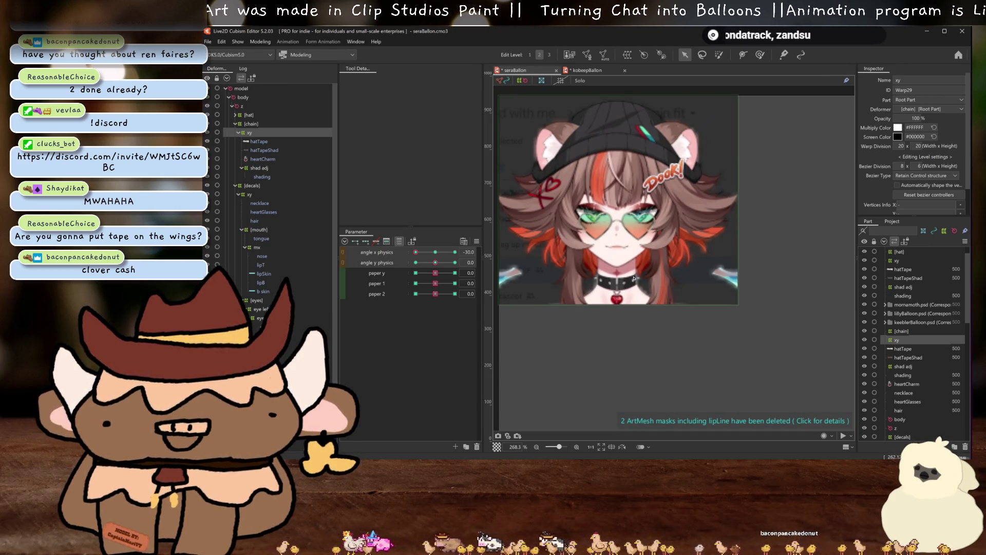
{"action": "scroll", "coordinate": [676, 264], "scroll_direction": "down", "scroll_amount": 8}
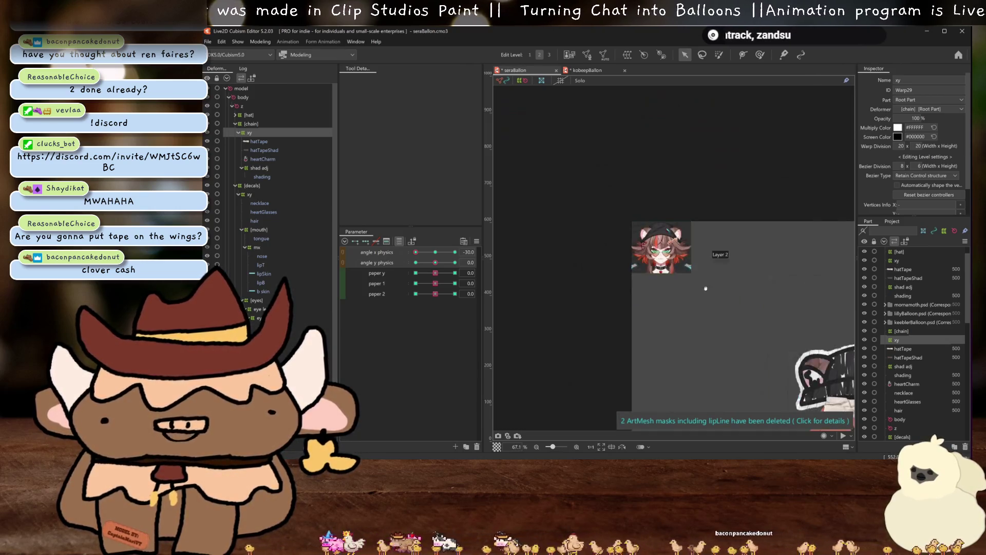
{"action": "left_click_drag", "start_coordinate": [801, 370], "coordinate": [674, 234]}
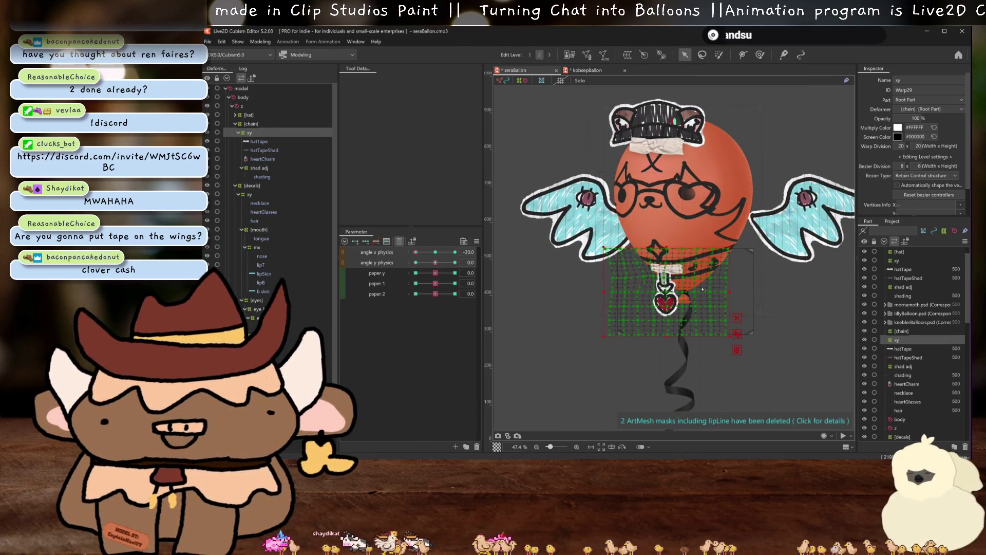
- Regenerate the corner keyforms and set angle y physics to 30
{"action": "scroll", "coordinate": [702, 289], "scroll_direction": "up", "scroll_amount": 2}
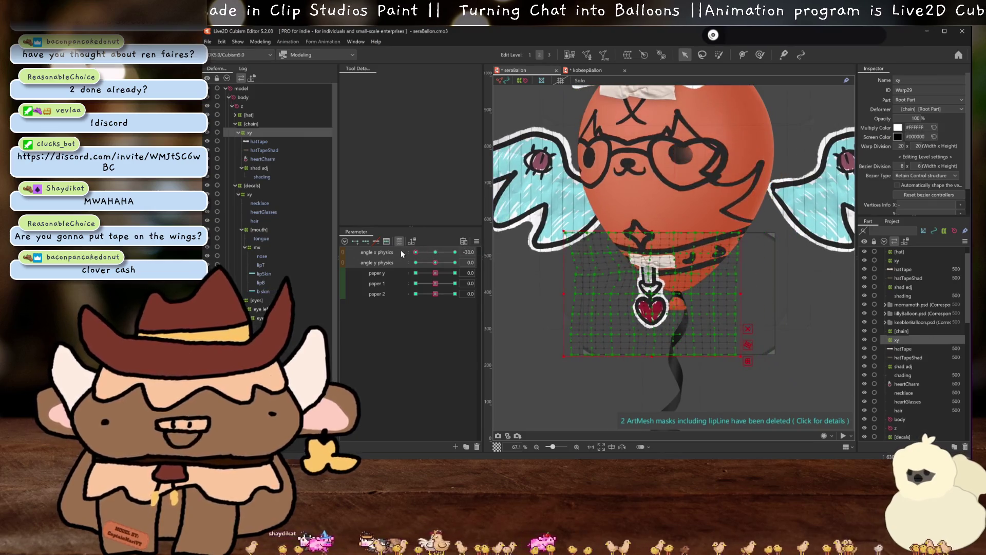
{"action": "left_click", "coordinate": [476, 241]}
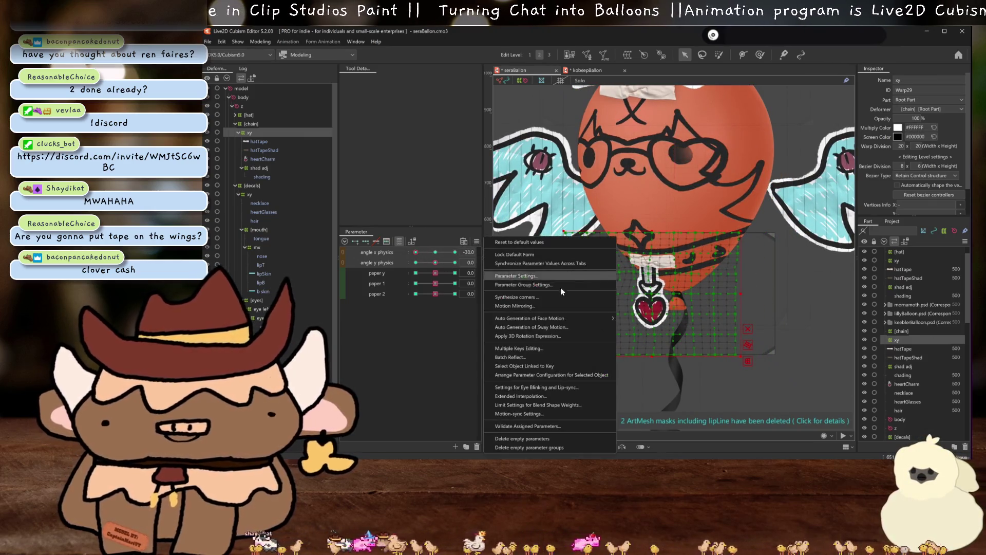
{"action": "left_click", "coordinate": [555, 296]}
{"action": "left_click", "coordinate": [573, 323]}
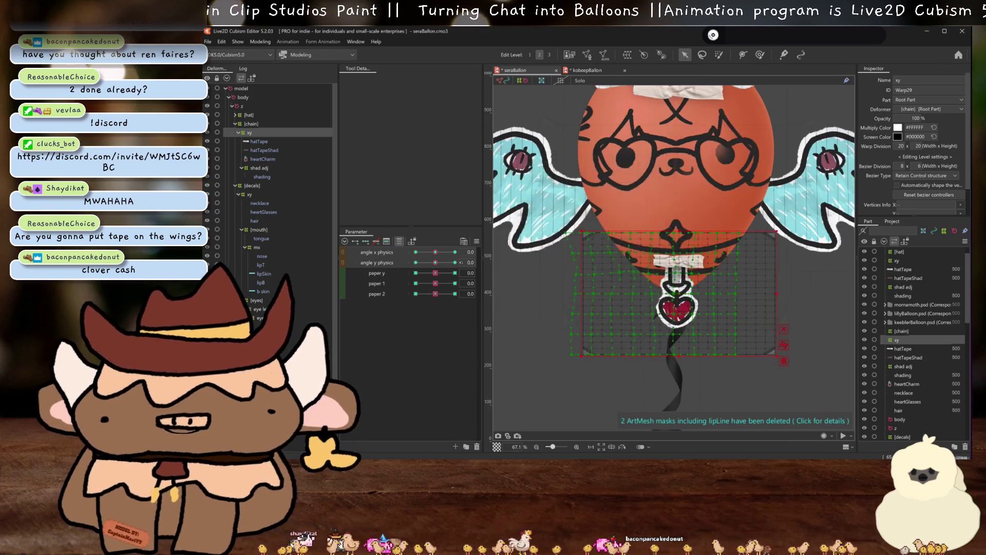
{"action": "left_click_drag", "start_coordinate": [435, 262], "coordinate": [455, 263]}
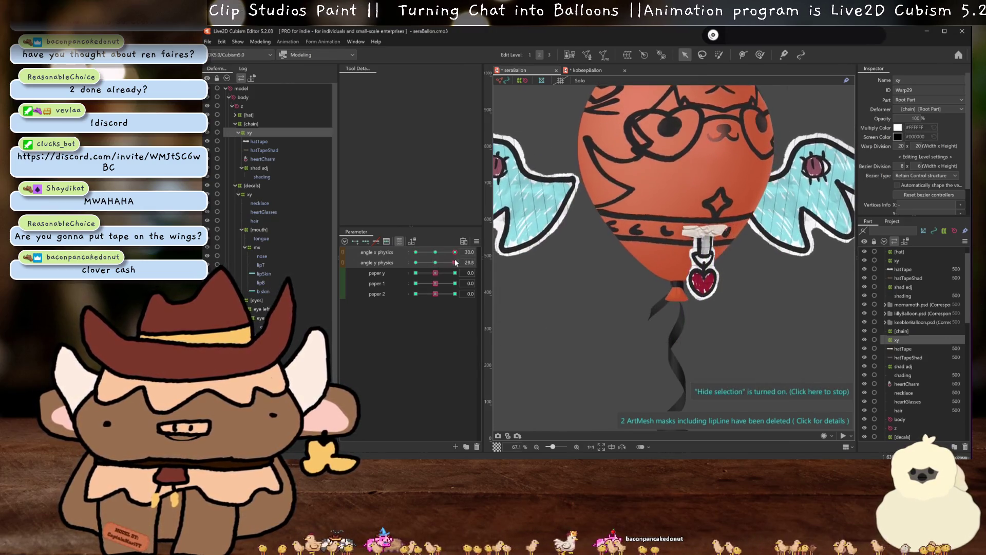
- Skew the chain mesh's top and bottom edges rightward with a Perspective temporary deform and confirm
{"action": "left_click", "coordinate": [801, 334]}
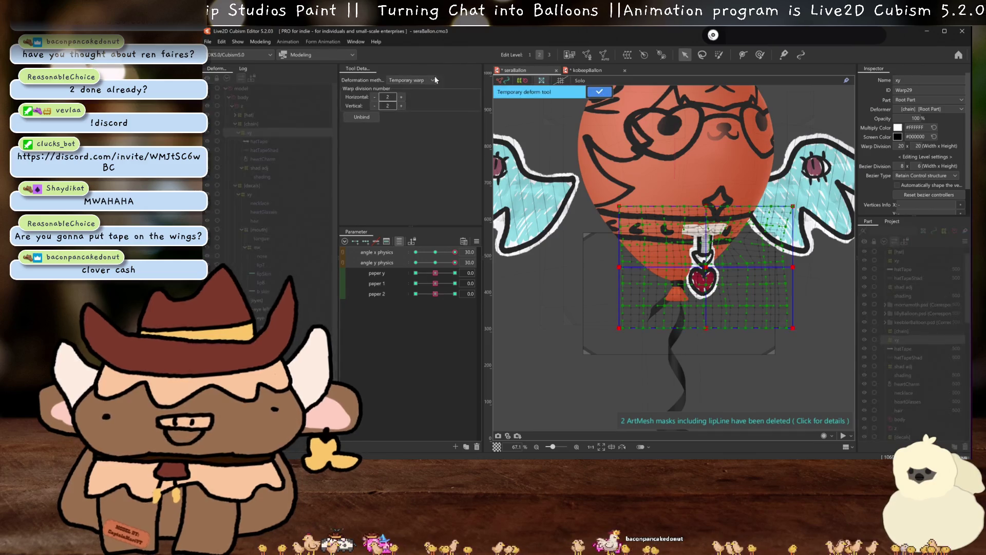
{"action": "left_click", "coordinate": [411, 80]}
{"action": "left_click", "coordinate": [406, 113]}
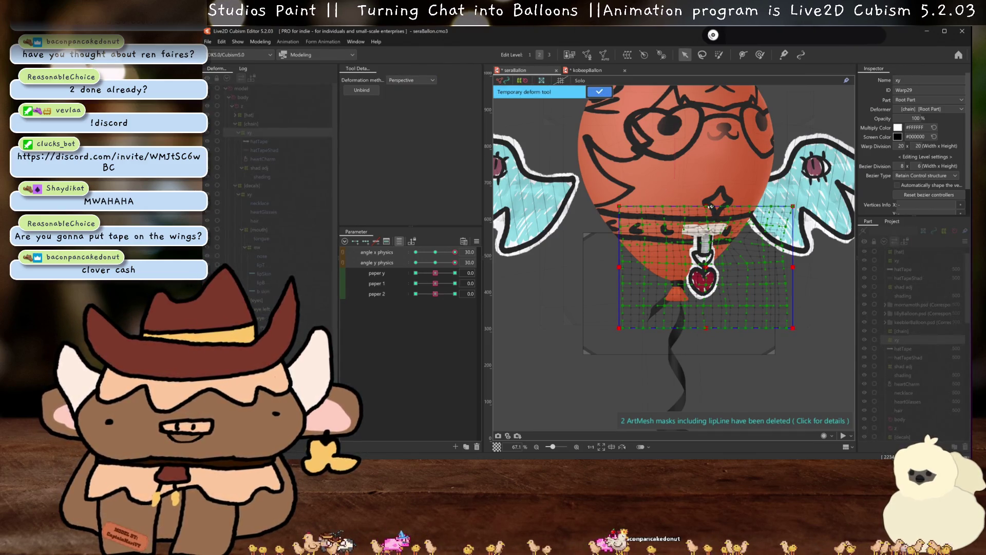
{"action": "left_click_drag", "start_coordinate": [707, 206], "coordinate": [719, 208]}
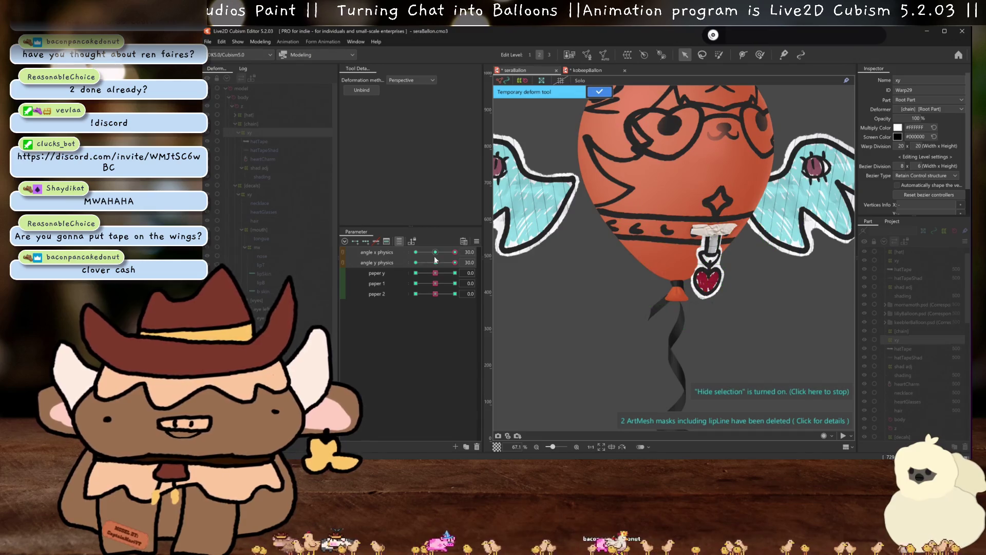
{"action": "left_click", "coordinate": [440, 257]}
{"action": "mouse_move", "coordinate": [718, 323]}
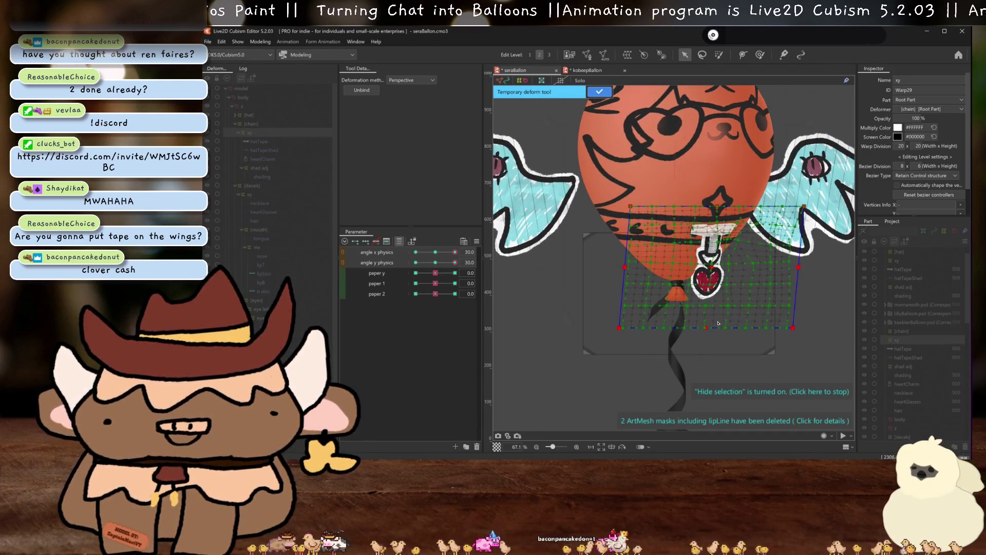
{"action": "left_click_drag", "start_coordinate": [709, 328], "coordinate": [716, 328]}
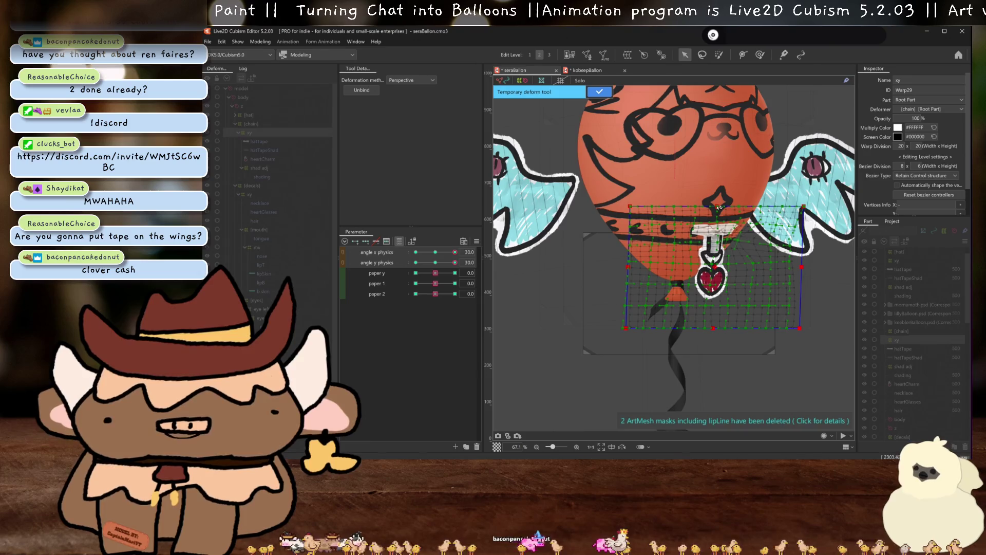
{"action": "left_click", "coordinate": [441, 260]}
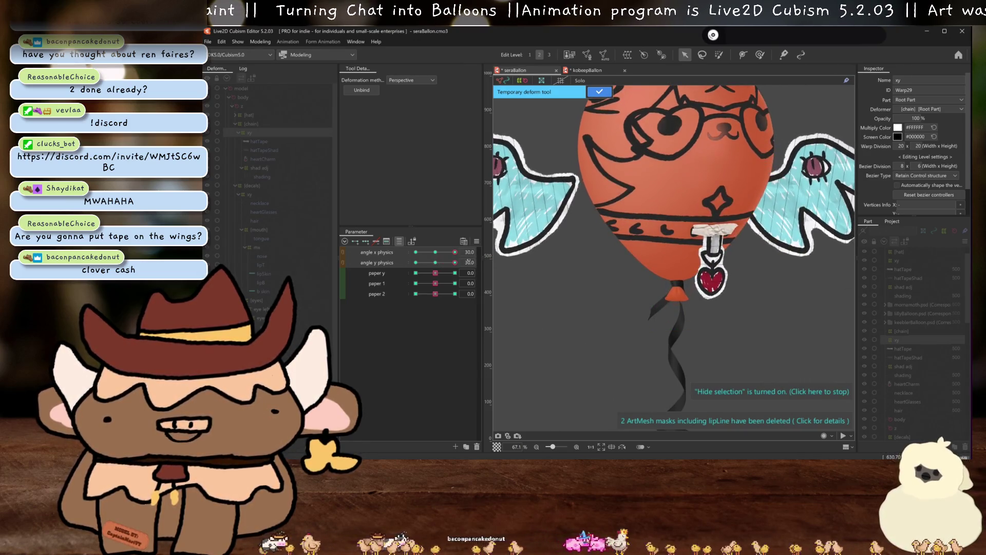
{"action": "left_click", "coordinate": [598, 92]}
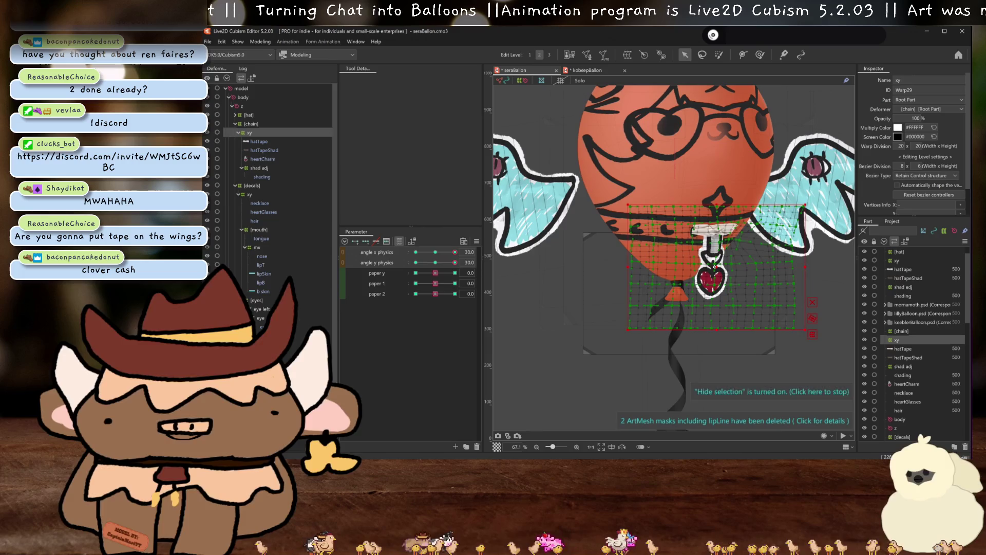
{"action": "left_click", "coordinate": [436, 263]}
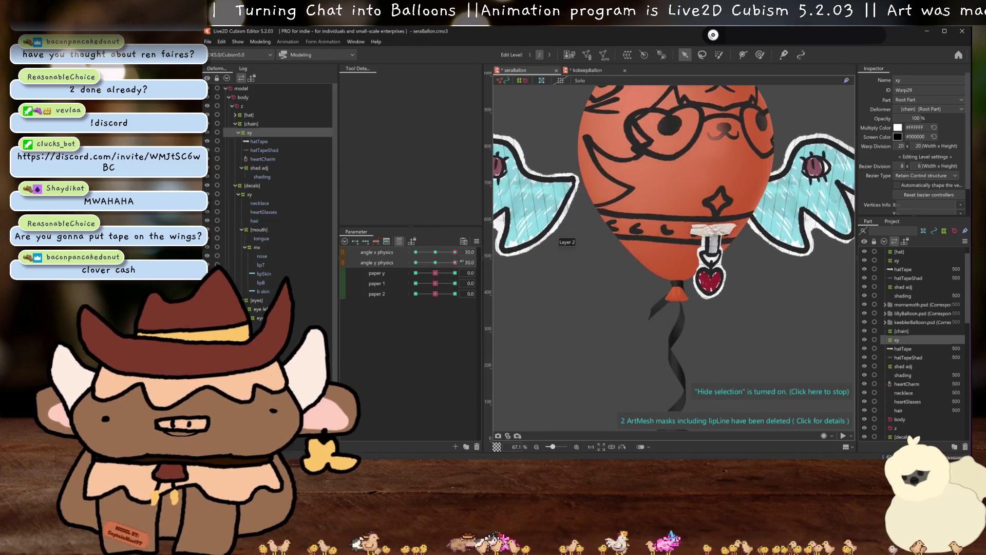
{"action": "left_click", "coordinate": [455, 263]}
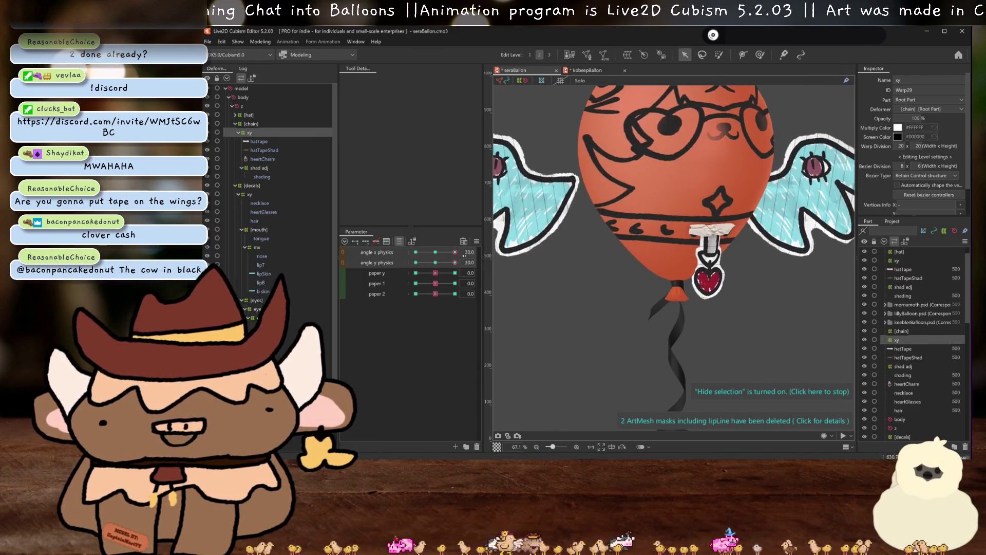
- At angle x physics -30, perspective-skew the chain warp's top and bottom edges leftward and confirm
{"action": "left_click_drag", "start_coordinate": [454, 255], "coordinate": [416, 252]}
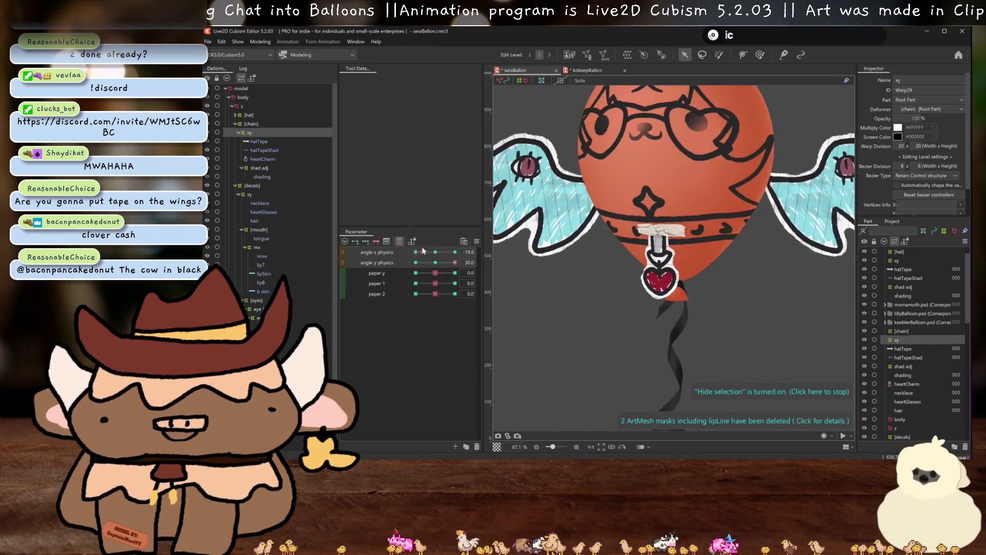
{"action": "key", "text": "ctrl+t"}
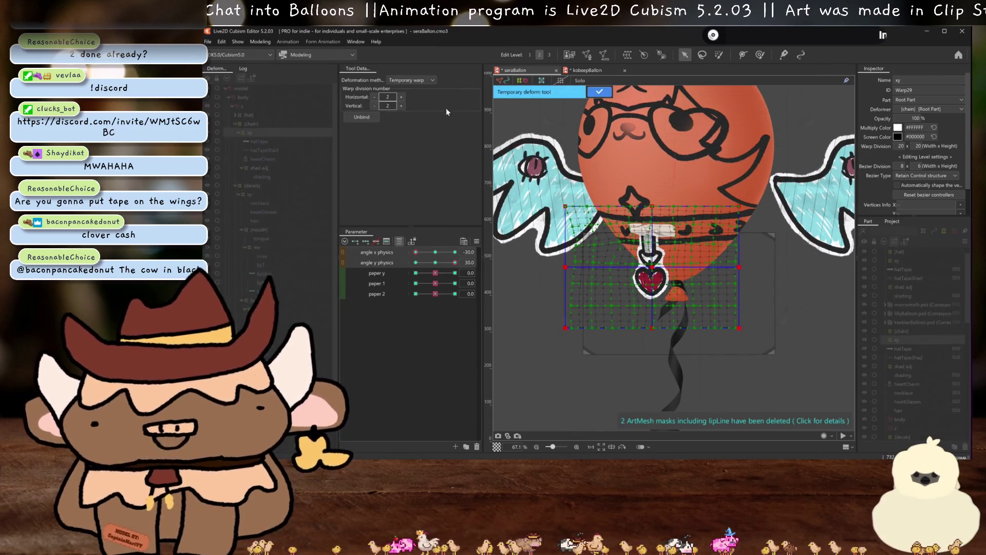
{"action": "left_click", "coordinate": [423, 82]}
{"action": "left_click", "coordinate": [424, 121]}
{"action": "left_click_drag", "start_coordinate": [656, 206], "coordinate": [638, 206]}
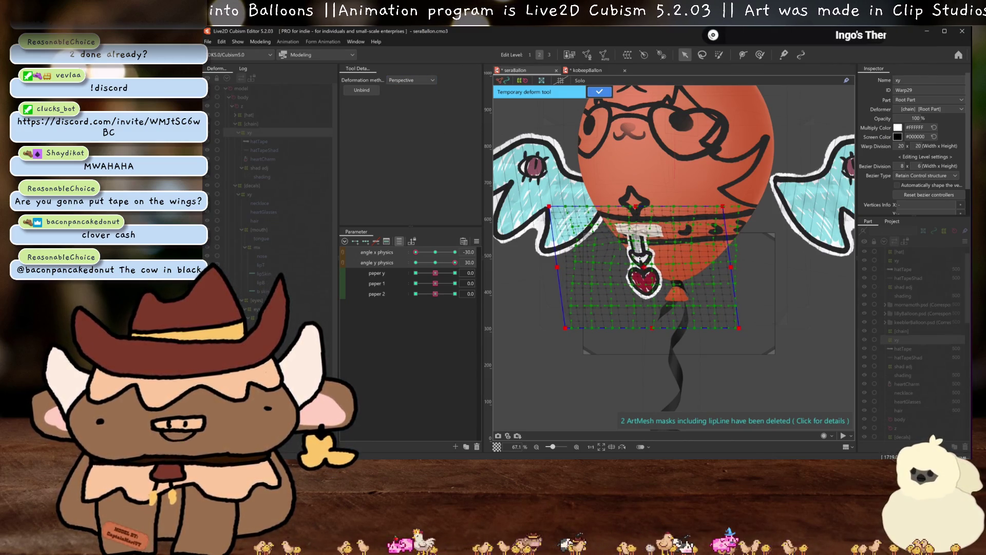
{"action": "left_click_drag", "start_coordinate": [653, 329], "coordinate": [645, 328]}
{"action": "mouse_move", "coordinate": [415, 252]}
{"action": "left_mouse_down"}
{"action": "mouse_move", "coordinate": [446, 252]}
{"action": "mouse_move", "coordinate": [401, 248]}
{"action": "left_mouse_up"}
{"action": "left_click", "coordinate": [599, 92]}
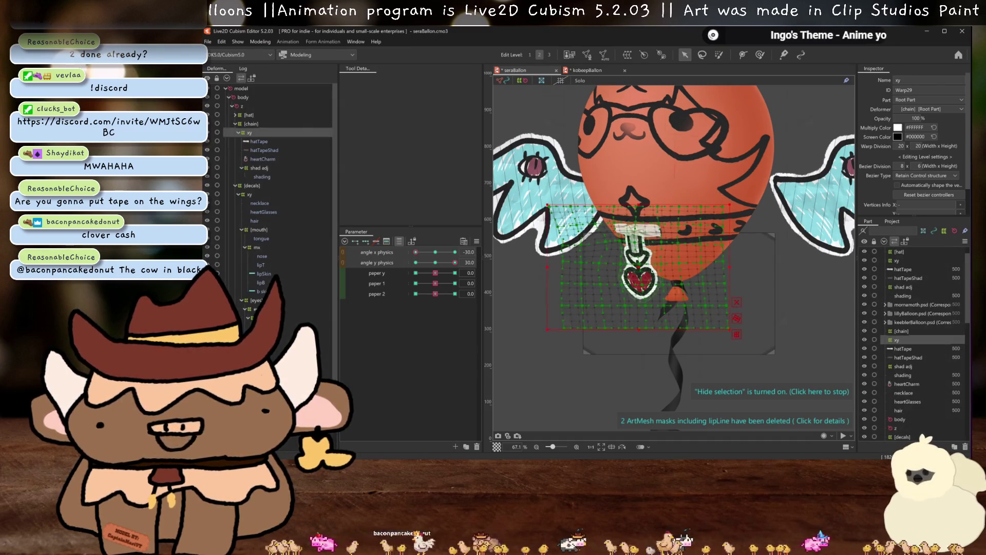
{"action": "left_click_drag", "start_coordinate": [415, 252], "coordinate": [463, 261]}
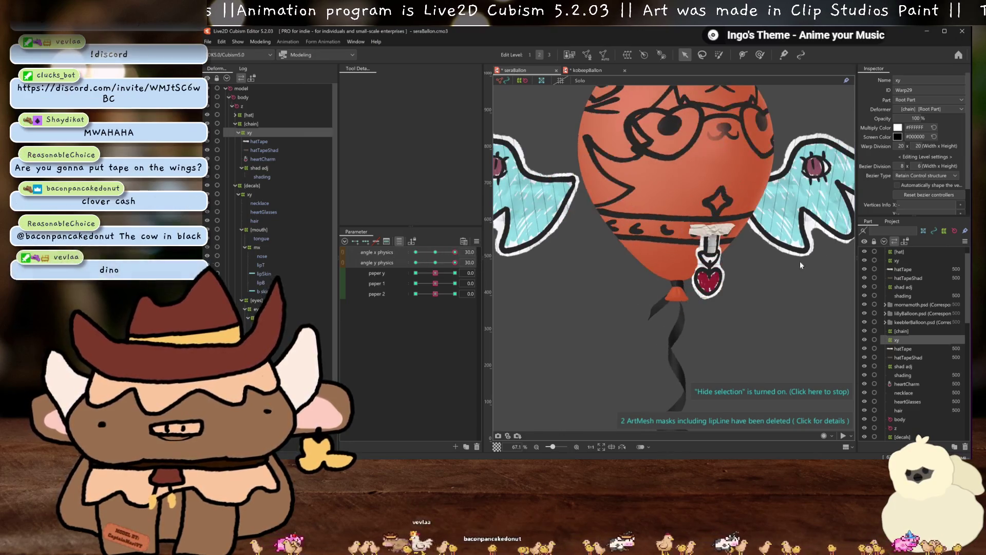
{"action": "scroll", "coordinate": [740, 233], "scroll_direction": "up", "scroll_amount": 3}
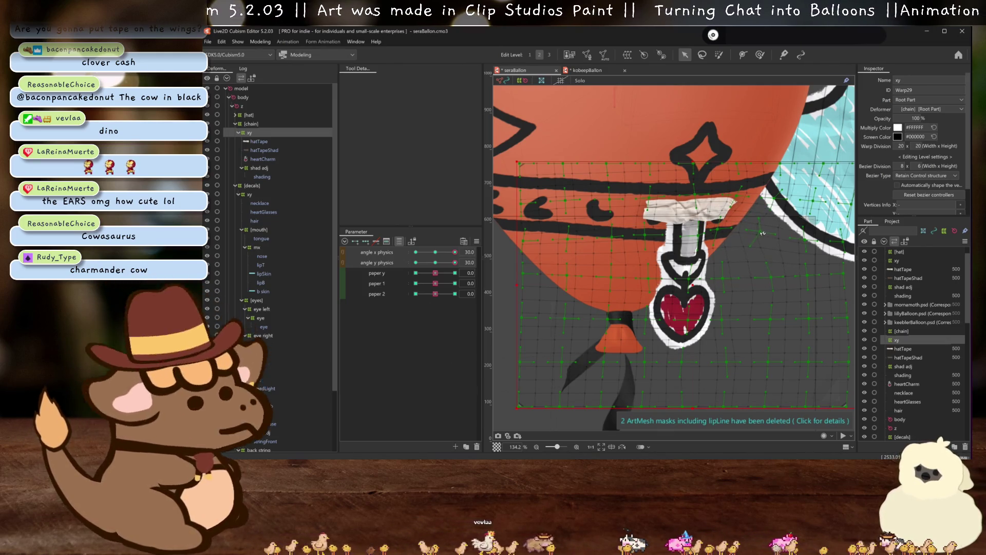
- Switch the chain warp's Bezier Type to Smooth All, check the artwork, and reselect the chain warp
{"action": "scroll", "coordinate": [679, 213], "scroll_direction": "down", "scroll_amount": 3}
{"action": "key", "text": "ctrl+h"}
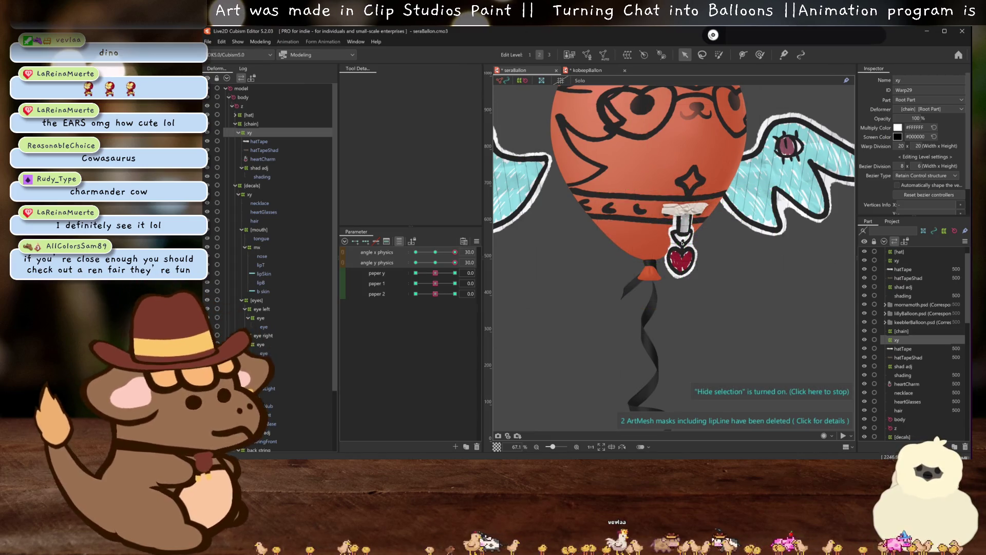
{"action": "key", "text": "ctrl+h"}
{"action": "key", "text": "ctrl+h"}
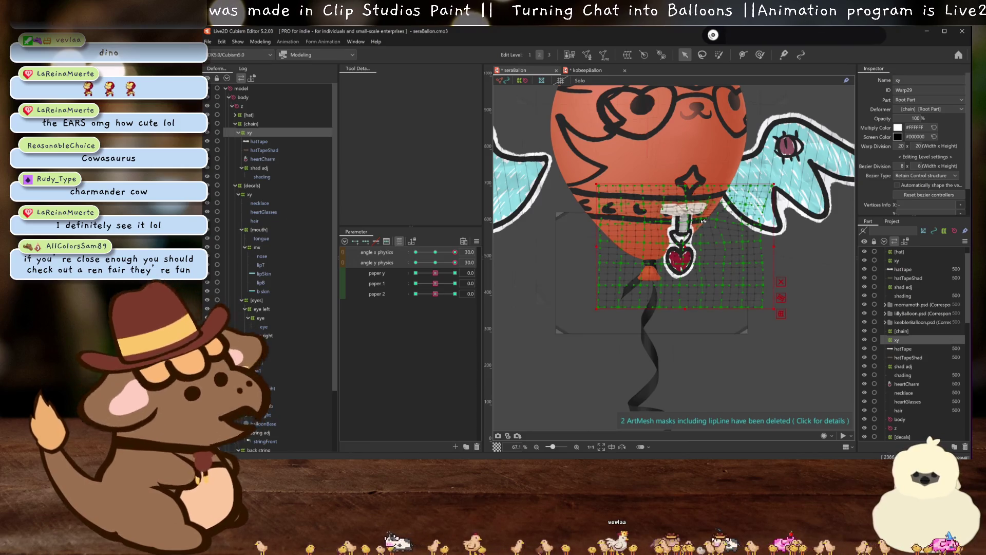
{"action": "key", "text": "ctrl+h"}
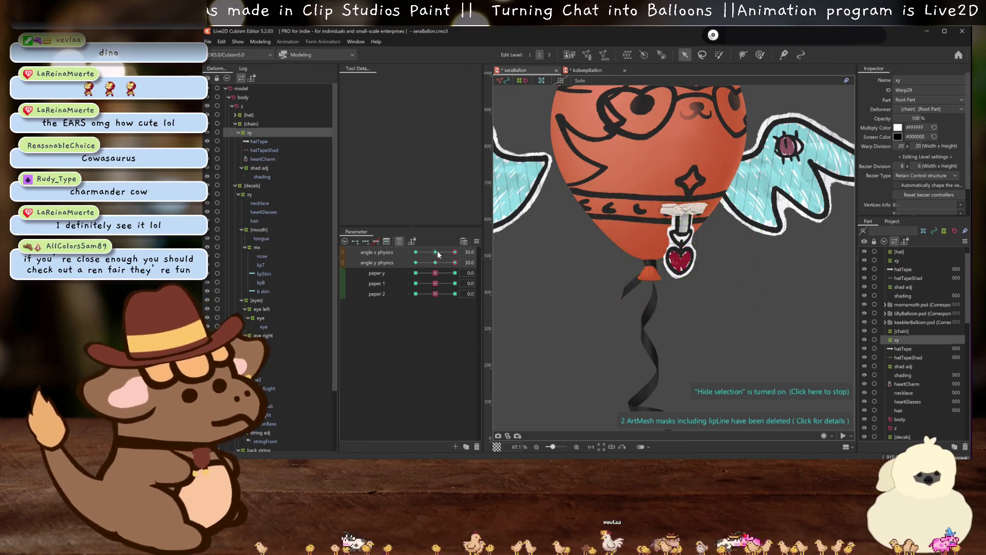
{"action": "scroll", "coordinate": [727, 196], "scroll_direction": "up", "scroll_amount": 3}
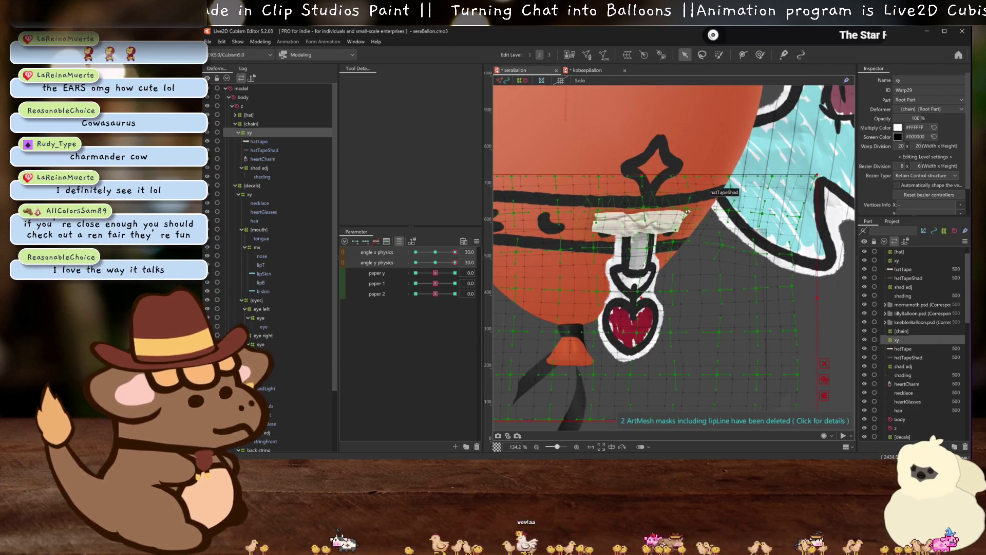
{"action": "left_click", "coordinate": [924, 176]}
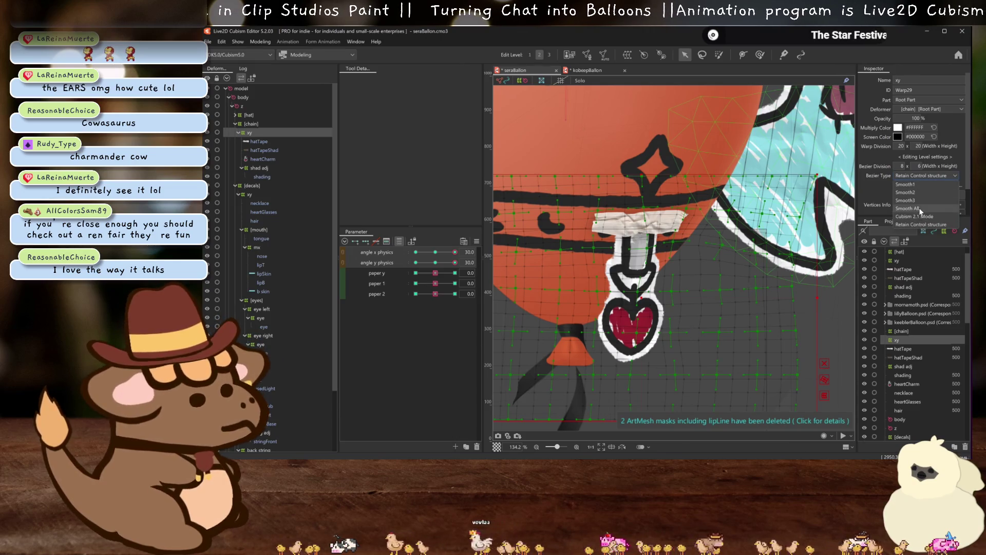
{"action": "left_click", "coordinate": [922, 212]}
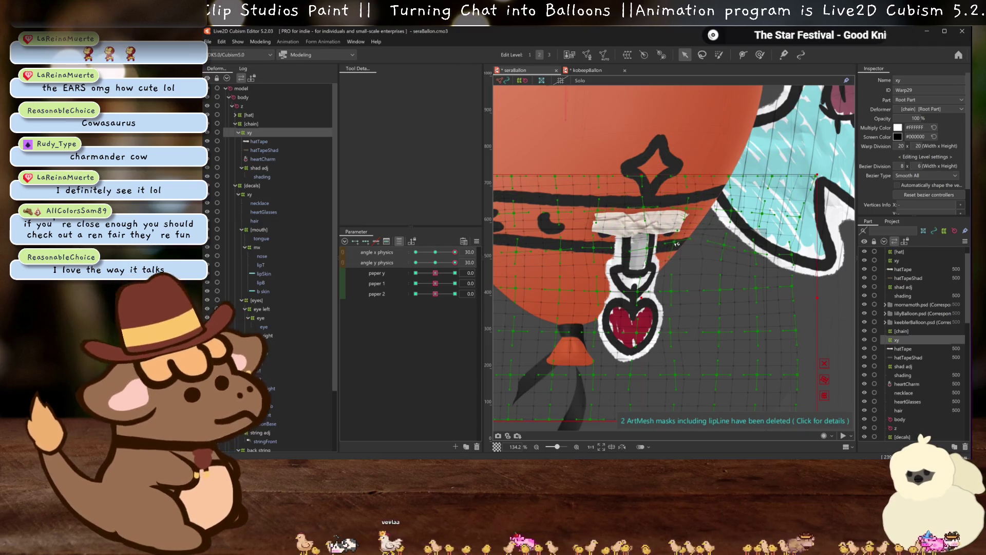
{"action": "key", "text": "ctrl+h"}
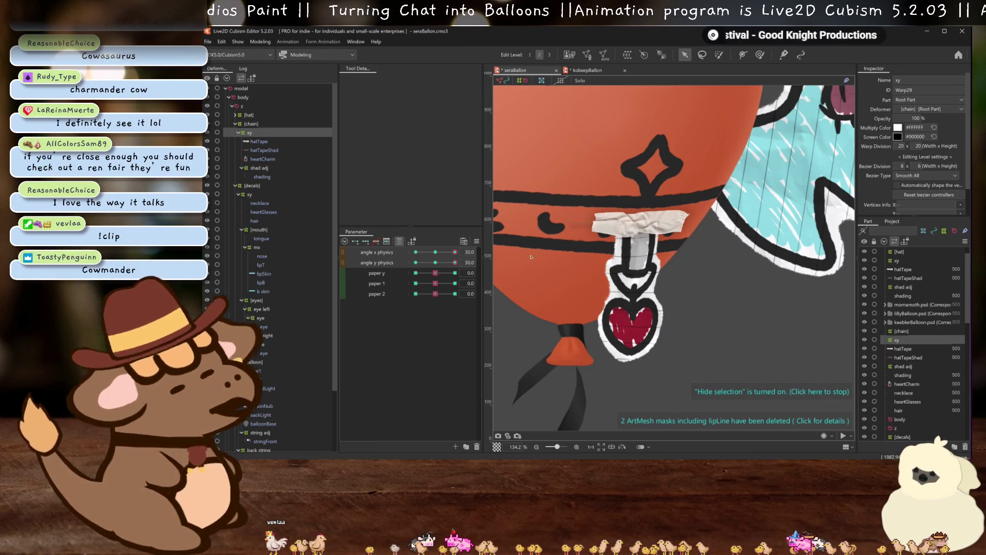
{"action": "mouse_move", "coordinate": [454, 252]}
{"action": "left_mouse_down"}
{"action": "mouse_move", "coordinate": [477, 260]}
{"action": "mouse_move", "coordinate": [402, 266]}
{"action": "left_mouse_up"}
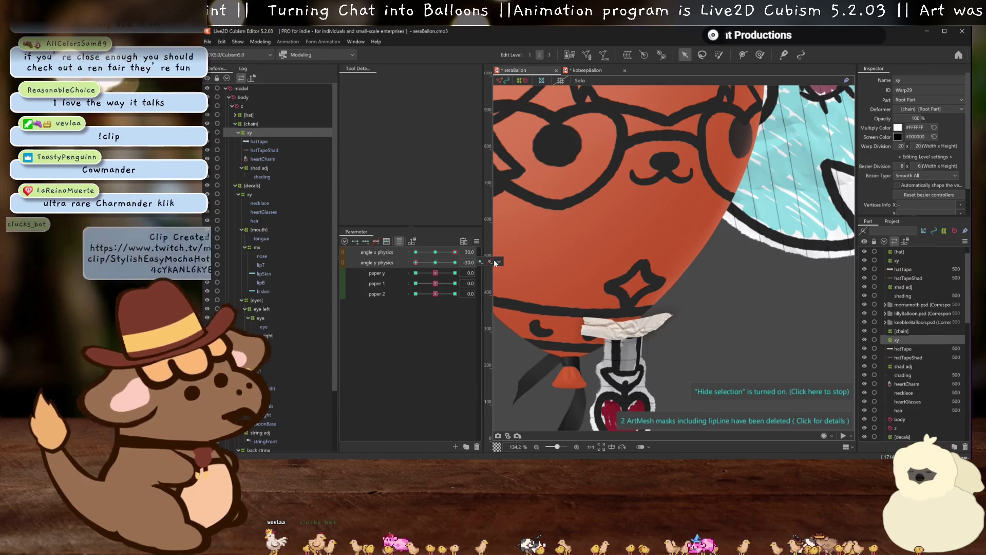
{"action": "scroll", "coordinate": [670, 281], "scroll_direction": "down", "scroll_amount": 2}
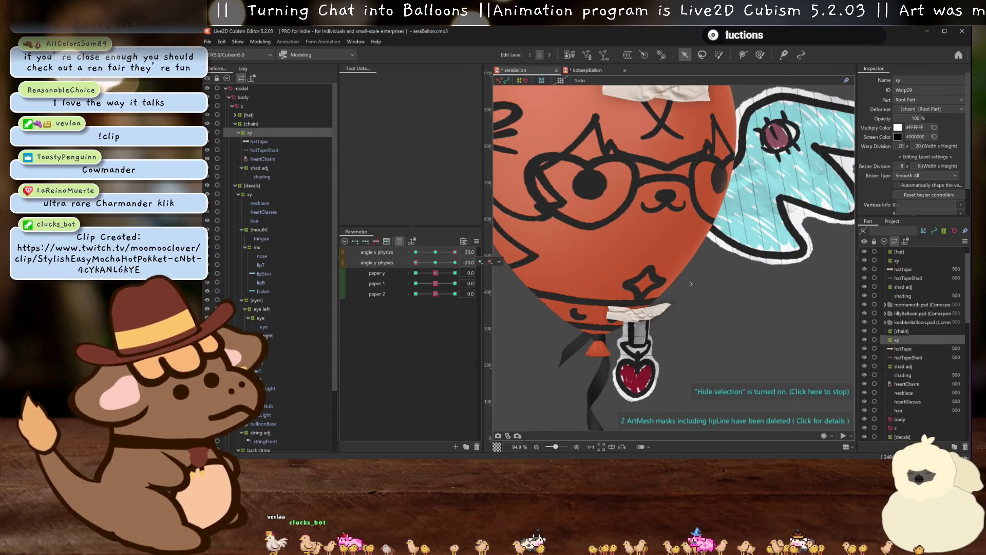
{"action": "left_click", "coordinate": [672, 286]}
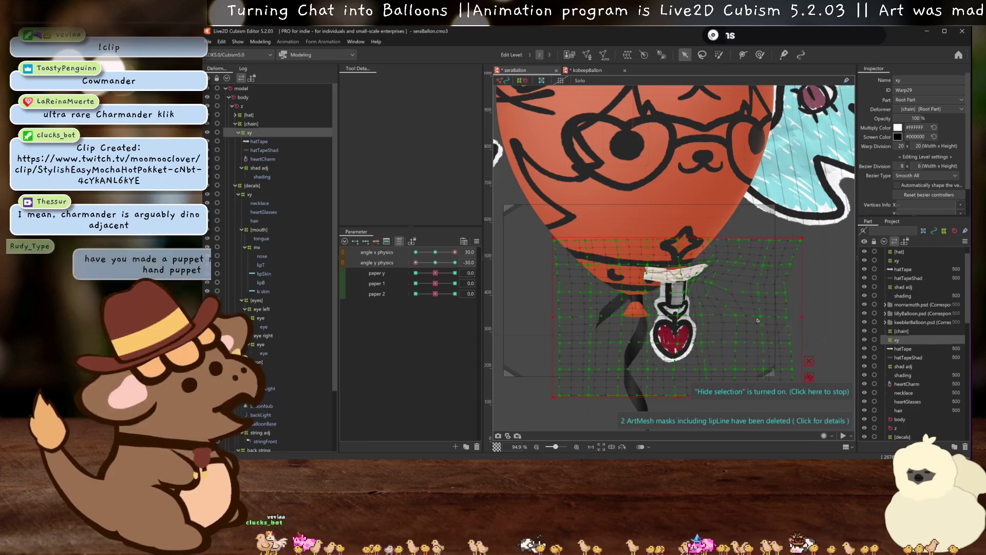
- Perspective-skew the chain warp's top and bottom leftward, then refine the top edge and confirm
{"action": "key", "text": "d"}
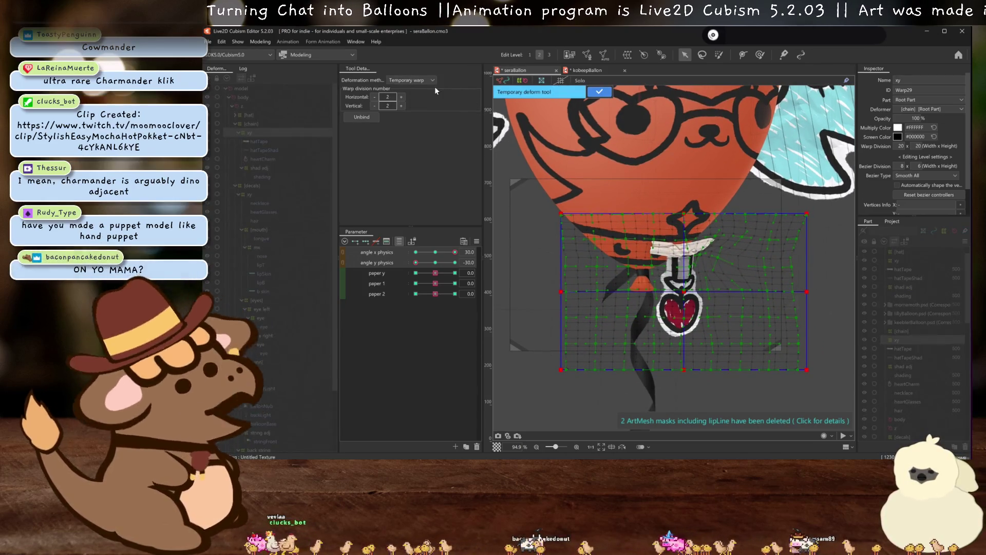
{"action": "left_click", "coordinate": [411, 80]}
{"action": "left_click", "coordinate": [410, 118]}
{"action": "left_click_drag", "start_coordinate": [709, 207], "coordinate": [670, 215]}
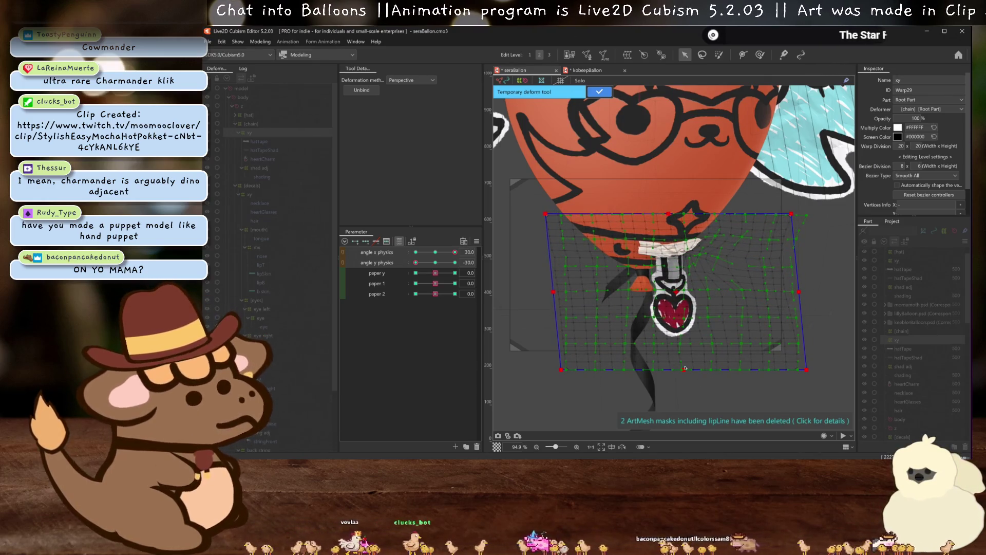
{"action": "left_click_drag", "start_coordinate": [684, 365], "coordinate": [662, 364]}
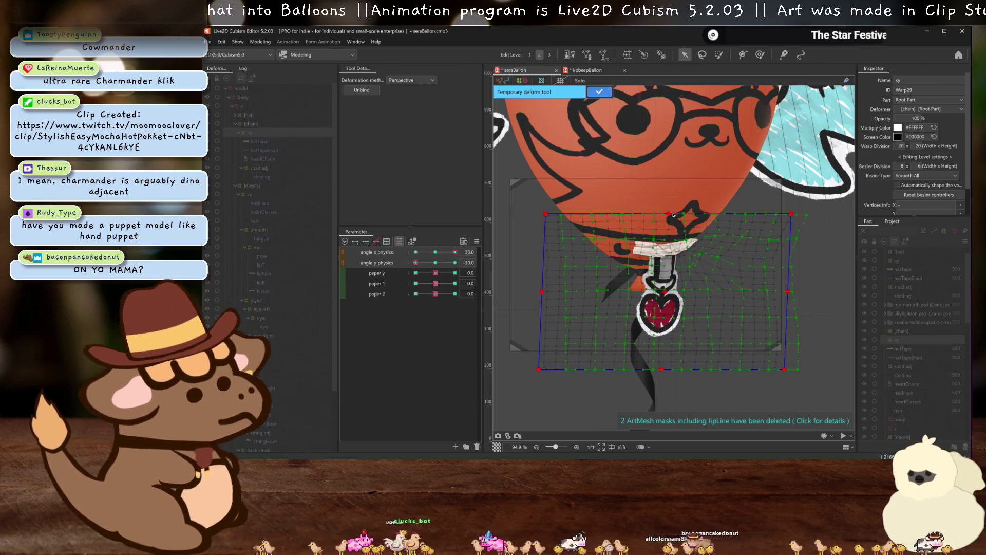
{"action": "left_click_drag", "start_coordinate": [552, 213], "coordinate": [561, 213]}
{"action": "left_click_drag", "start_coordinate": [667, 219], "coordinate": [682, 219]}
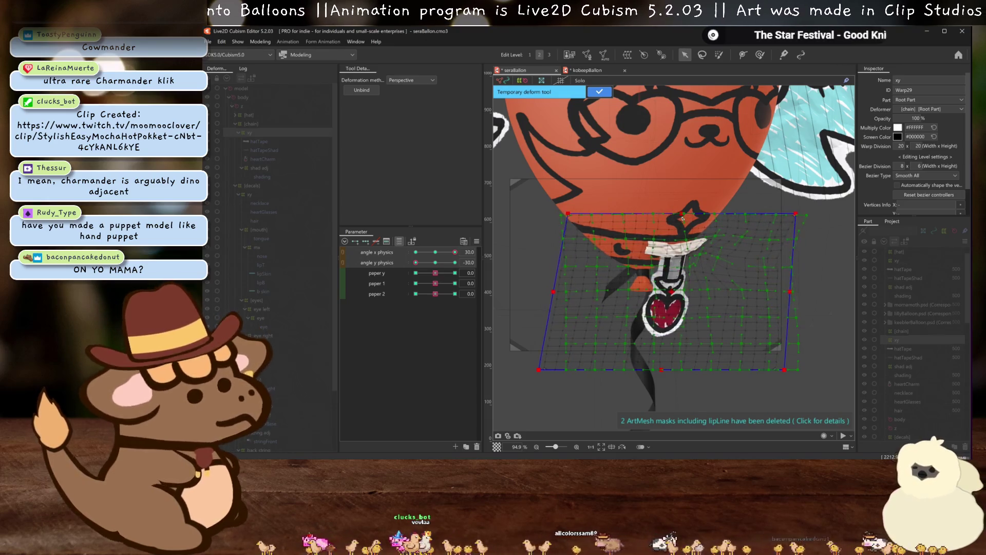
{"action": "left_click_drag", "start_coordinate": [436, 263], "coordinate": [406, 267]}
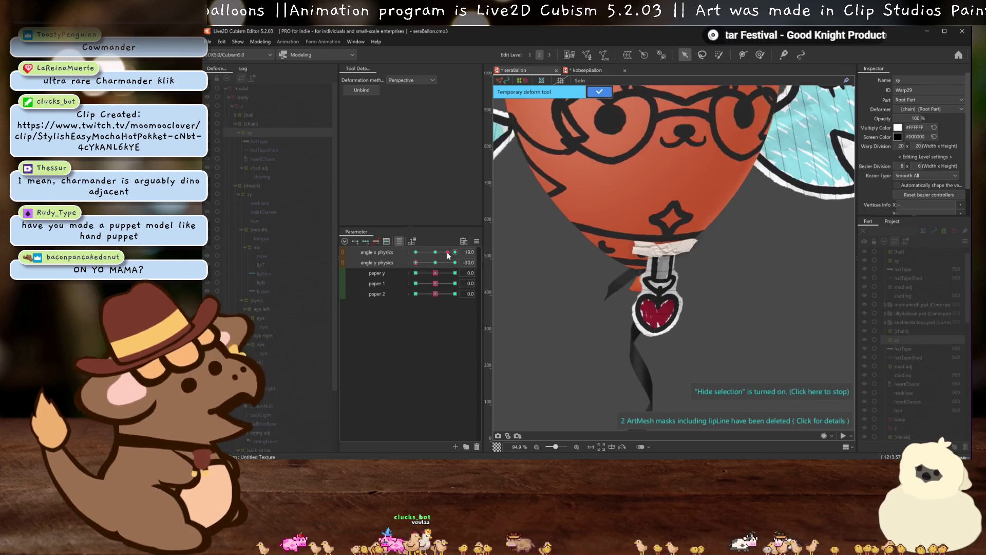
{"action": "left_click", "coordinate": [599, 92]}
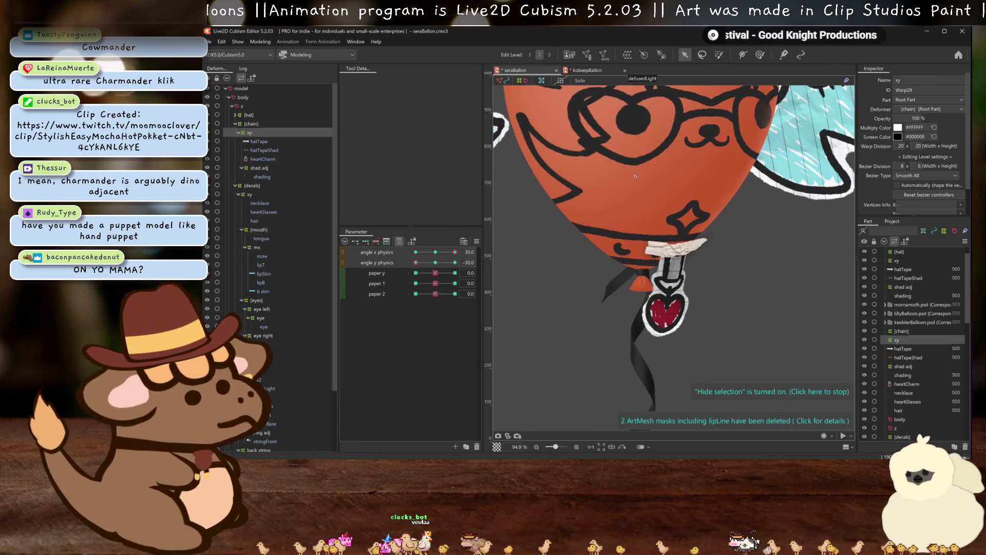
- Reset angle y and angle x physics to 0, swing angle x to -30, then jump to its 30 key
{"action": "scroll", "coordinate": [649, 208], "scroll_direction": "up", "scroll_amount": 3}
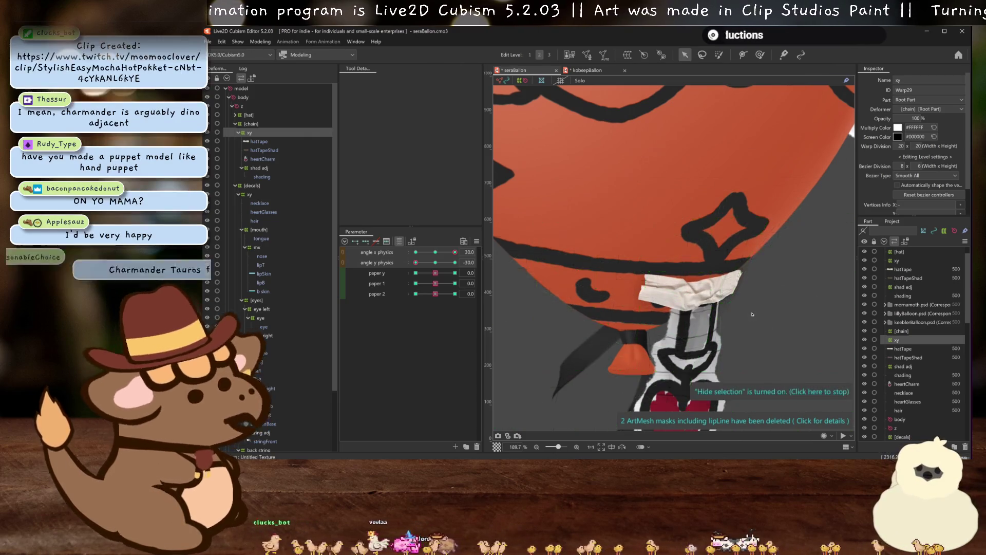
{"action": "scroll", "coordinate": [756, 306], "scroll_direction": "down", "scroll_amount": 5}
{"action": "mouse_move", "coordinate": [416, 263]}
{"action": "left_mouse_down"}
{"action": "mouse_move", "coordinate": [433, 263]}
{"action": "mouse_move", "coordinate": [404, 251]}
{"action": "left_mouse_up"}
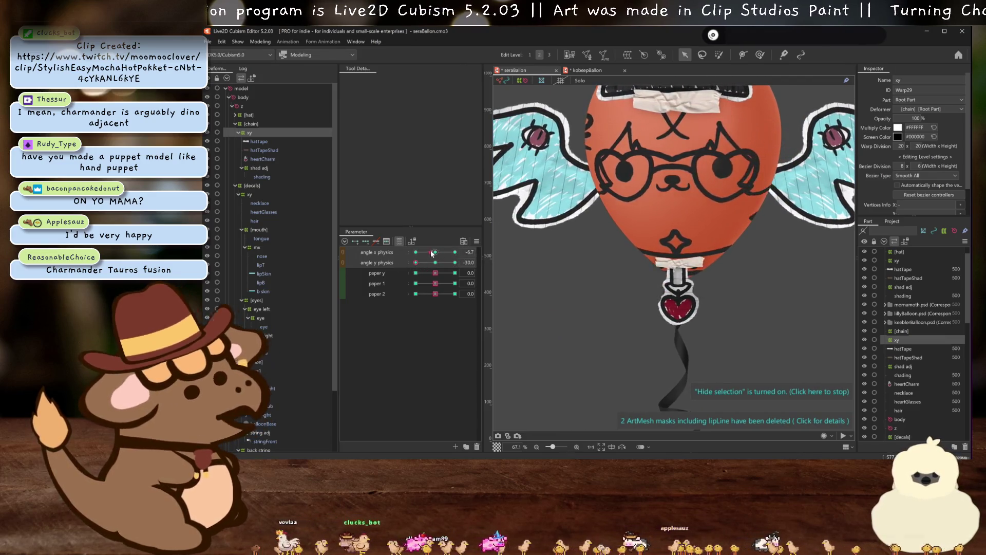
{"action": "scroll", "coordinate": [615, 262], "scroll_direction": "up", "scroll_amount": 3}
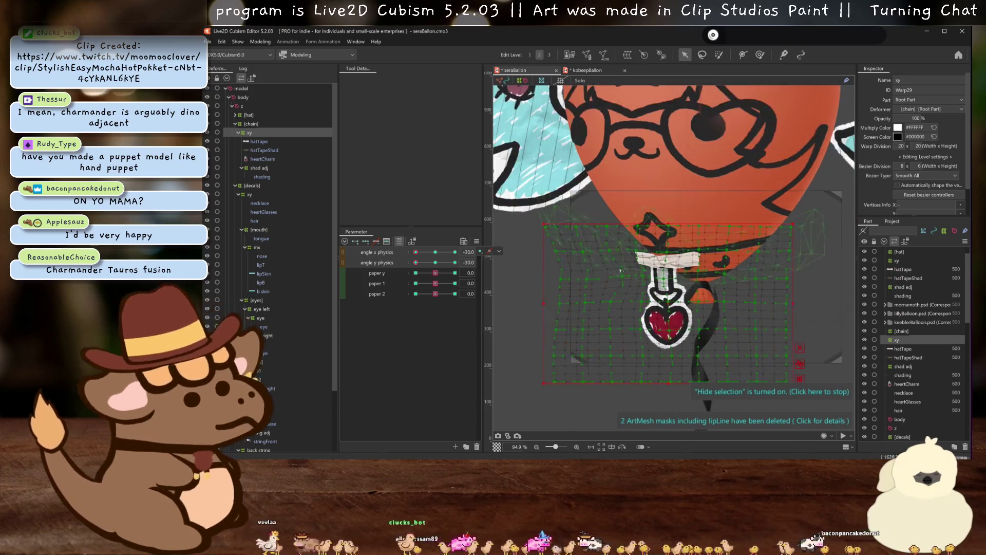
{"action": "left_click", "coordinate": [434, 252]}
{"action": "mouse_move", "coordinate": [433, 252]}
{"action": "left_mouse_down"}
{"action": "mouse_move", "coordinate": [416, 253]}
{"action": "mouse_move", "coordinate": [476, 260]}
{"action": "mouse_move", "coordinate": [383, 257]}
{"action": "left_mouse_up"}
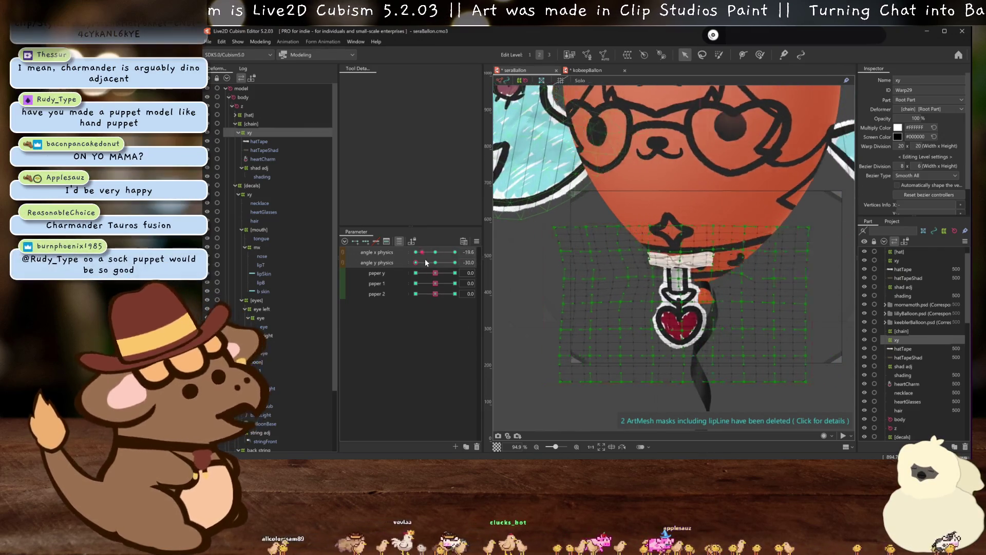
{"action": "left_click", "coordinate": [454, 252]}
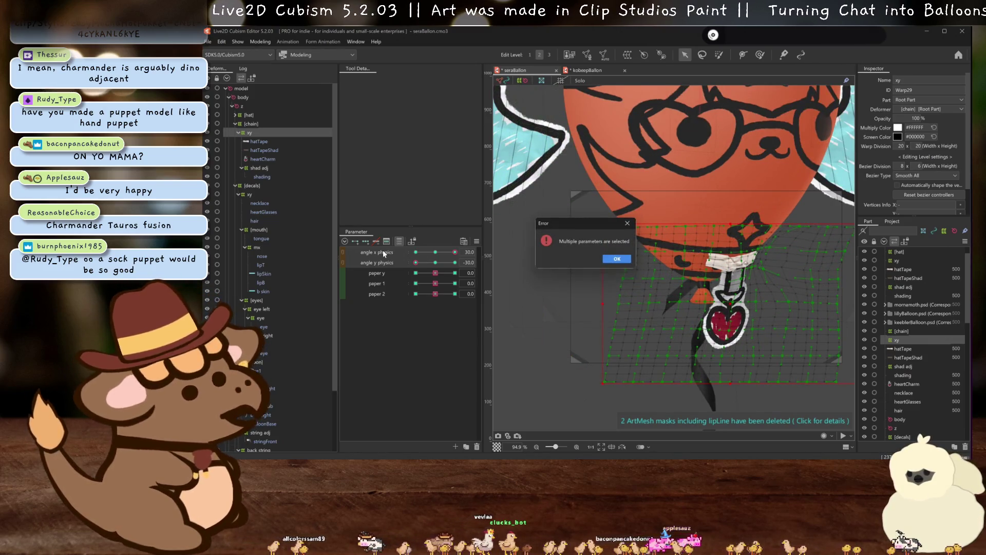
- Dismiss the error and mirror the chain's angle x physics pose to the opposite side
{"action": "left_click", "coordinate": [617, 258]}
{"action": "left_click", "coordinate": [377, 252]}
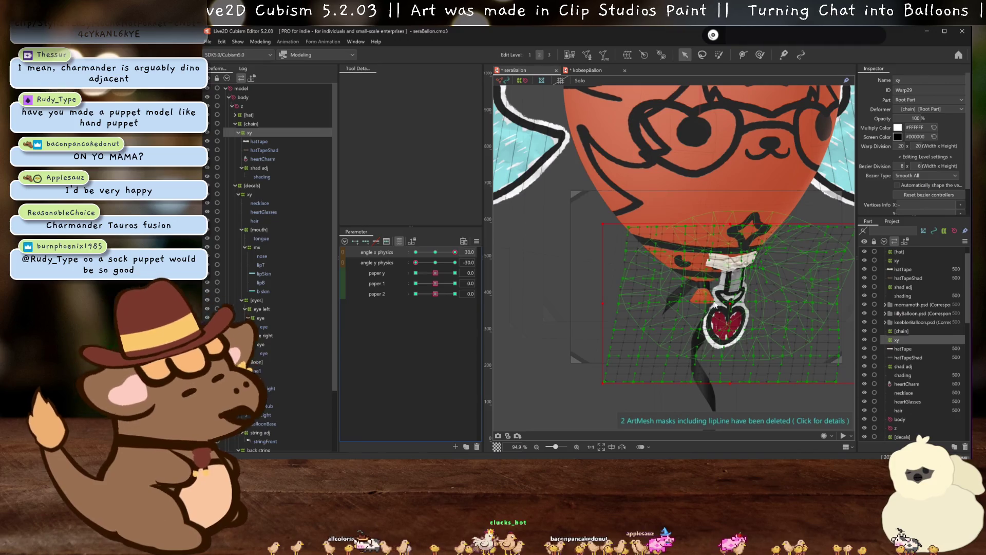
{"action": "key", "text": "ctrl+m"}
{"action": "left_click", "coordinate": [570, 326]}
- Compare the chain at angle x physics -30 and 30, then reset the angle parameters to 0
{"action": "left_click_drag", "start_coordinate": [455, 252], "coordinate": [387, 247]}
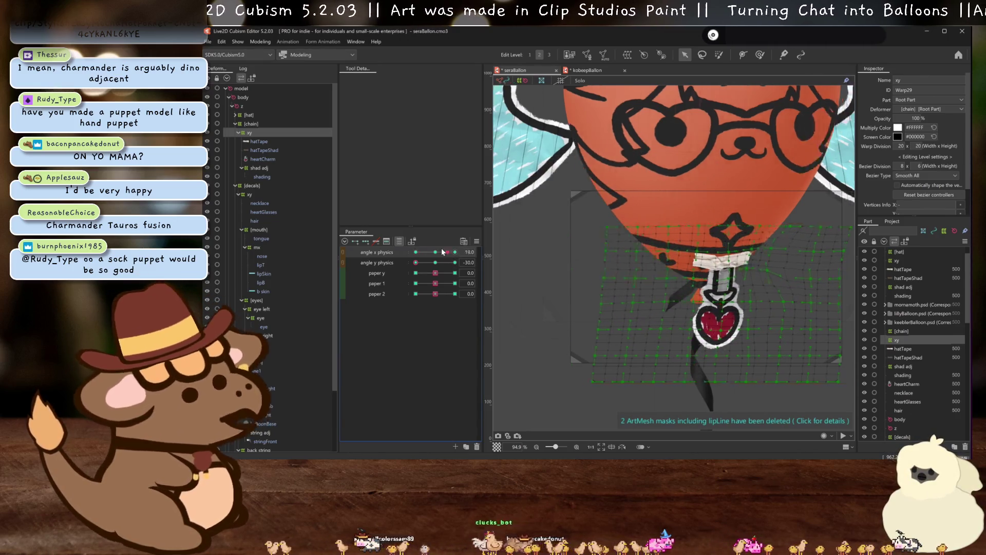
{"action": "scroll", "coordinate": [644, 236], "scroll_direction": "up", "scroll_amount": 3}
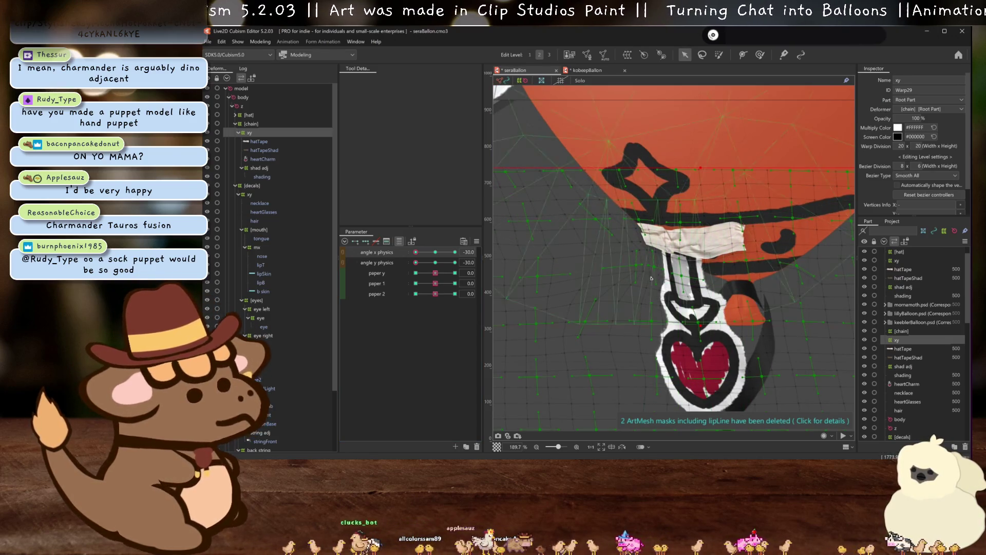
{"action": "scroll", "coordinate": [636, 265], "scroll_direction": "down", "scroll_amount": 5}
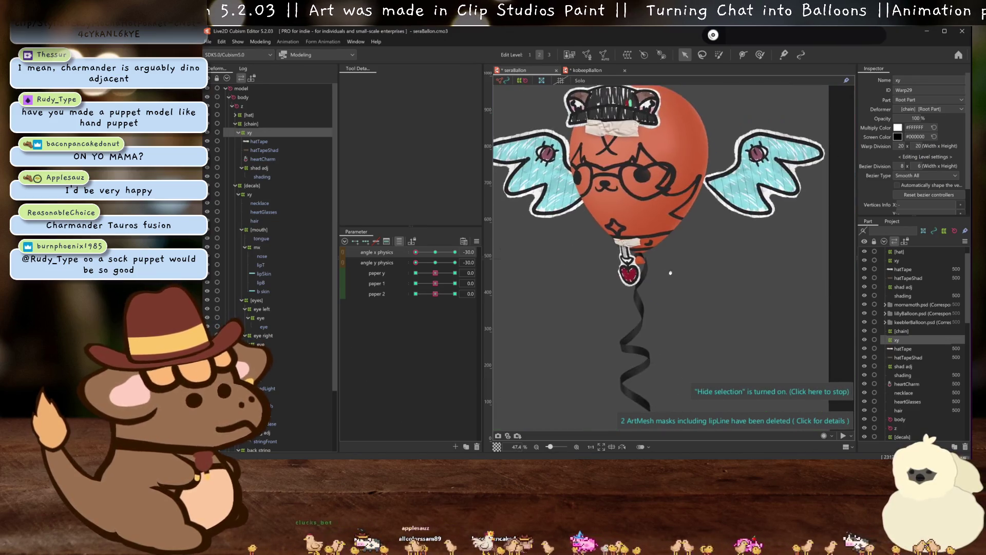
{"action": "mouse_move", "coordinate": [416, 252]}
{"action": "left_mouse_down"}
{"action": "mouse_move", "coordinate": [482, 261]}
{"action": "mouse_move", "coordinate": [468, 265]}
{"action": "left_mouse_up"}
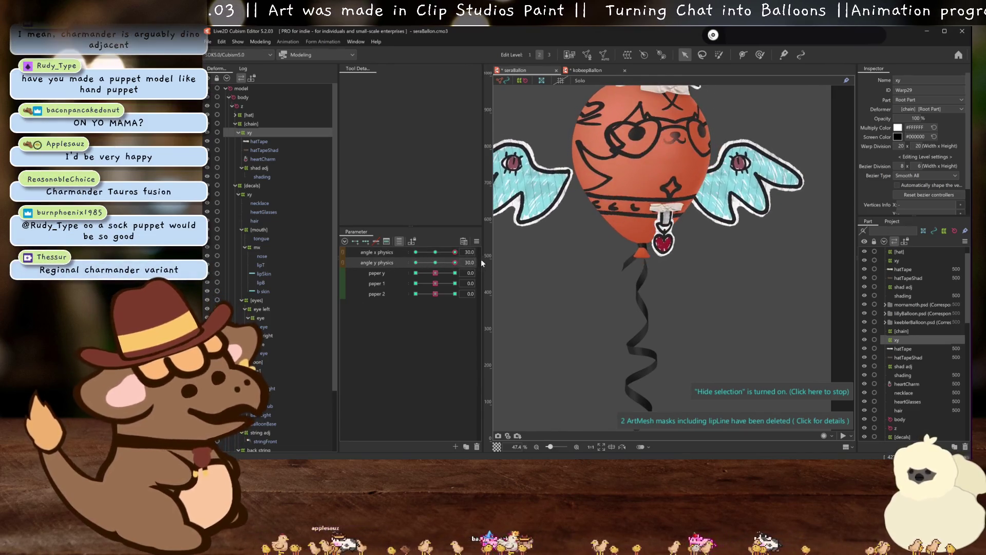
{"action": "double_click", "coordinate": [437, 254]}
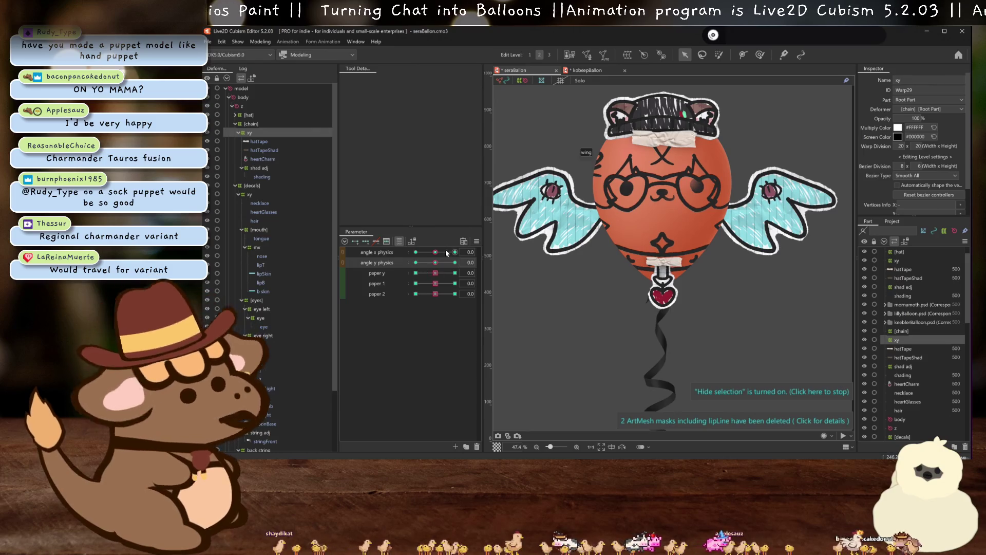
- Tilt angle x physics to 30, expand the hat group, and select necklace then heartGlasses
{"action": "mouse_move", "coordinate": [438, 253]}
{"action": "left_mouse_down"}
{"action": "mouse_move", "coordinate": [455, 252]}
{"action": "mouse_move", "coordinate": [416, 262]}
{"action": "mouse_move", "coordinate": [455, 252]}
{"action": "left_mouse_up"}
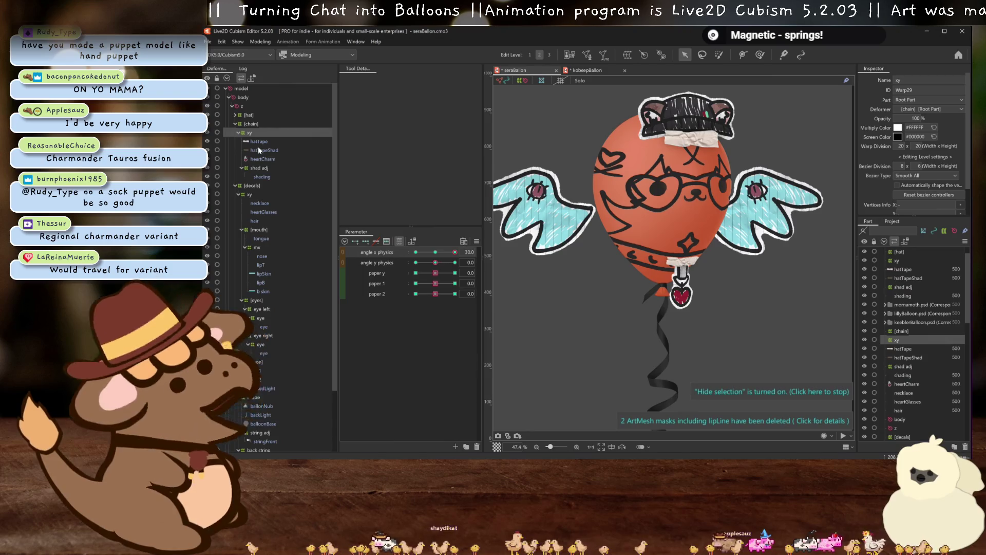
{"action": "scroll", "coordinate": [270, 256], "scroll_direction": "down", "scroll_amount": 3}
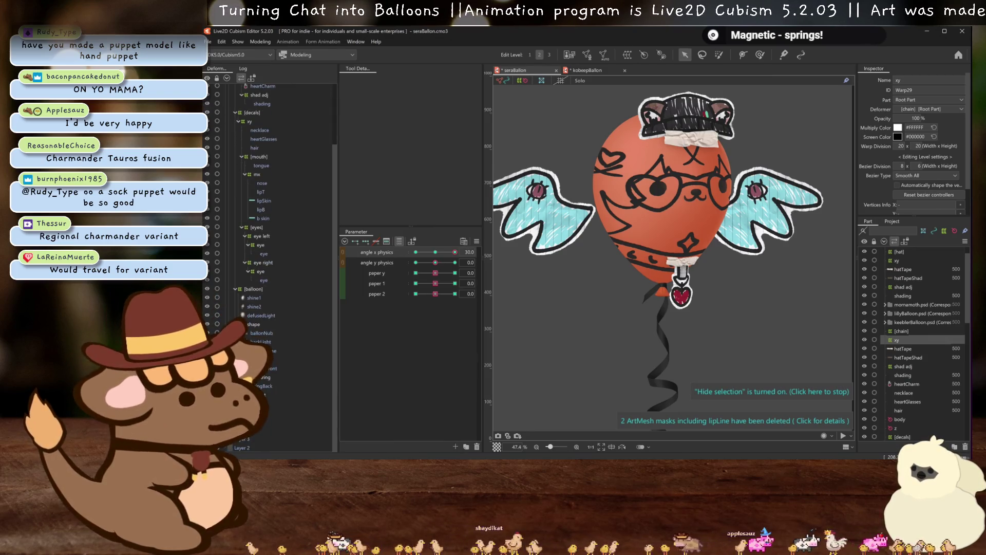
{"action": "scroll", "coordinate": [265, 205], "scroll_direction": "up", "scroll_amount": 3}
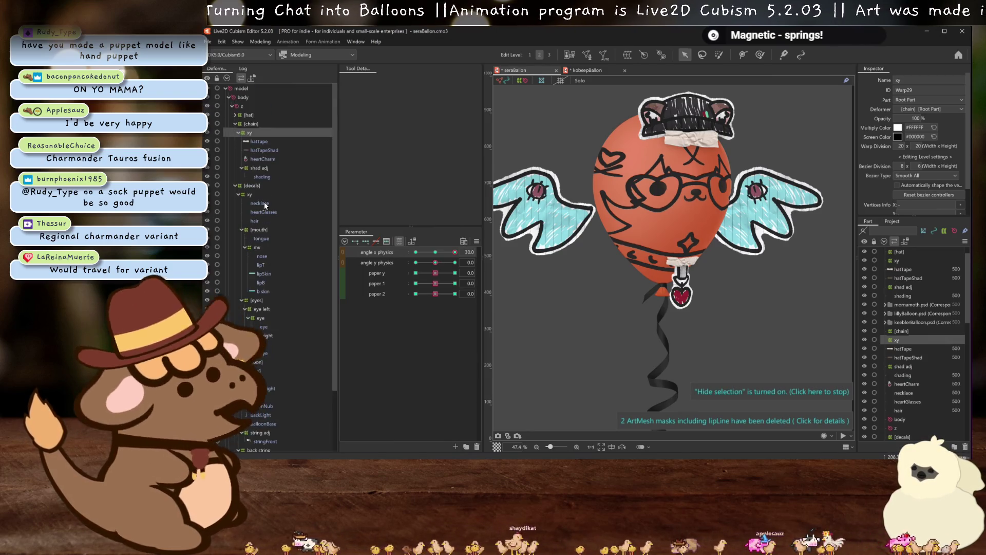
{"action": "left_click", "coordinate": [234, 114]}
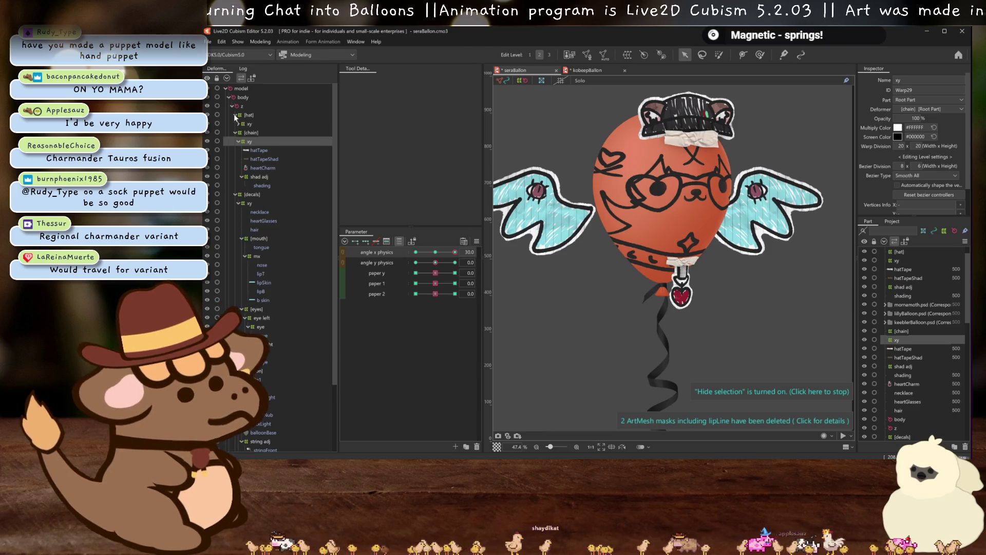
{"action": "left_click", "coordinate": [260, 212]}
{"action": "left_click", "coordinate": [282, 222]}
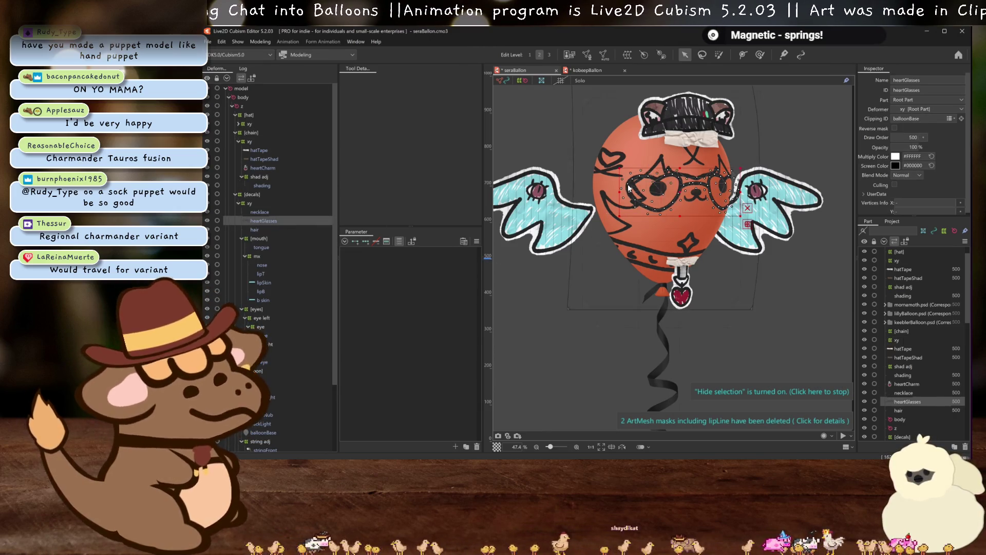
- Create a warp deformer named 'glasses' around heartGlasses, then select angle x physics
{"action": "left_click", "coordinate": [626, 56]}
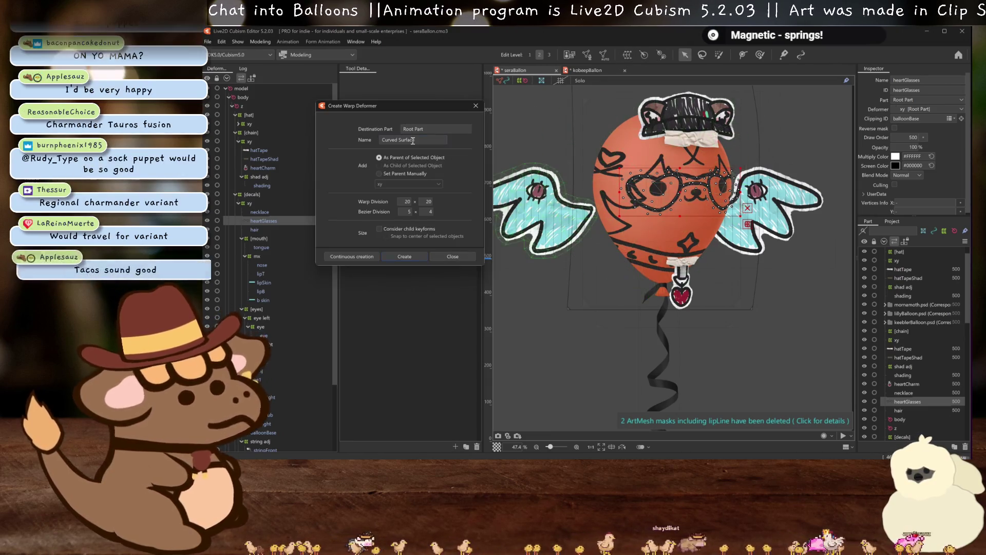
{"action": "type", "text": "glasses"}
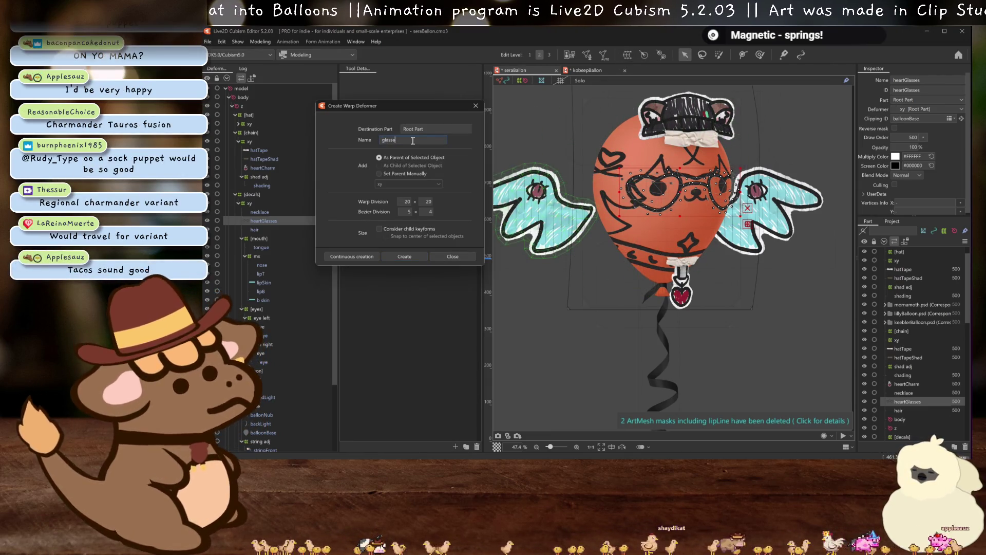
{"action": "left_click", "coordinate": [400, 256]}
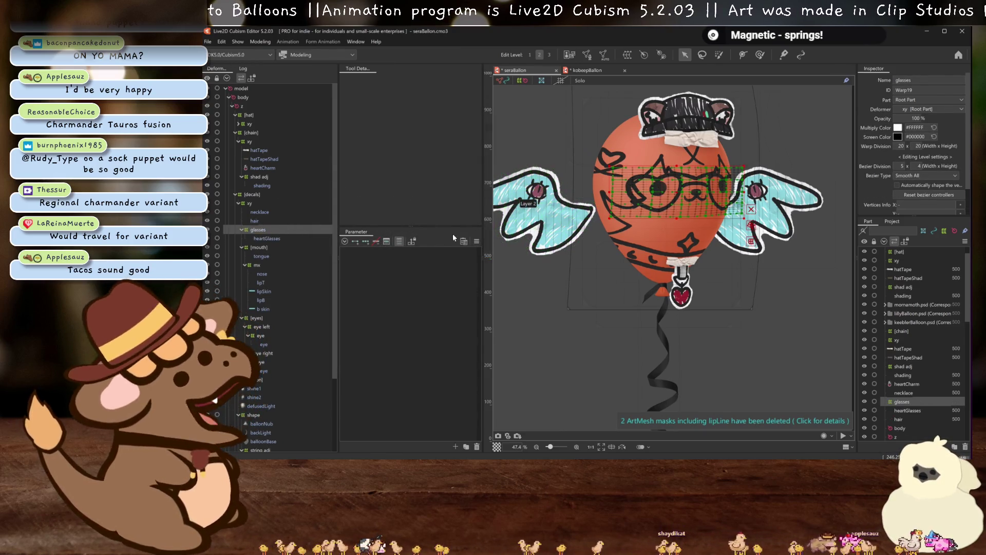
{"action": "scroll", "coordinate": [439, 345], "scroll_direction": "down", "scroll_amount": 3}
{"action": "scroll", "coordinate": [439, 344], "scroll_direction": "down", "scroll_amount": 5}
{"action": "scroll", "coordinate": [439, 344], "scroll_direction": "down", "scroll_amount": 3}
{"action": "left_click", "coordinate": [435, 303]}
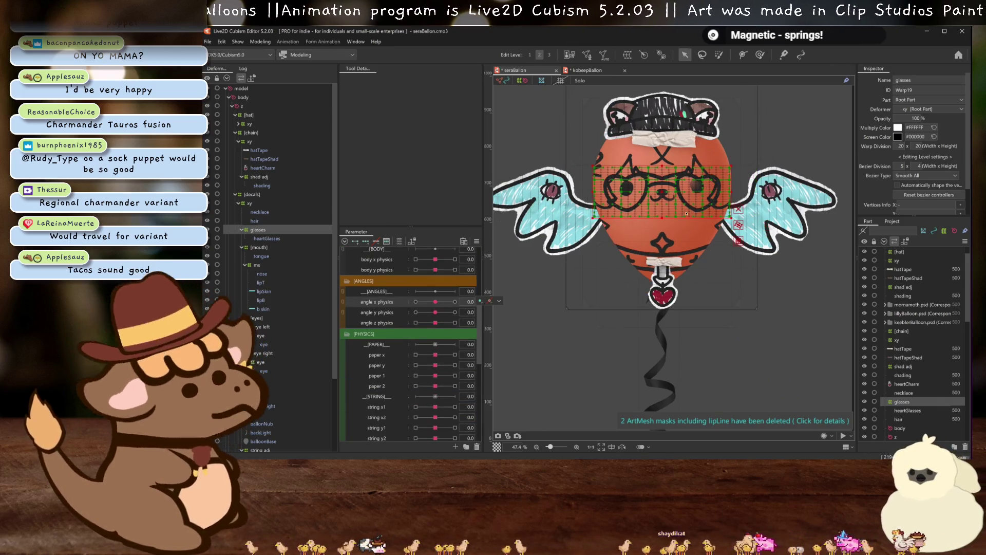
- At angle x physics 30, set the glasses warp deformer's Bezier Division to 4 x 2
{"action": "key", "text": "ctrl+plus"}
{"action": "key", "text": "ctrl+plus"}
{"action": "key", "text": "ctrl+plus"}
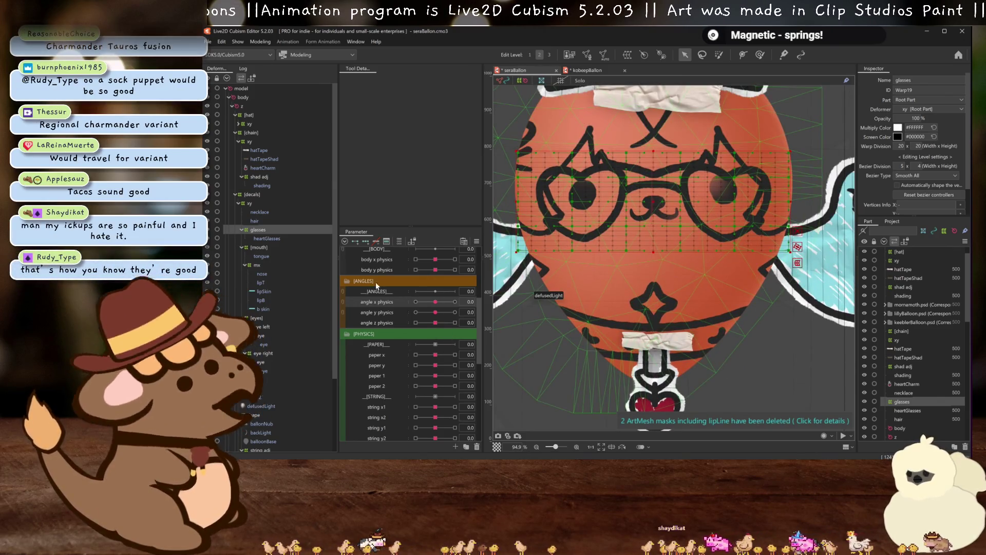
{"action": "left_click_drag", "start_coordinate": [434, 301], "coordinate": [454, 301]}
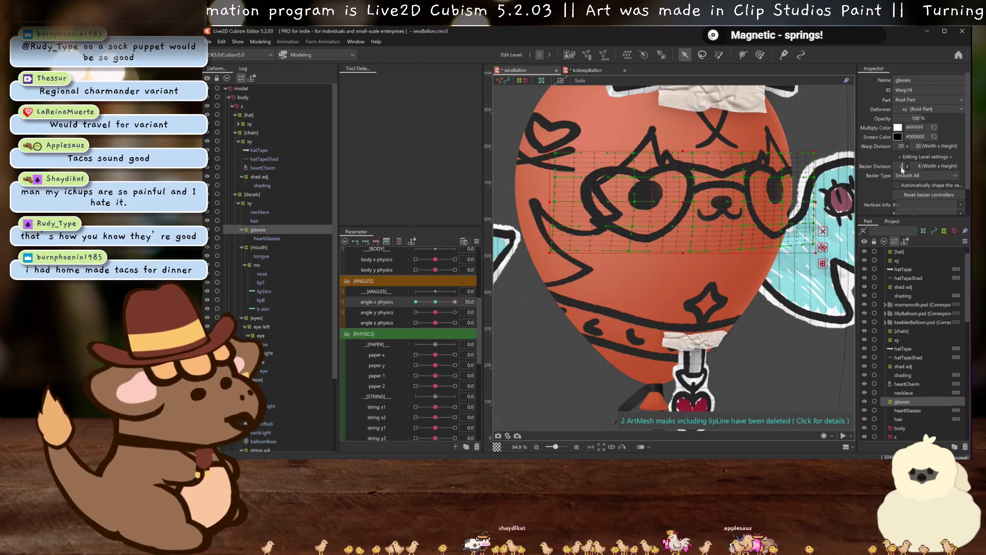
{"action": "left_click_drag", "start_coordinate": [902, 169], "coordinate": [909, 165]}
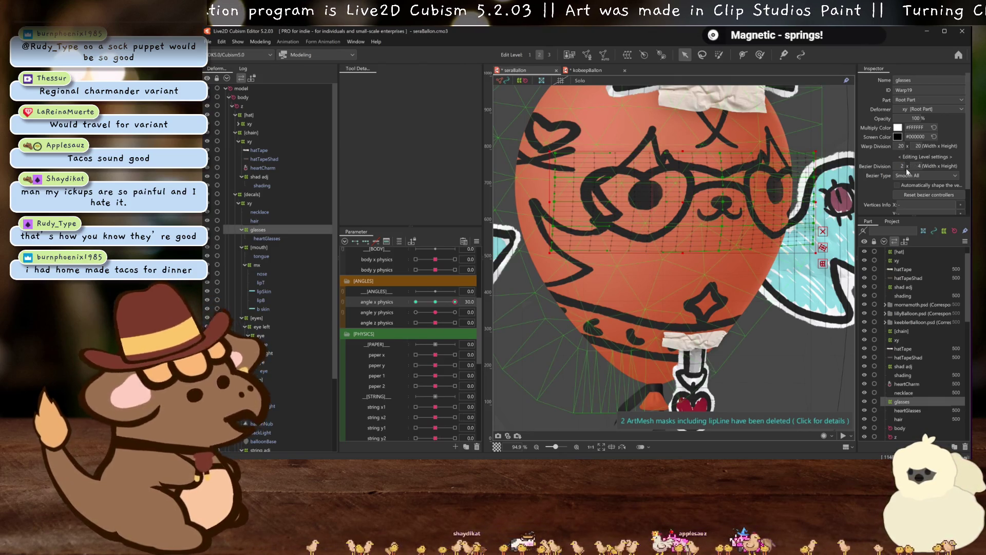
{"action": "left_click", "coordinate": [902, 166]}
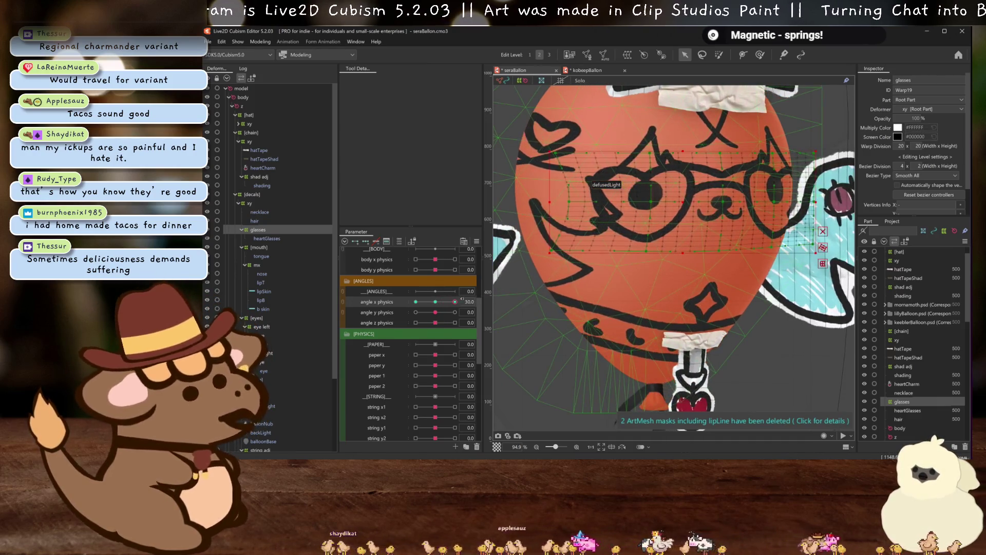
{"action": "left_click", "coordinate": [489, 301]}
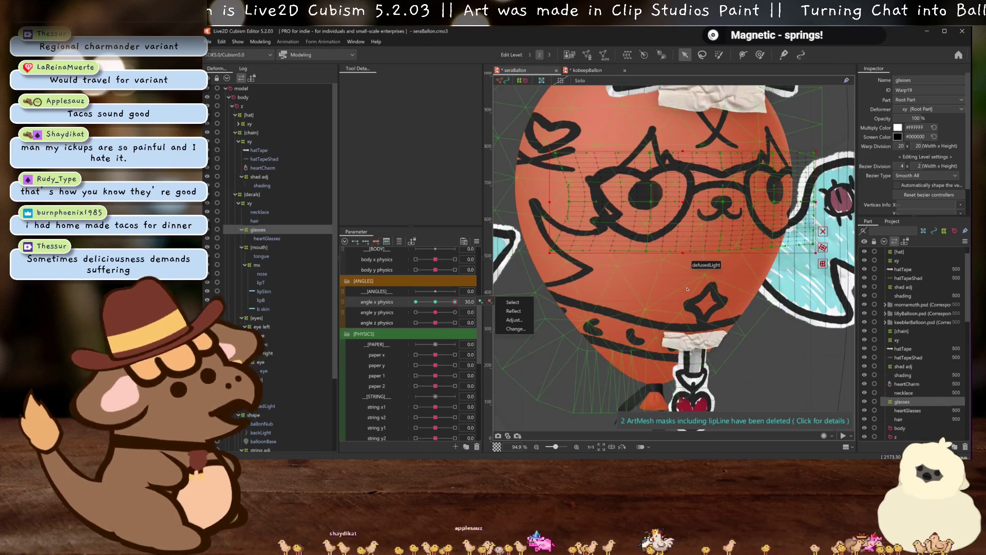
- Reflect the glasses deformer's angle x physics keyform onto the -30 side, accepting the parent-deformer warning
{"action": "left_click", "coordinate": [513, 311]}
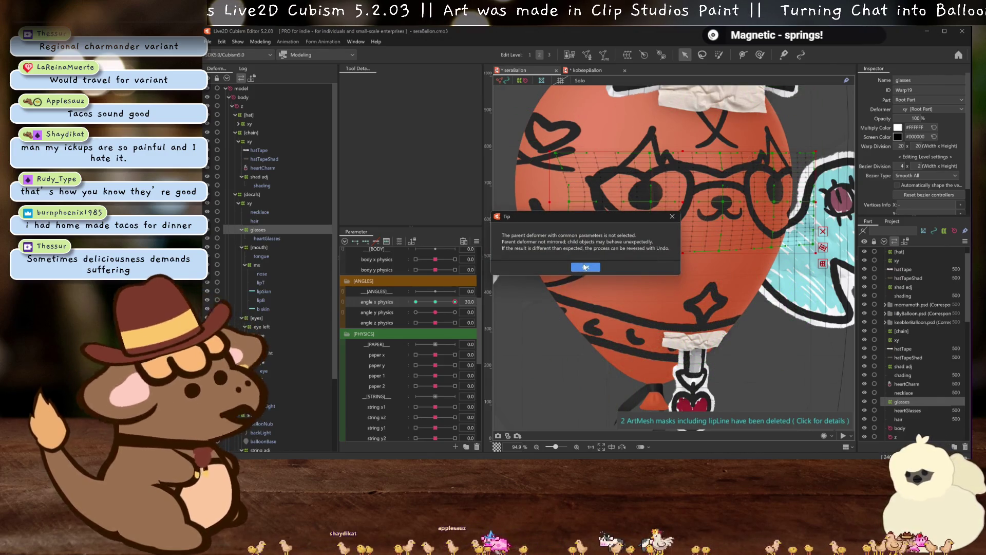
{"action": "left_click", "coordinate": [586, 267]}
{"action": "left_click", "coordinate": [566, 324]}
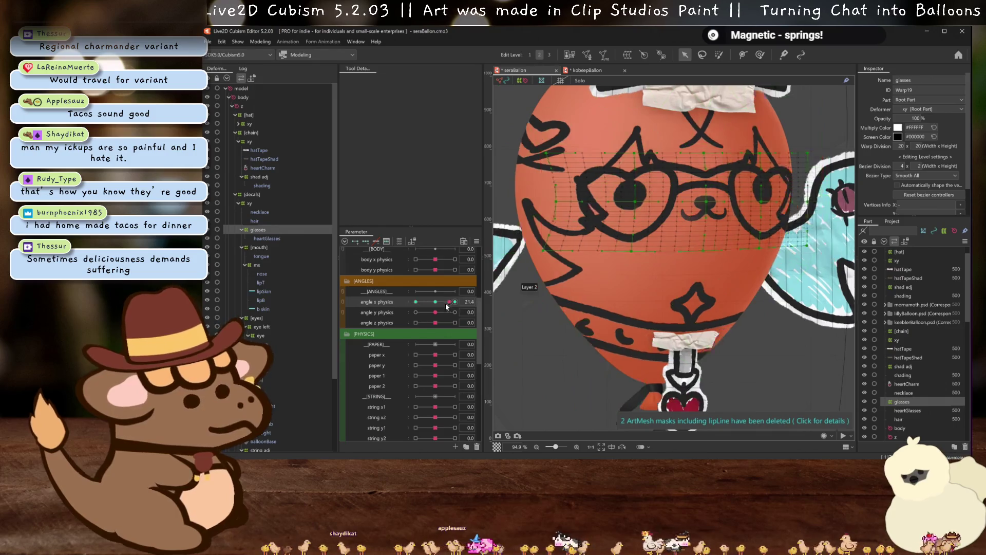
{"action": "scroll", "coordinate": [514, 314], "scroll_direction": "down", "scroll_amount": 3}
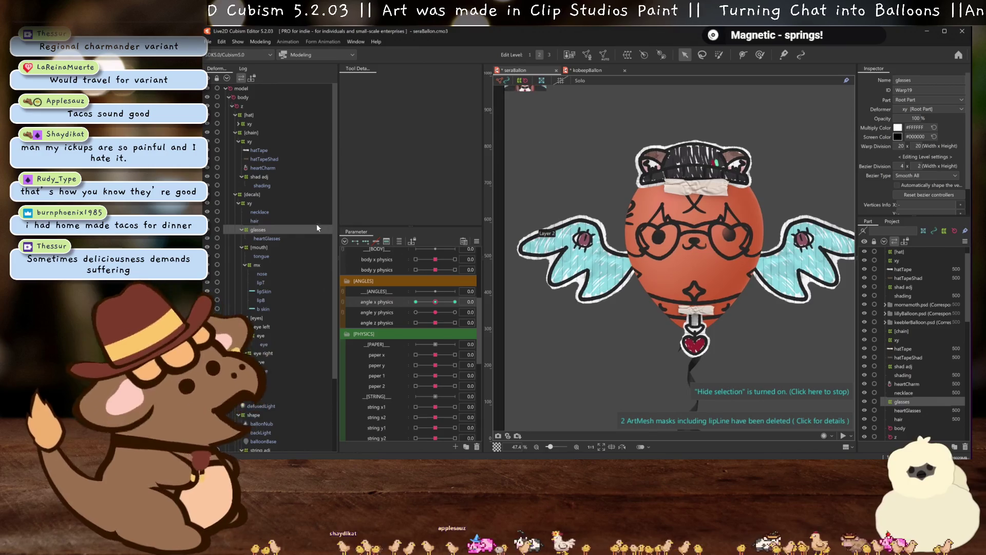
- Select the duplicate wing right deformer (Warp8) and rename it 'wing left'
{"action": "scroll", "coordinate": [269, 248], "scroll_direction": "down", "scroll_amount": 3}
{"action": "left_click", "coordinate": [272, 394]}
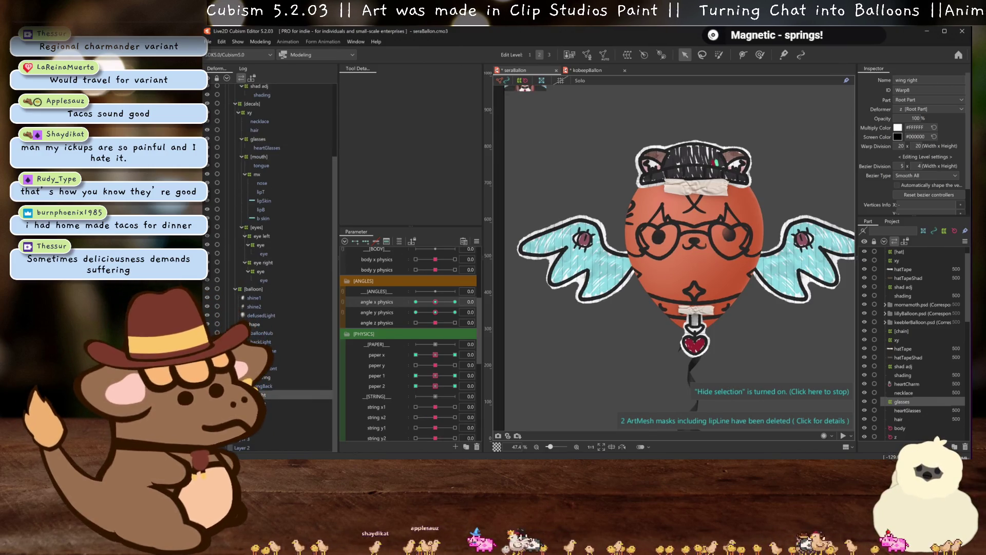
{"action": "left_click", "coordinate": [257, 405], "text": "ctrl"}
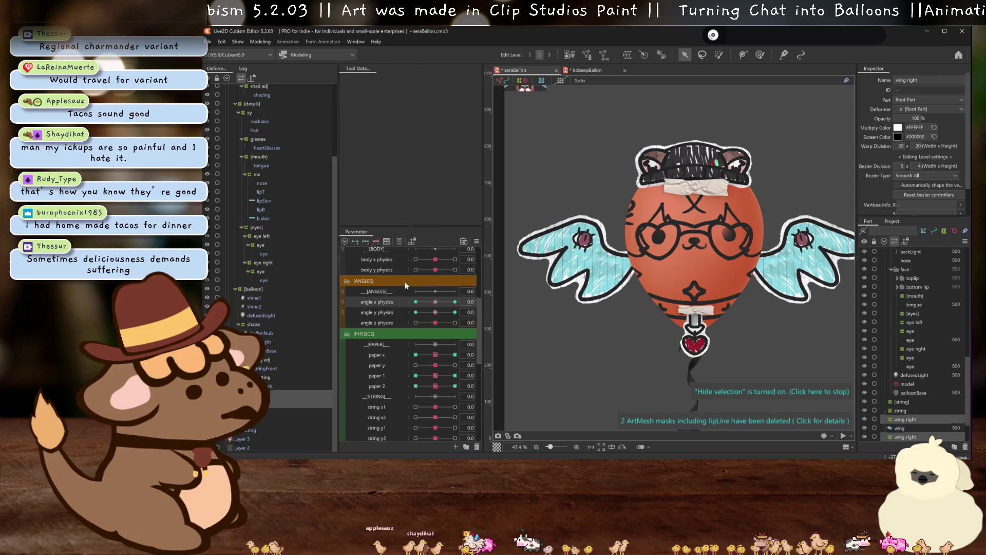
{"action": "left_click", "coordinate": [272, 394]}
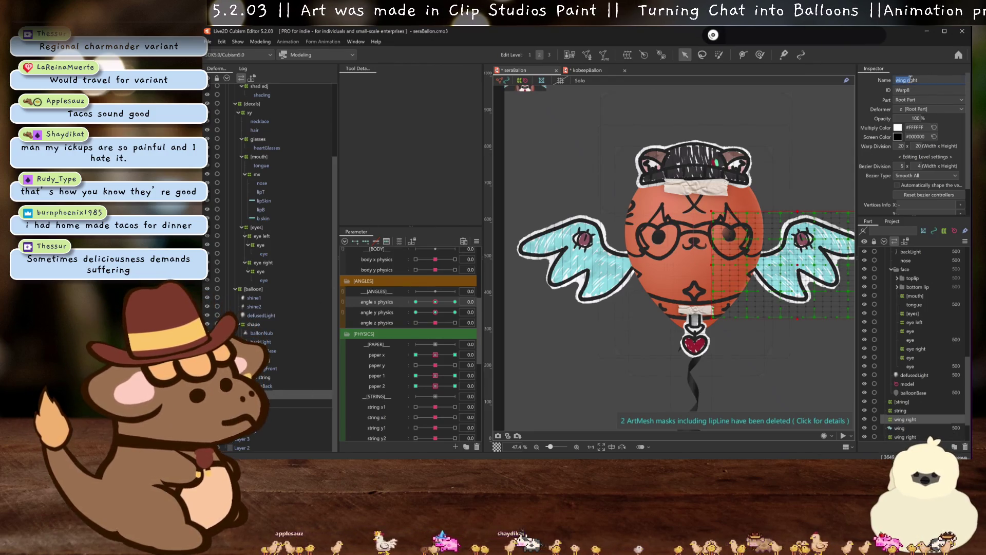
{"action": "type", "text": "left"}
{"action": "key", "text": "Return"}
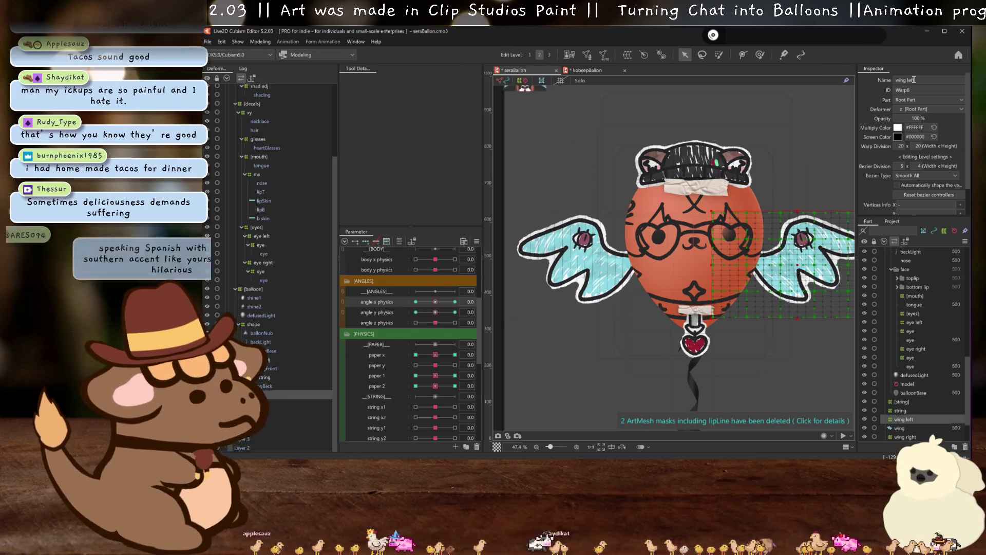
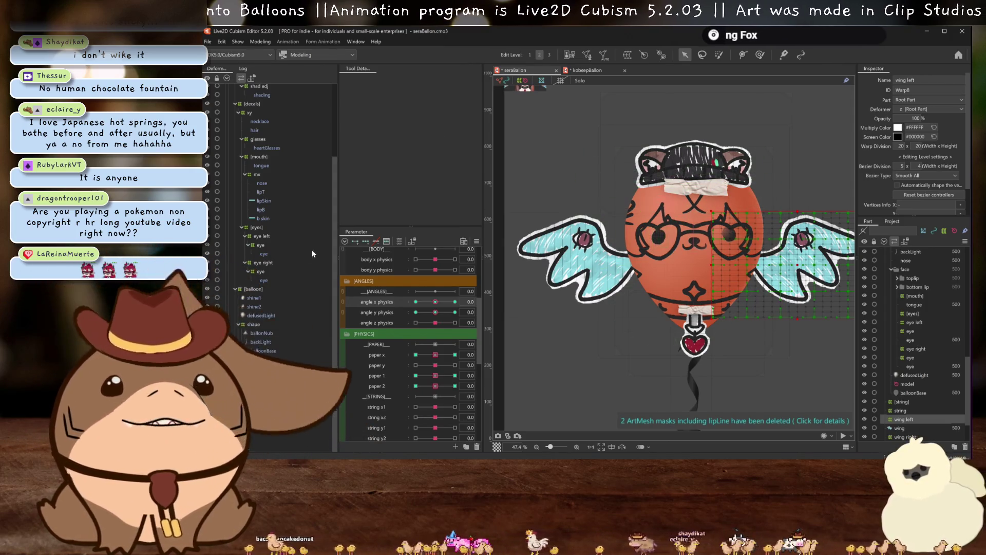
- Drag both wing deformers down beside the balloon's lower half, undo stray nudges, and hide the selection grid
{"action": "left_click_drag", "start_coordinate": [622, 301], "coordinate": [593, 281]}
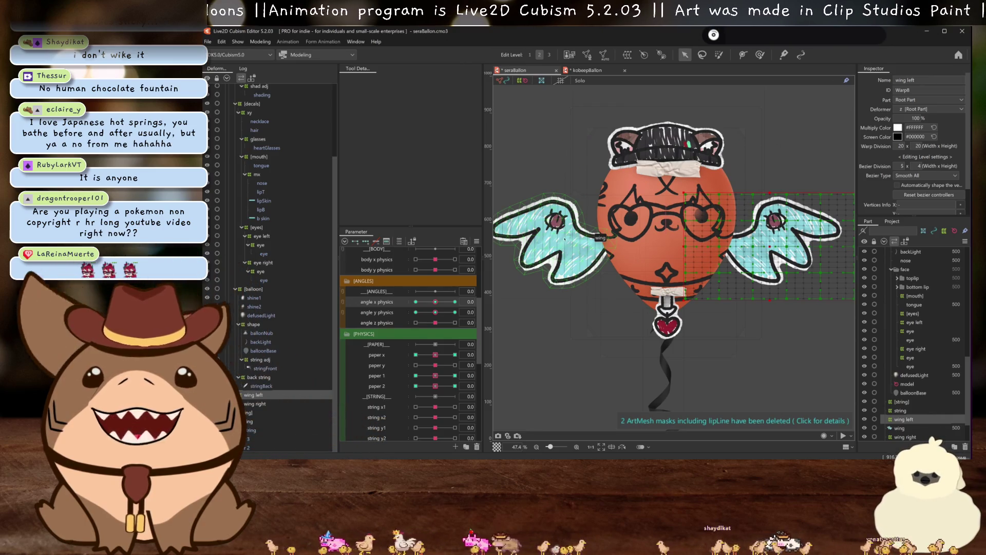
{"action": "scroll", "coordinate": [725, 291], "scroll_direction": "down", "scroll_amount": 2}
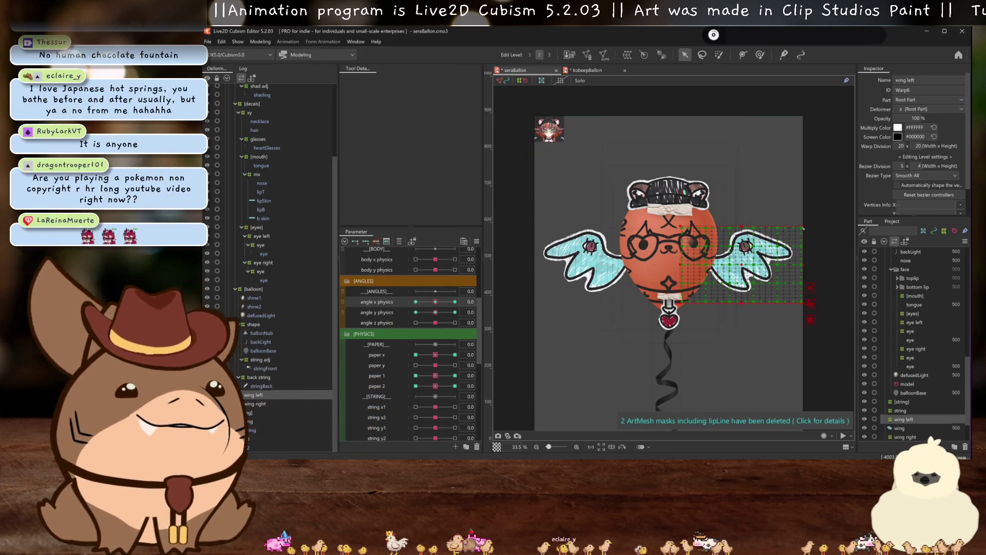
{"action": "left_click_drag", "start_coordinate": [741, 264], "coordinate": [737, 303]}
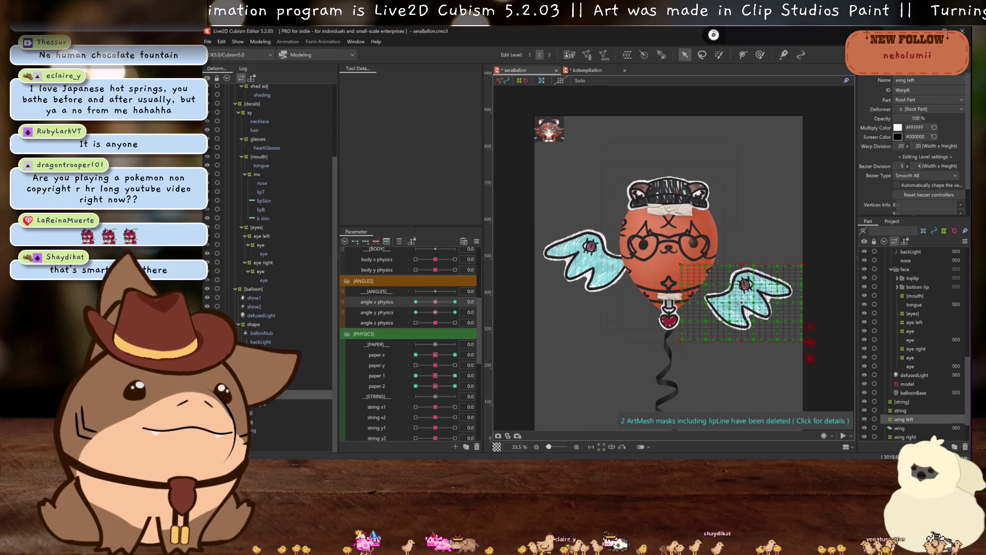
{"action": "key", "text": "ctrl+z"}
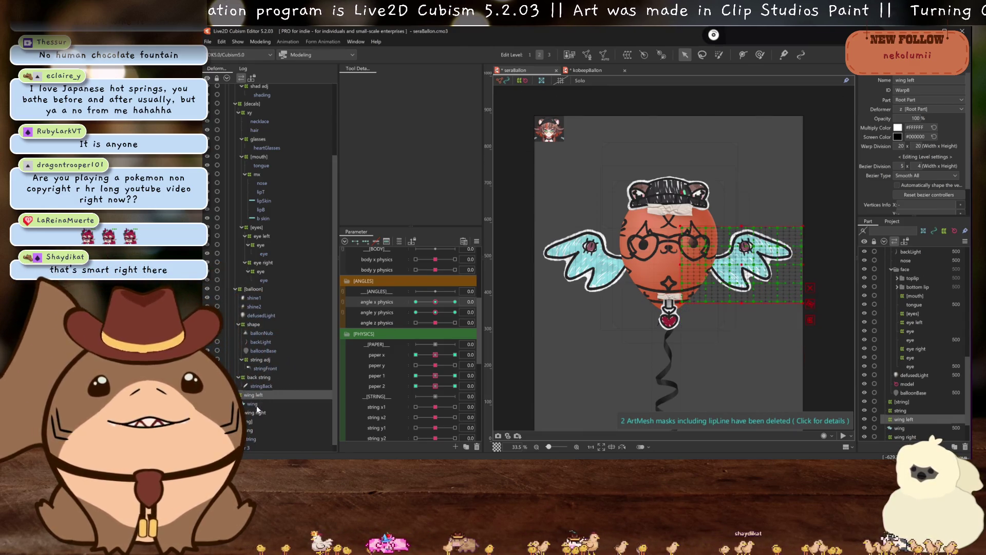
{"action": "left_click_drag", "start_coordinate": [671, 258], "coordinate": [667, 296]}
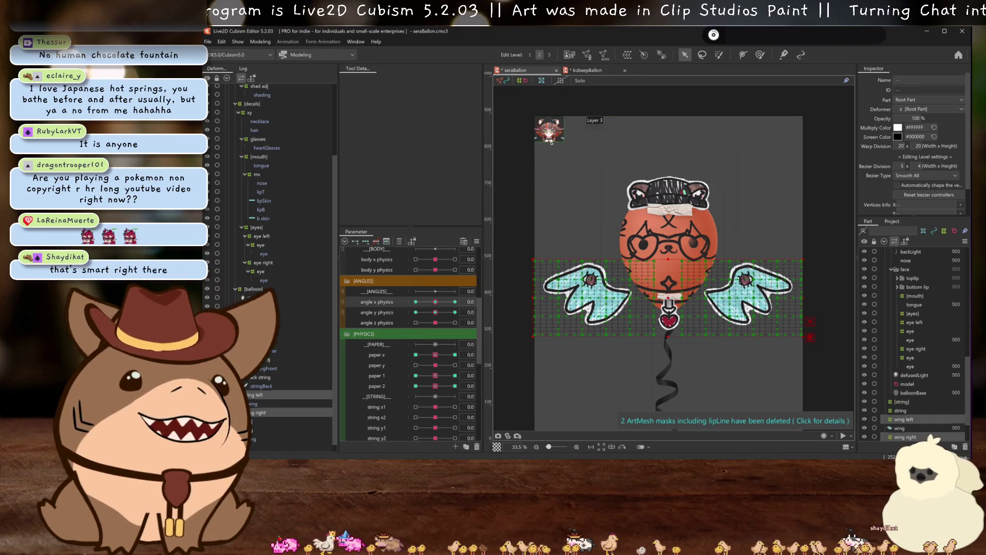
{"action": "left_click", "coordinate": [747, 298]}
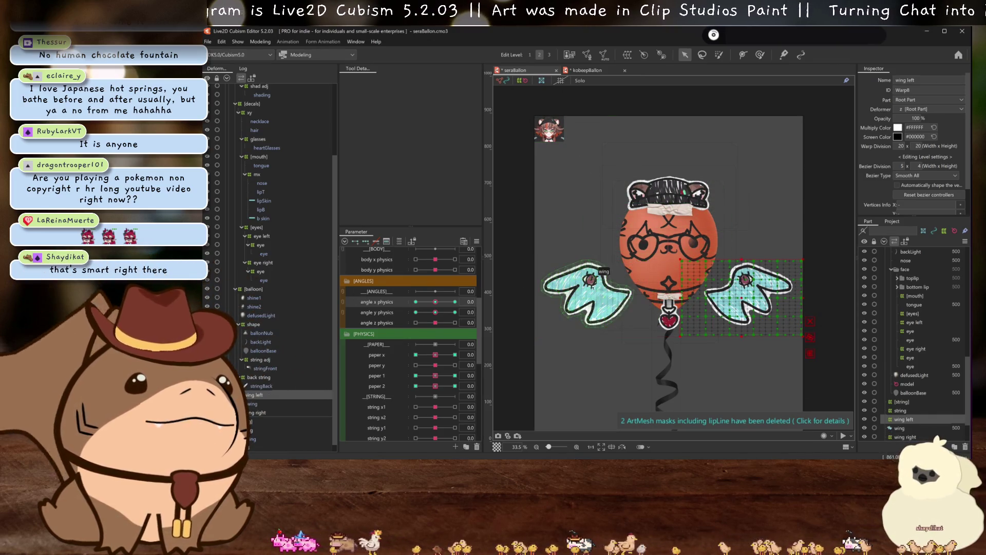
{"action": "left_click_drag", "start_coordinate": [740, 298], "coordinate": [723, 298]}
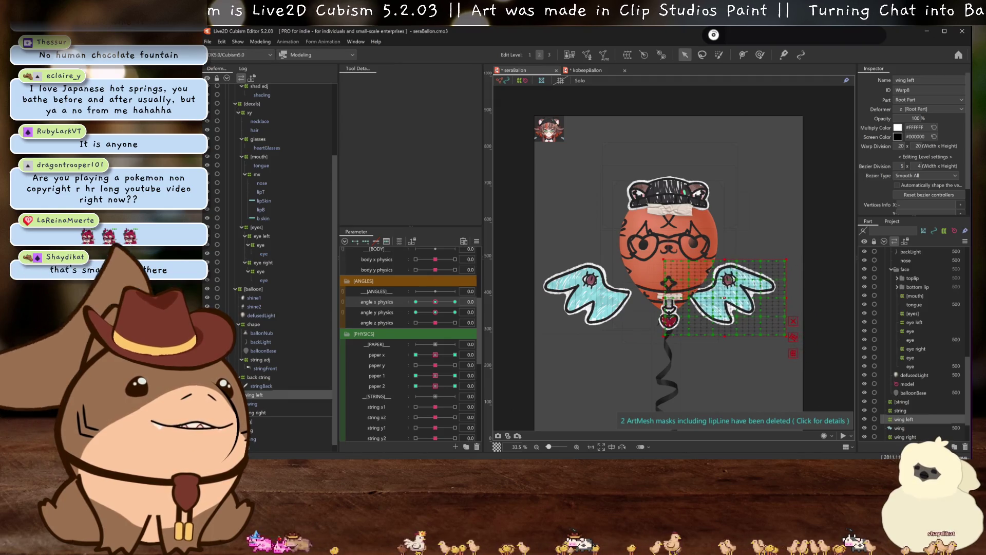
{"action": "key", "text": "ctrl+z"}
{"action": "key", "text": "ctrl+h"}
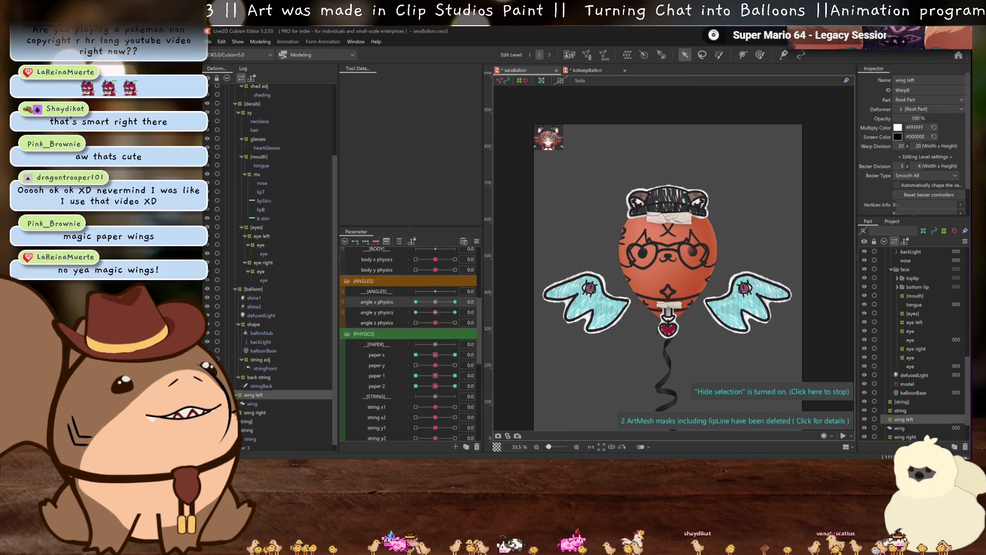
- Compare against the reference image, zoom back in, save the balloon model, and open Physics Settings
{"action": "key", "text": "alt+Tab"}
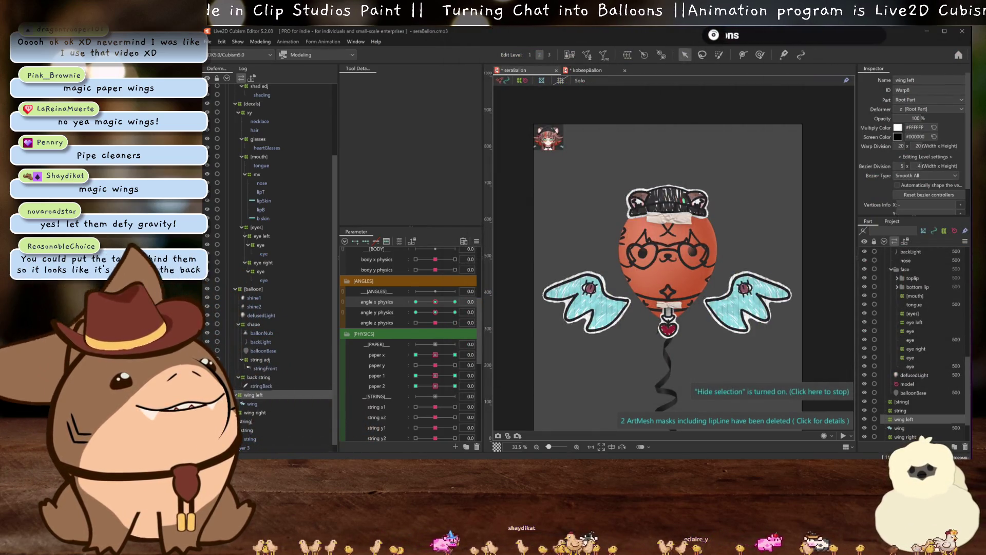
{"action": "scroll", "coordinate": [699, 252], "scroll_direction": "up", "scroll_amount": 3}
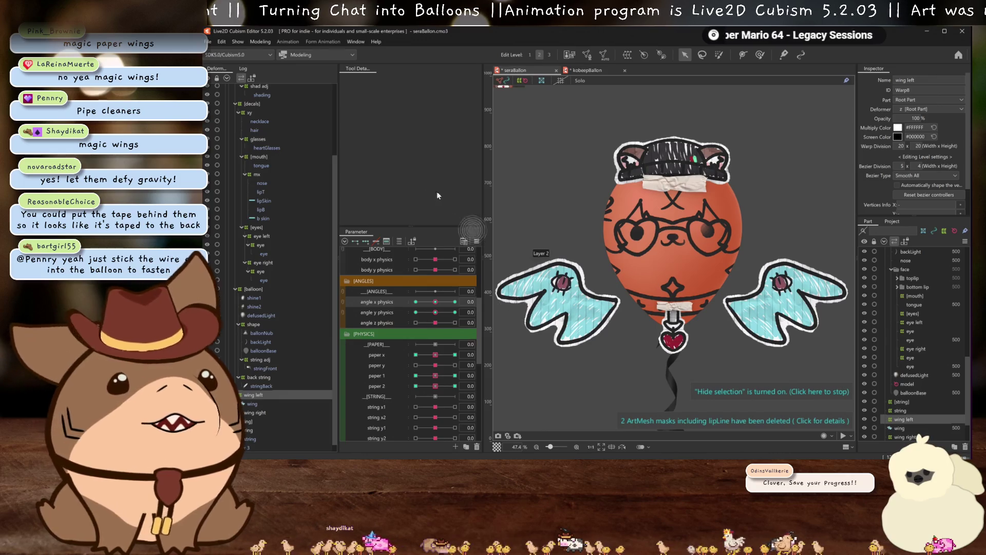
{"action": "key", "text": "ctrl+s"}
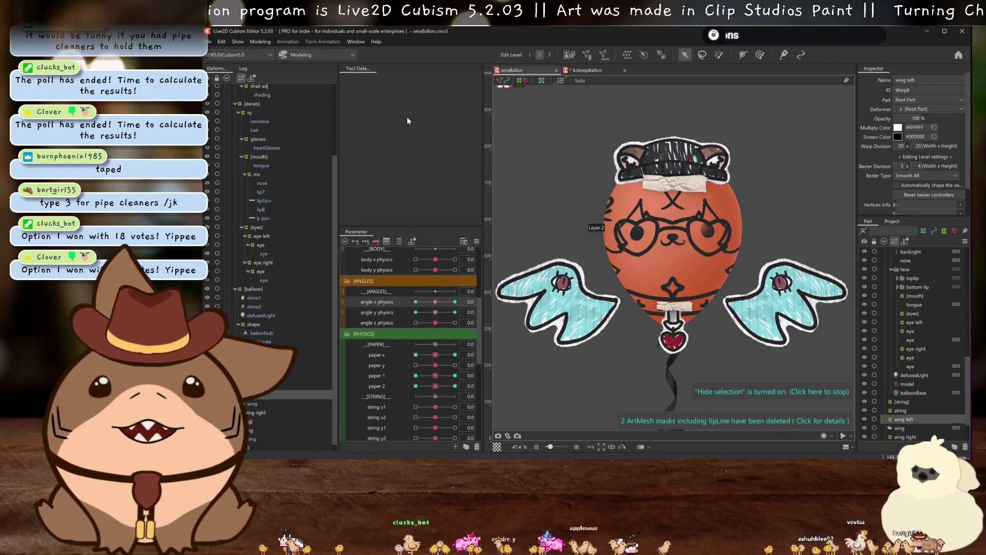
{"action": "left_click", "coordinate": [270, 44]}
{"action": "left_click", "coordinate": [285, 221]}
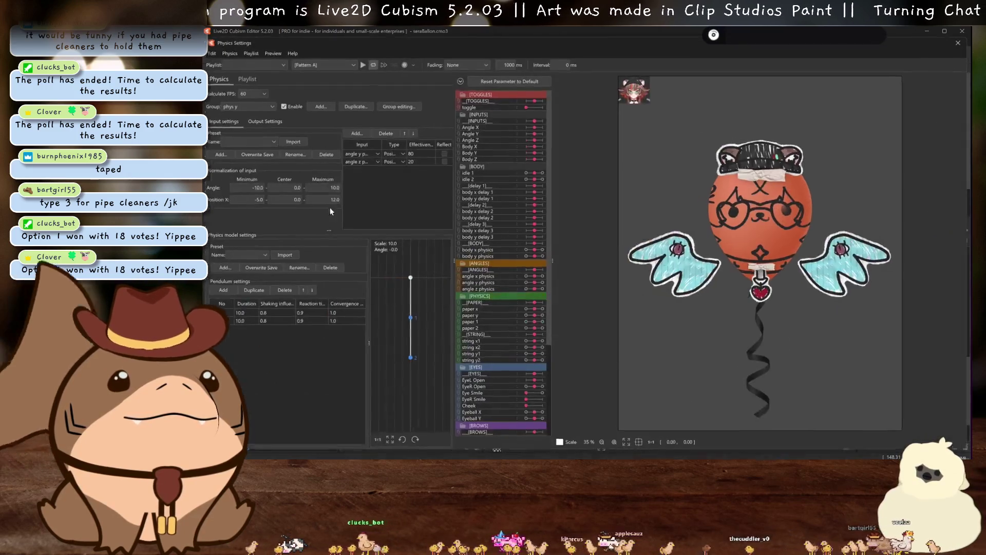
{"action": "mouse_move", "coordinate": [598, 324]}
{"action": "left_mouse_down"}
{"action": "mouse_move", "coordinate": [799, 254]}
{"action": "mouse_move", "coordinate": [796, 264]}
{"action": "mouse_move", "coordinate": [633, 271]}
{"action": "mouse_move", "coordinate": [651, 307]}
{"action": "mouse_move", "coordinate": [627, 353]}
{"action": "mouse_move", "coordinate": [589, 314]}
{"action": "left_mouse_up"}
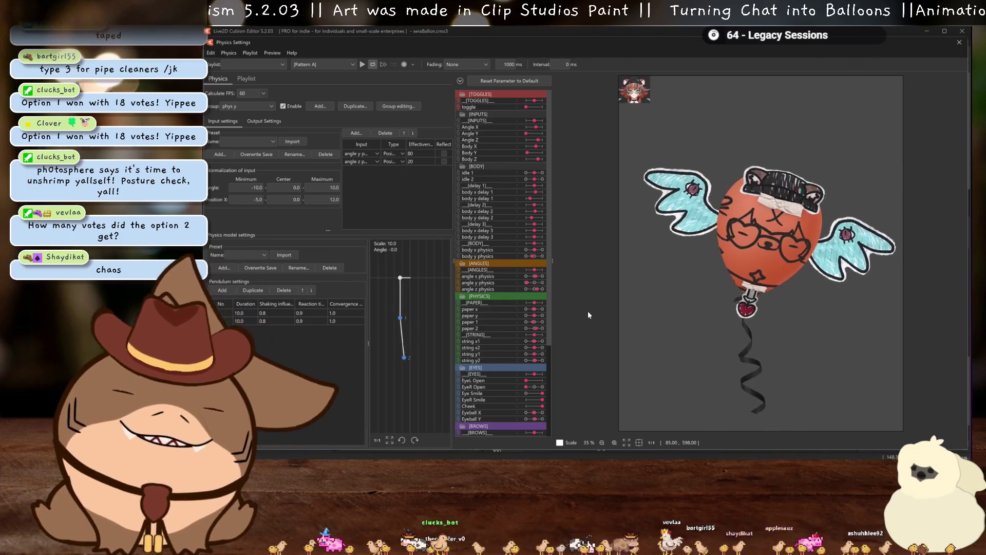
{"action": "left_click_drag", "start_coordinate": [590, 306], "coordinate": [643, 278]}
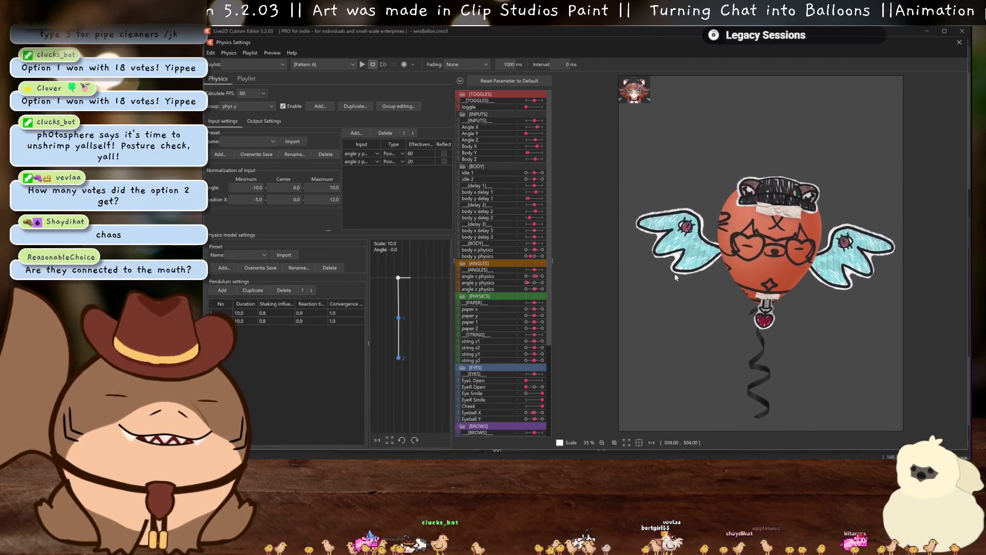
{"action": "left_click_drag", "start_coordinate": [644, 278], "coordinate": [641, 304]}
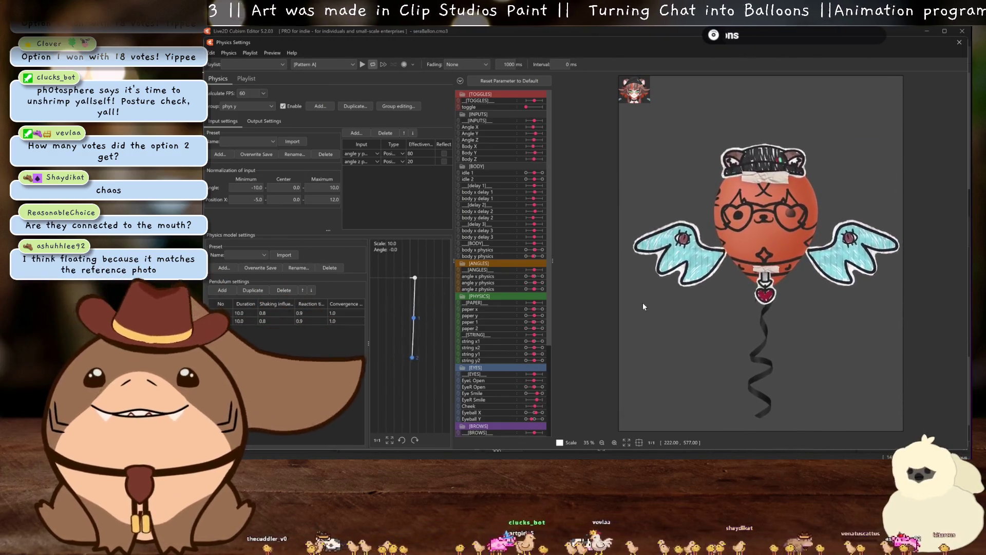
{"action": "left_click_drag", "start_coordinate": [643, 306], "coordinate": [639, 312]}
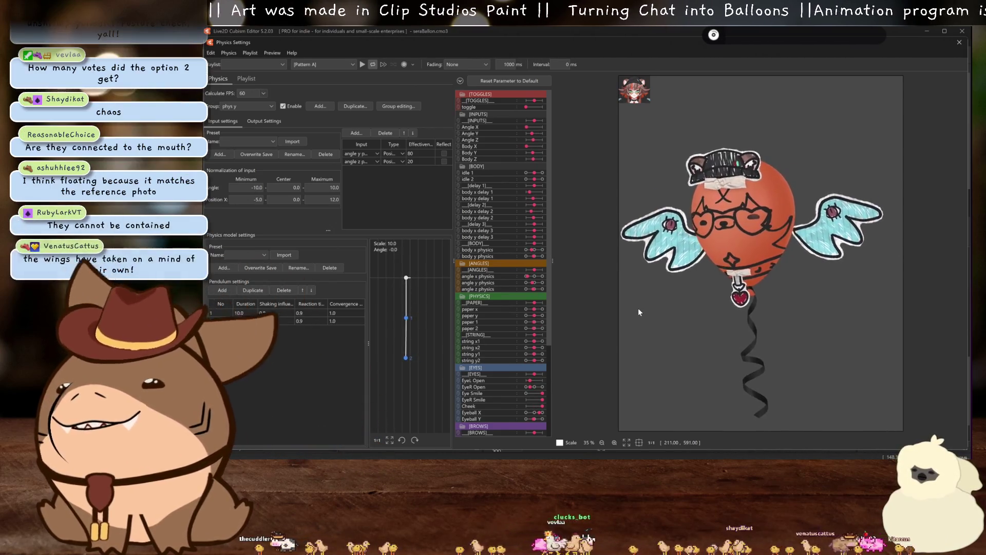
{"action": "mouse_move", "coordinate": [638, 307]}
{"action": "left_mouse_down"}
{"action": "mouse_move", "coordinate": [634, 321]}
{"action": "mouse_move", "coordinate": [617, 326]}
{"action": "left_mouse_up"}
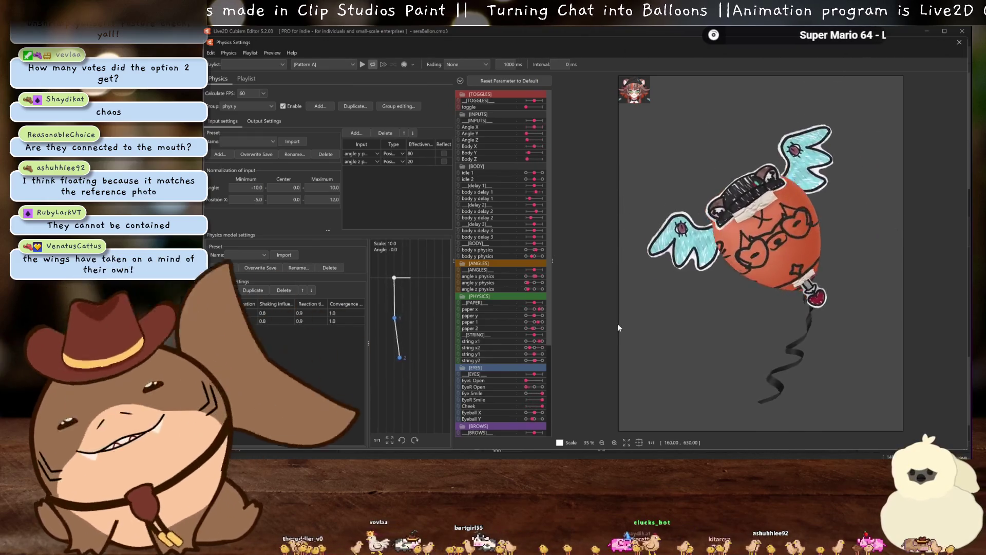
{"action": "left_click_drag", "start_coordinate": [618, 324], "coordinate": [948, 55]}
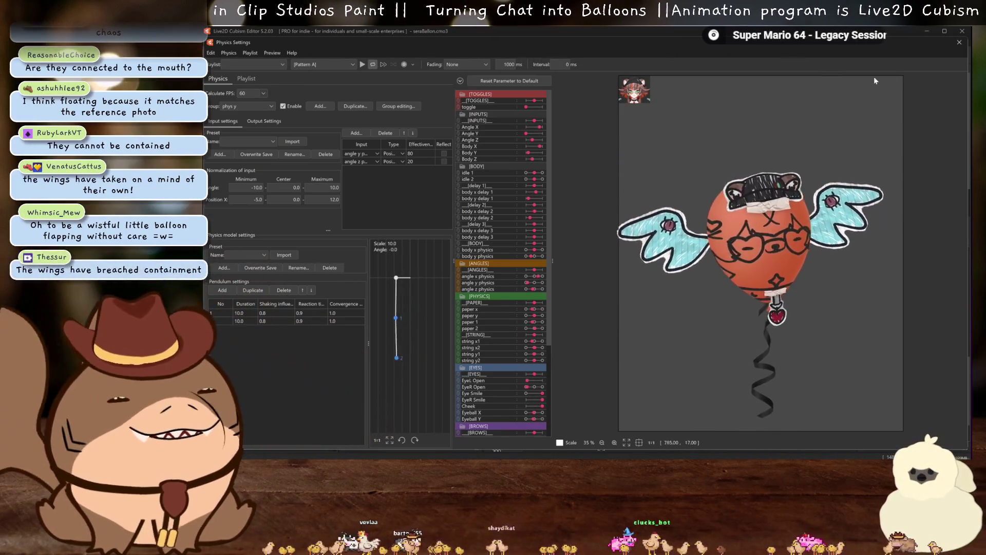
{"action": "left_click", "coordinate": [959, 42]}
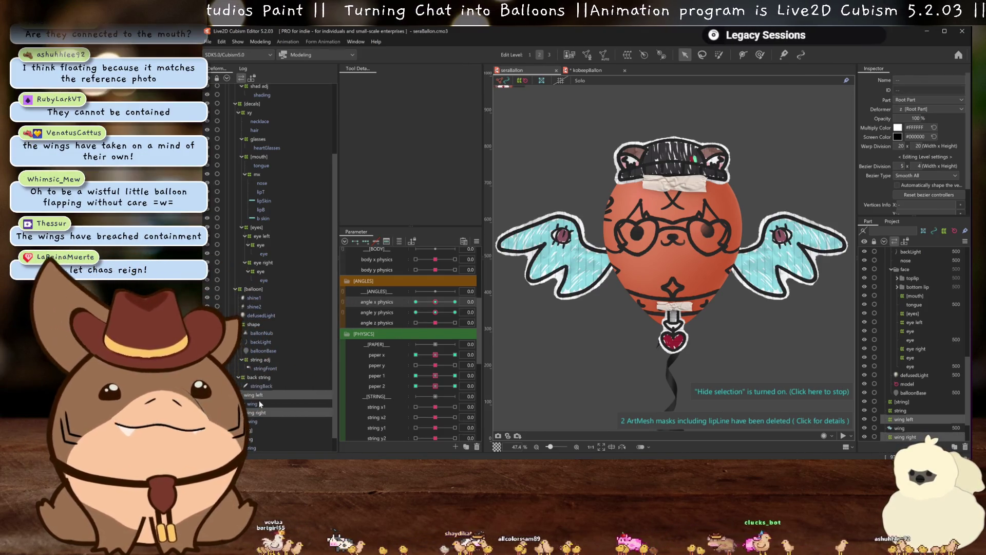
- Create a warp deformer named 'wings', move it down, and open the Physics Settings preview
{"action": "left_click", "coordinate": [621, 53]}
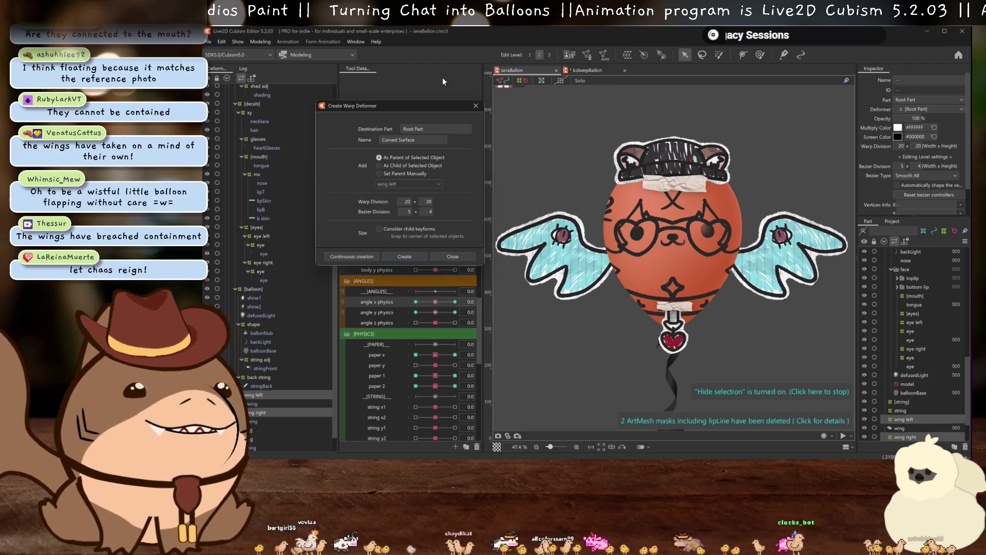
{"action": "triple_click", "coordinate": [406, 140]}
{"action": "type", "text": "wings"}
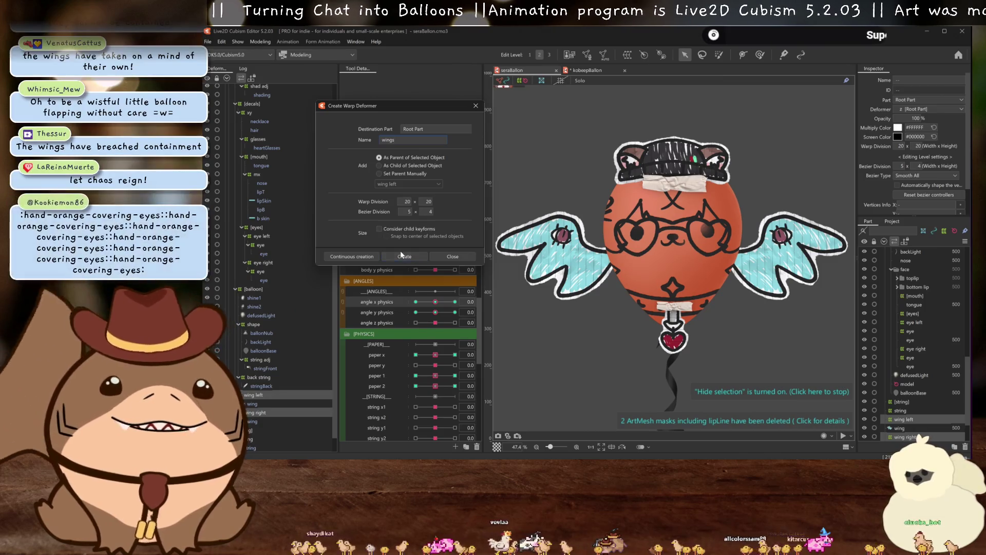
{"action": "left_click", "coordinate": [421, 256]}
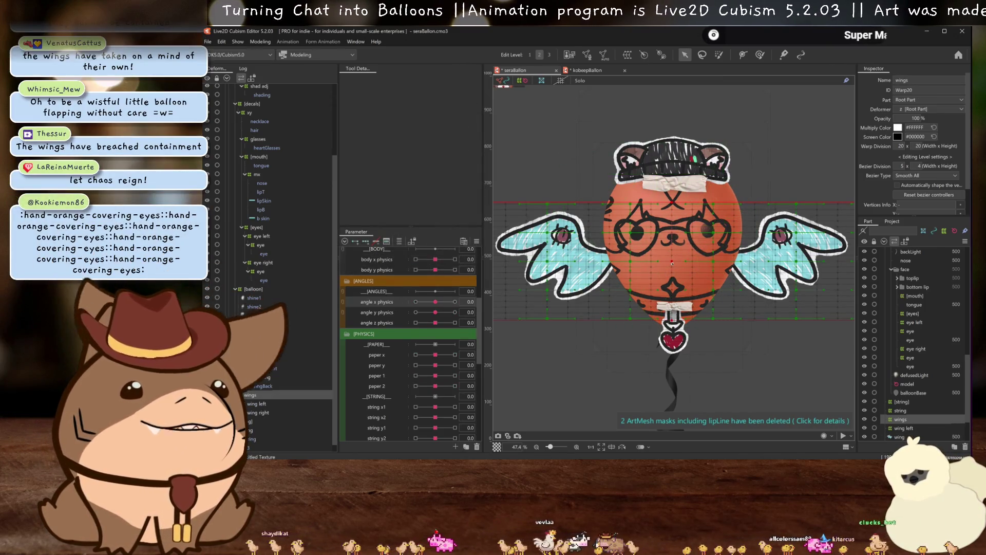
{"action": "left_click_drag", "start_coordinate": [670, 300], "coordinate": [671, 321]}
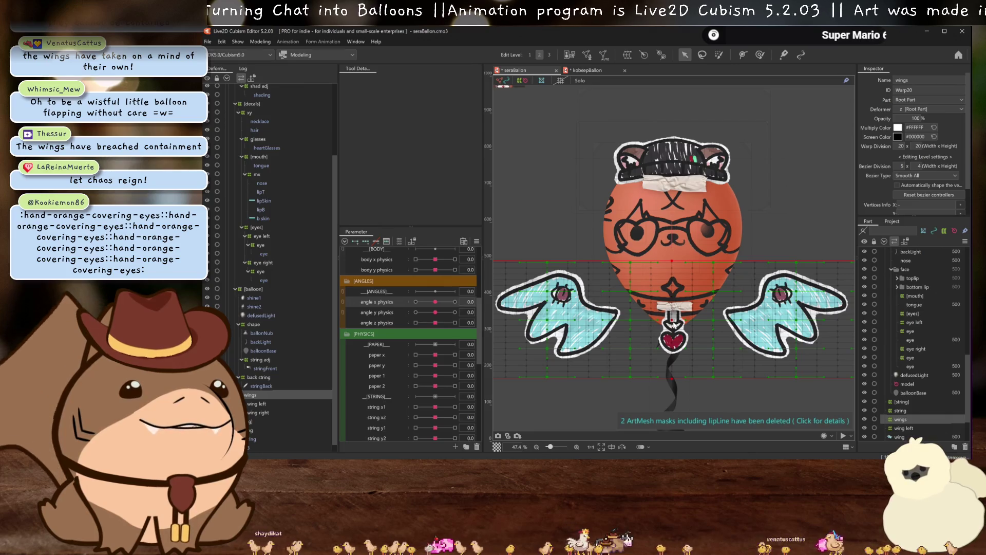
{"action": "scroll", "coordinate": [665, 313], "scroll_direction": "down", "scroll_amount": 2}
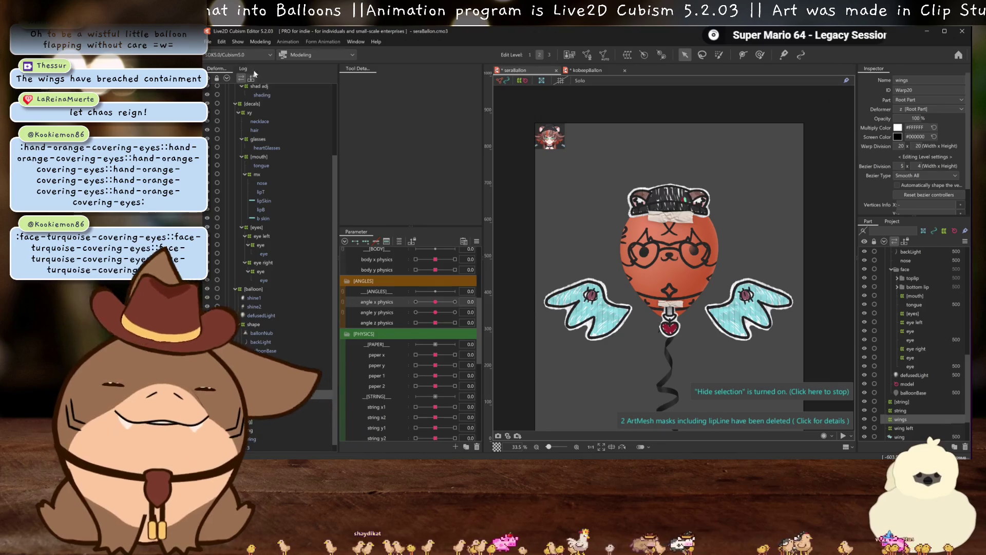
{"action": "left_click", "coordinate": [251, 43]}
{"action": "left_click", "coordinate": [298, 232]}
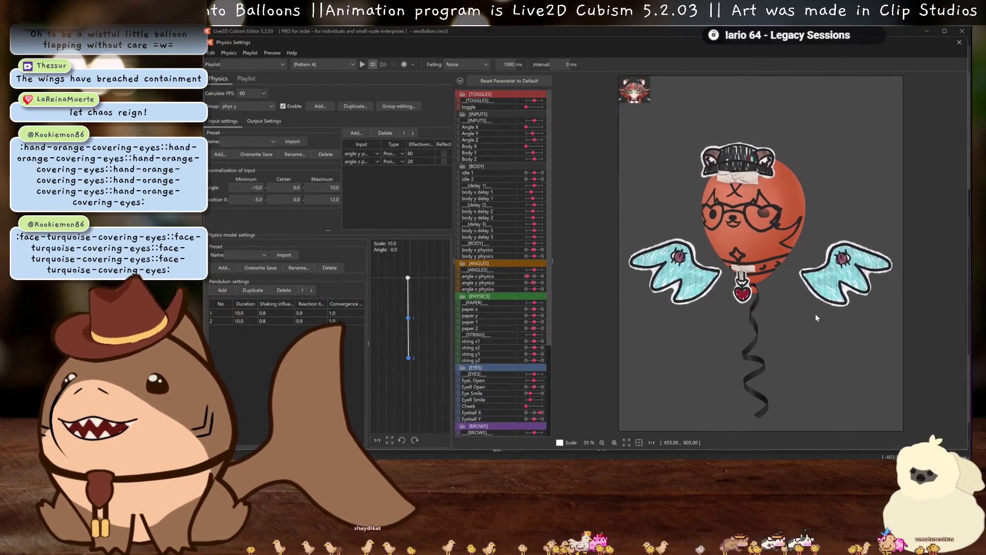
- Nest wing left under the wings deformer and drag its corner inward to shrink both wings
{"action": "left_click", "coordinate": [959, 42]}
{"action": "left_click", "coordinate": [255, 403]}
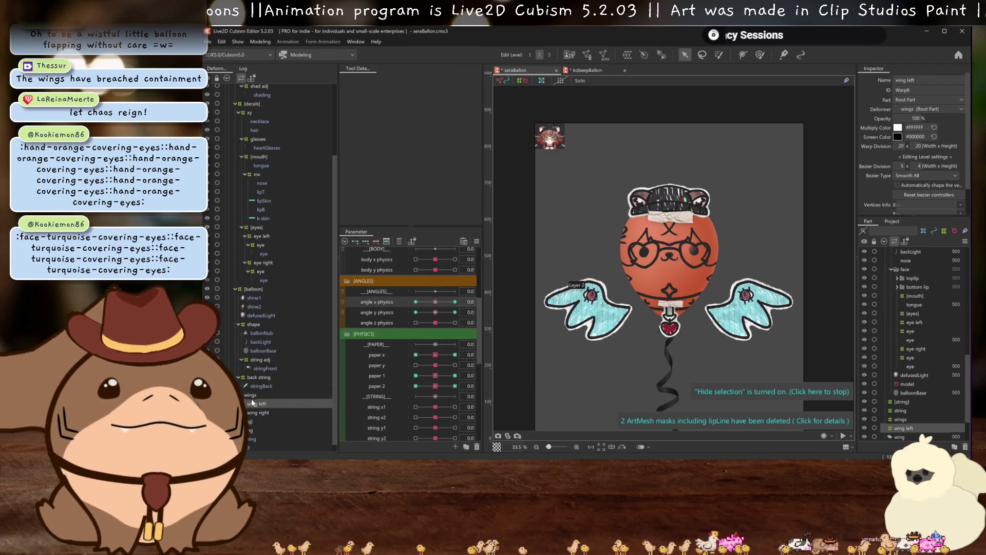
{"action": "left_click_drag", "start_coordinate": [252, 401], "coordinate": [253, 415]}
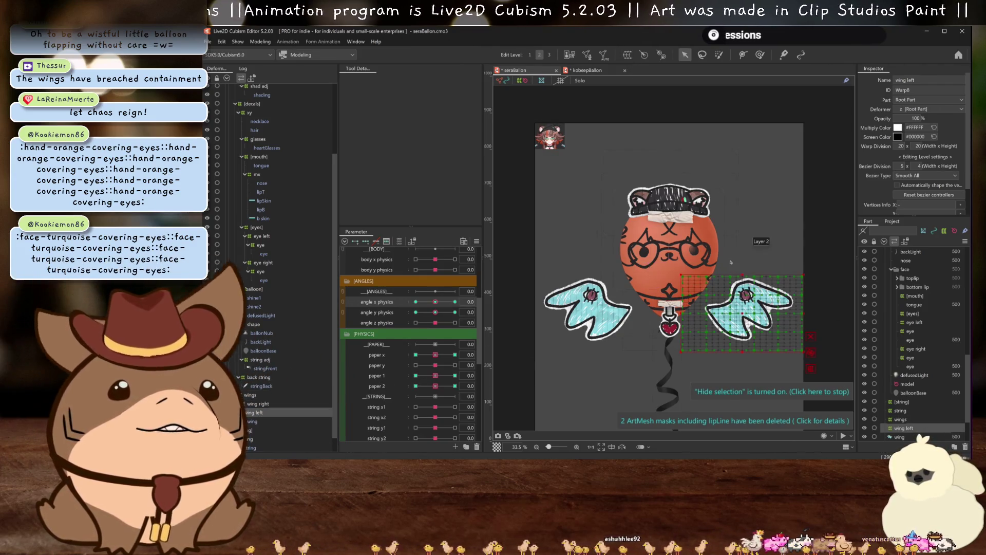
{"action": "left_click", "coordinate": [252, 395]}
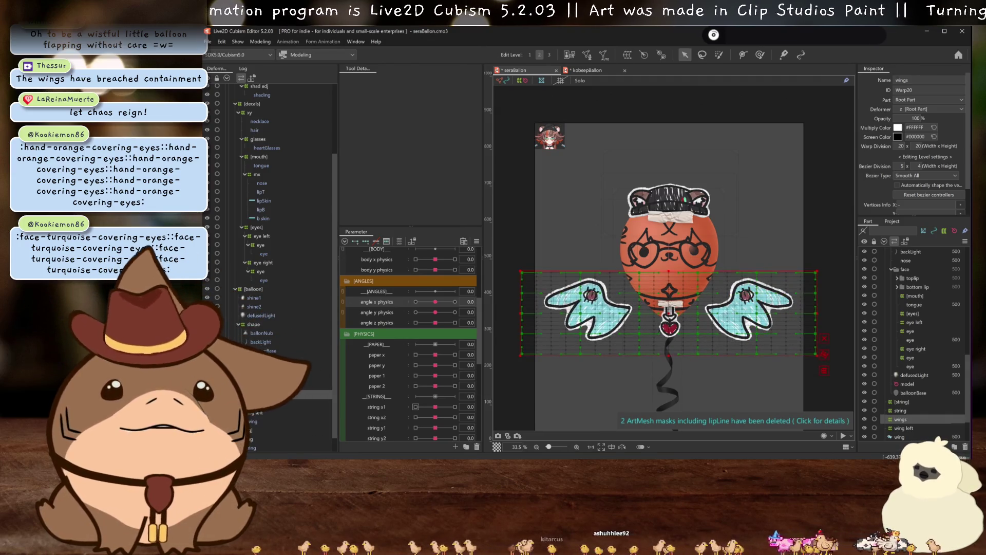
{"action": "left_click", "coordinate": [255, 412]}
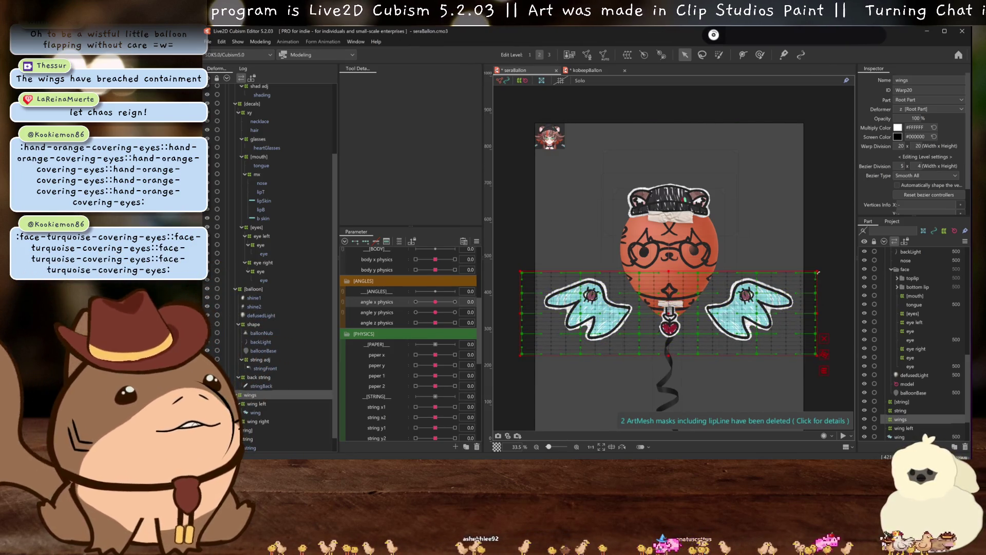
{"action": "left_click_drag", "start_coordinate": [817, 271], "coordinate": [777, 284]}
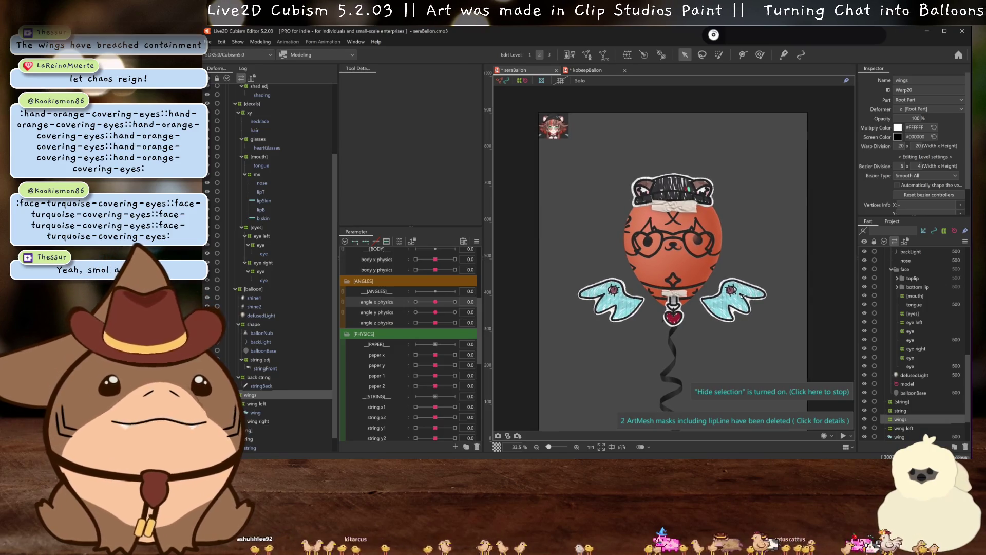
{"action": "left_click", "coordinate": [261, 41]}
{"action": "left_click", "coordinate": [289, 217]}
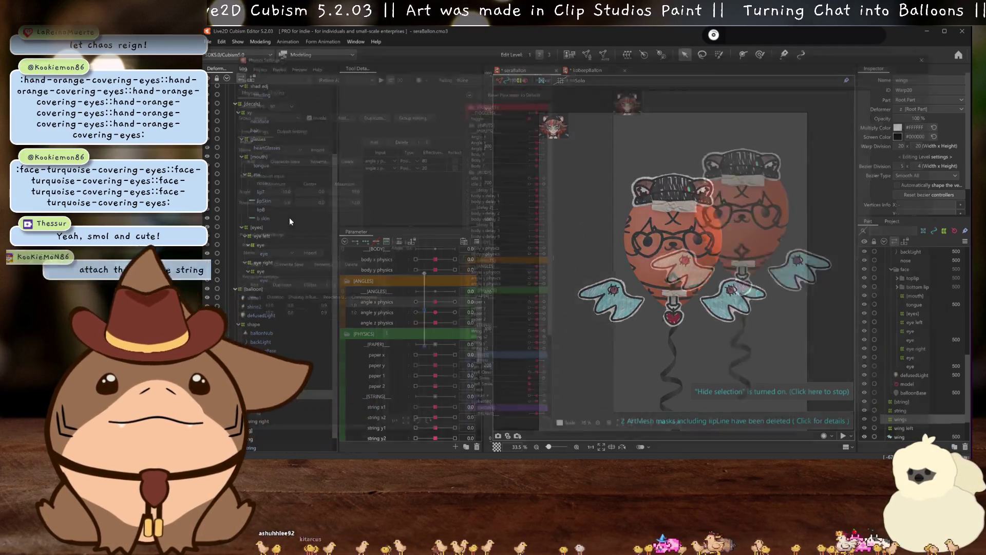
{"action": "left_click_drag", "start_coordinate": [879, 345], "coordinate": [816, 387]}
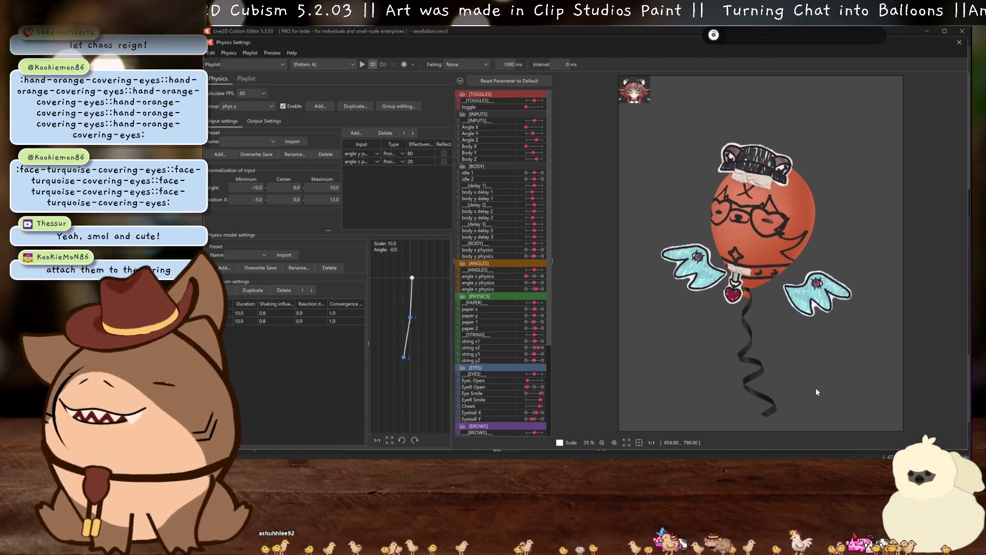
{"action": "mouse_move", "coordinate": [816, 389]}
{"action": "left_mouse_down"}
{"action": "mouse_move", "coordinate": [775, 342]}
{"action": "mouse_move", "coordinate": [774, 364]}
{"action": "left_mouse_up"}
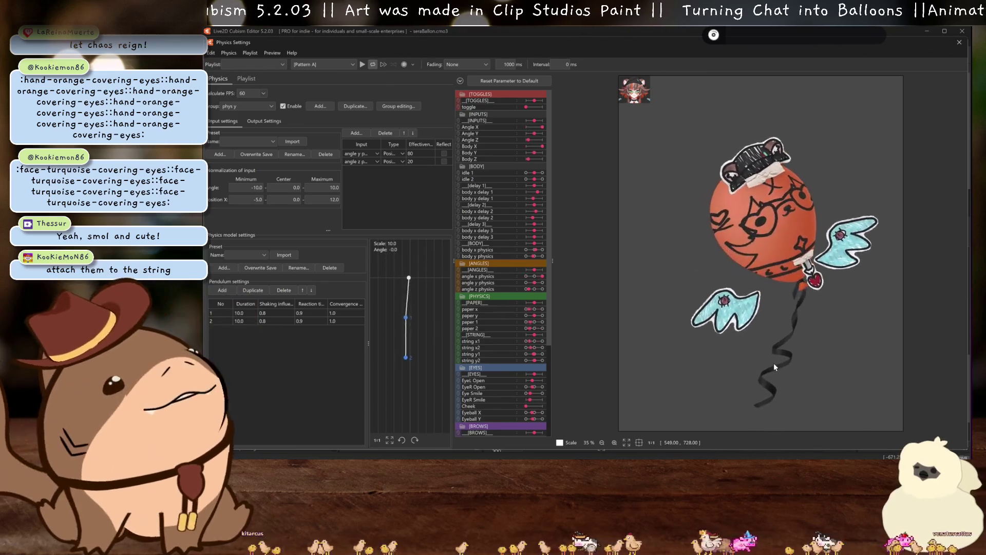
{"action": "left_click_drag", "start_coordinate": [774, 362], "coordinate": [750, 373]}
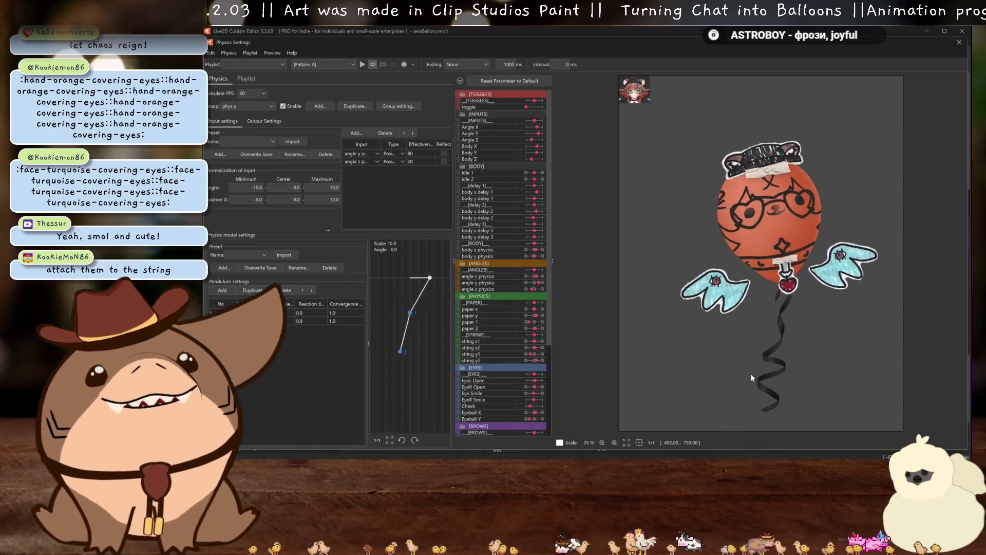
{"action": "left_click_drag", "start_coordinate": [750, 374], "coordinate": [746, 372]}
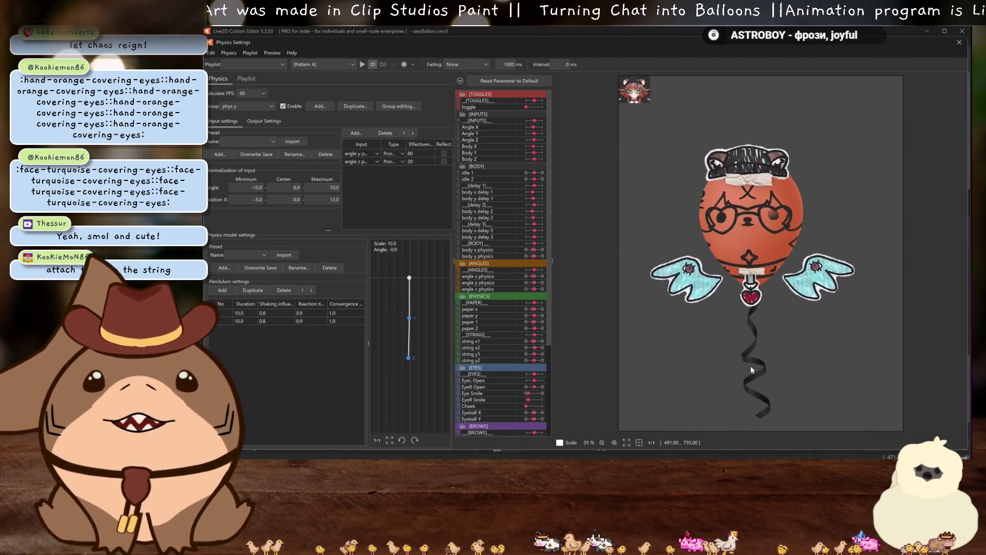
{"action": "mouse_move", "coordinate": [753, 363]}
{"action": "left_mouse_down"}
{"action": "mouse_move", "coordinate": [842, 361]}
{"action": "mouse_move", "coordinate": [798, 354]}
{"action": "mouse_move", "coordinate": [802, 339]}
{"action": "left_mouse_up"}
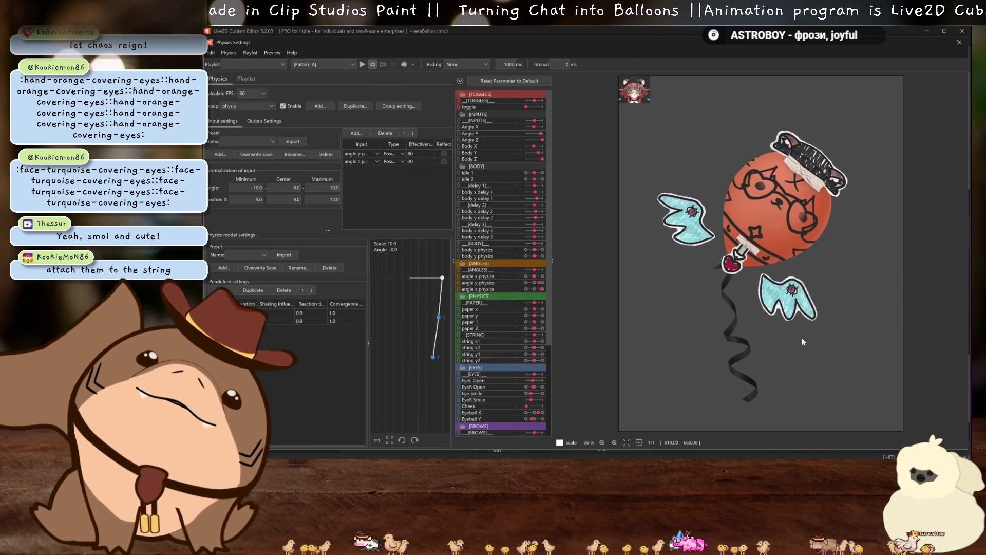
{"action": "left_click_drag", "start_coordinate": [802, 341], "coordinate": [788, 297]}
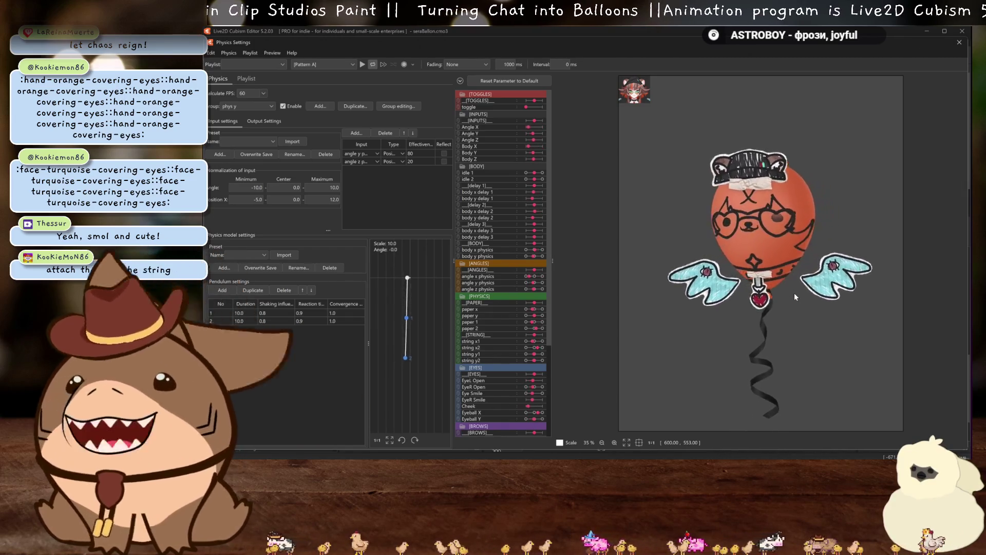
{"action": "left_click_drag", "start_coordinate": [794, 296], "coordinate": [765, 338]}
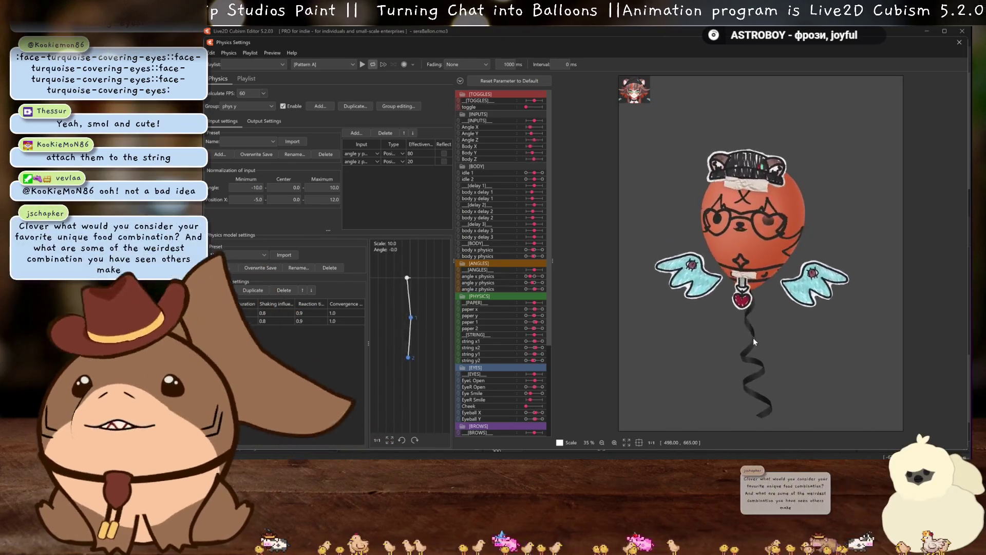
{"action": "key", "text": "Escape"}
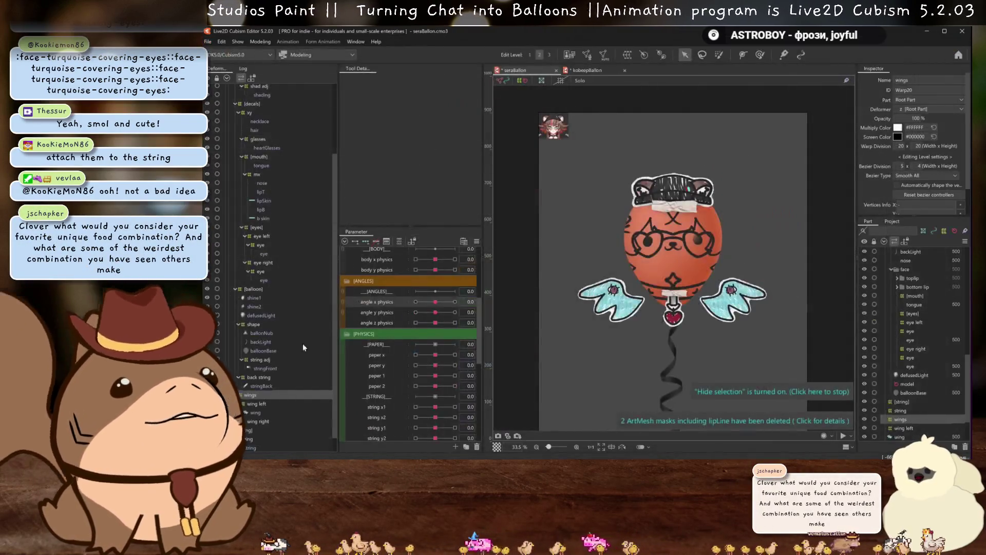
- Create warp deformers Curved Surface for wing left and Curved Surface2 for wing right
{"action": "left_click", "coordinate": [262, 403]}
{"action": "left_click", "coordinate": [628, 55]}
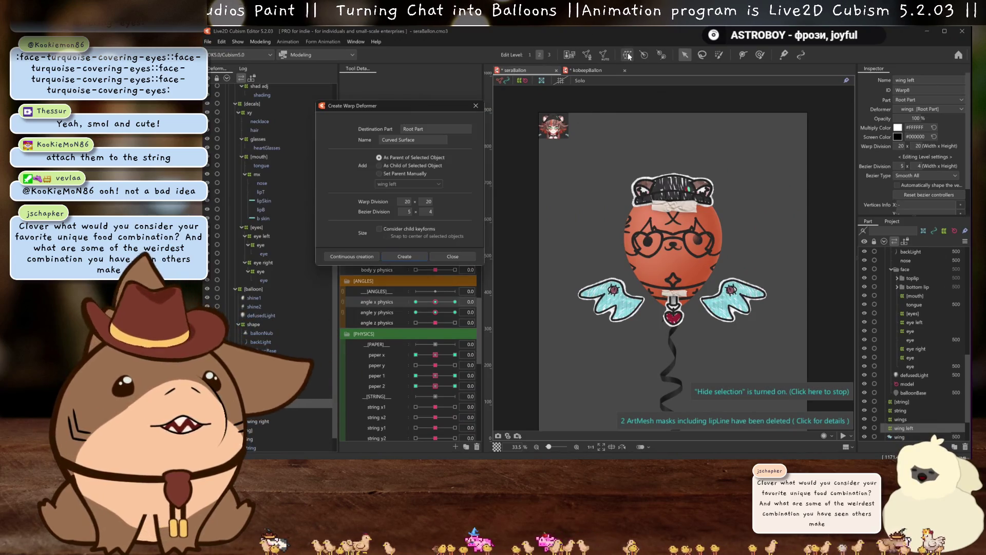
{"action": "left_click", "coordinate": [390, 258]}
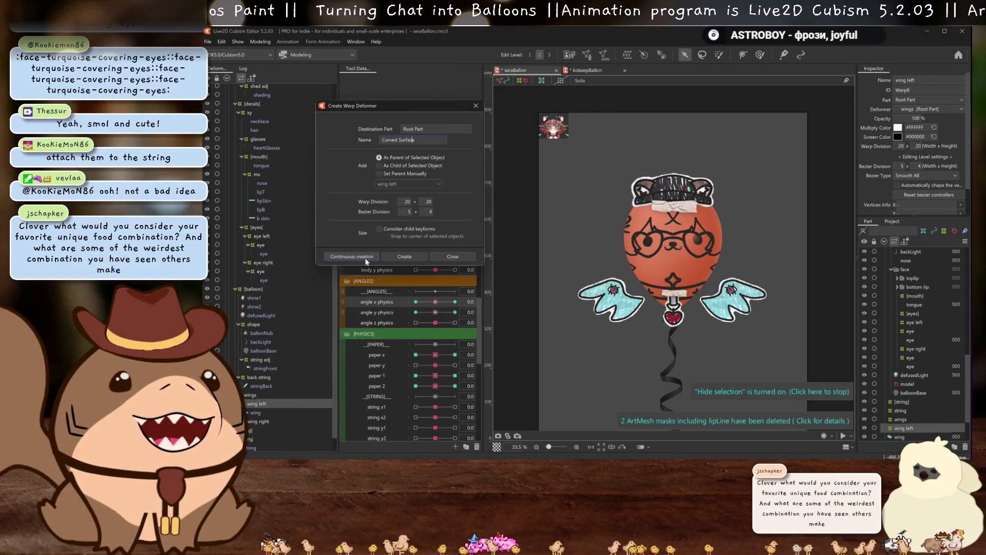
{"action": "left_click", "coordinate": [351, 256]}
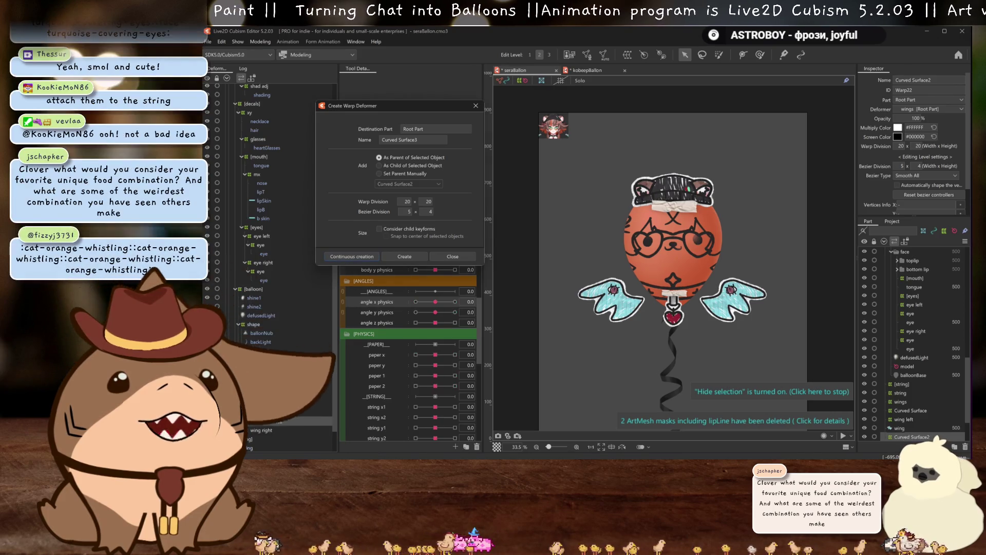
{"action": "key", "text": "Escape"}
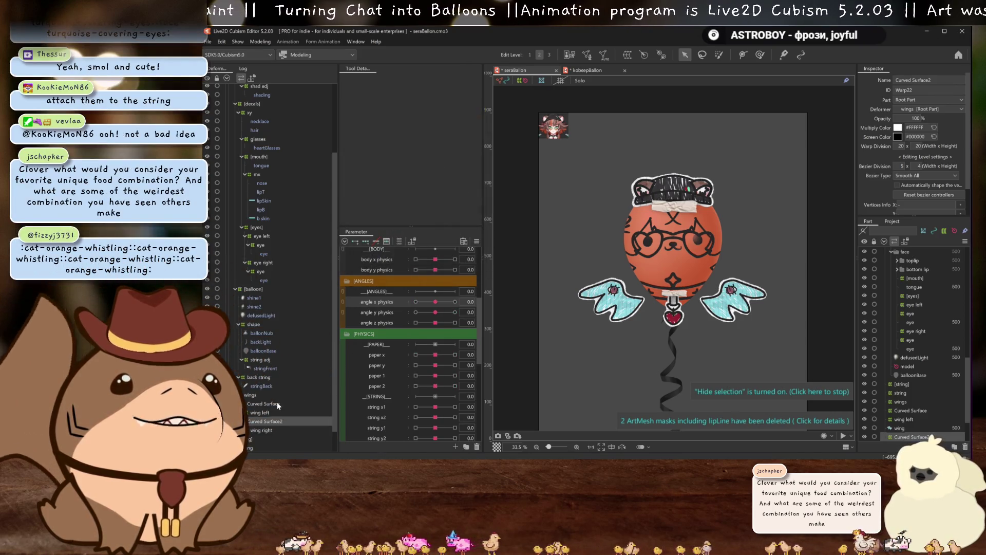
- Try shifting the Curved Surface deformer, undo it, and reselect Curved Surface and Curved Surface2
{"action": "scroll", "coordinate": [706, 317], "scroll_direction": "up", "scroll_amount": 2}
{"action": "left_click_drag", "start_coordinate": [731, 297], "coordinate": [666, 318]}
{"action": "key", "text": "ctrl+z"}
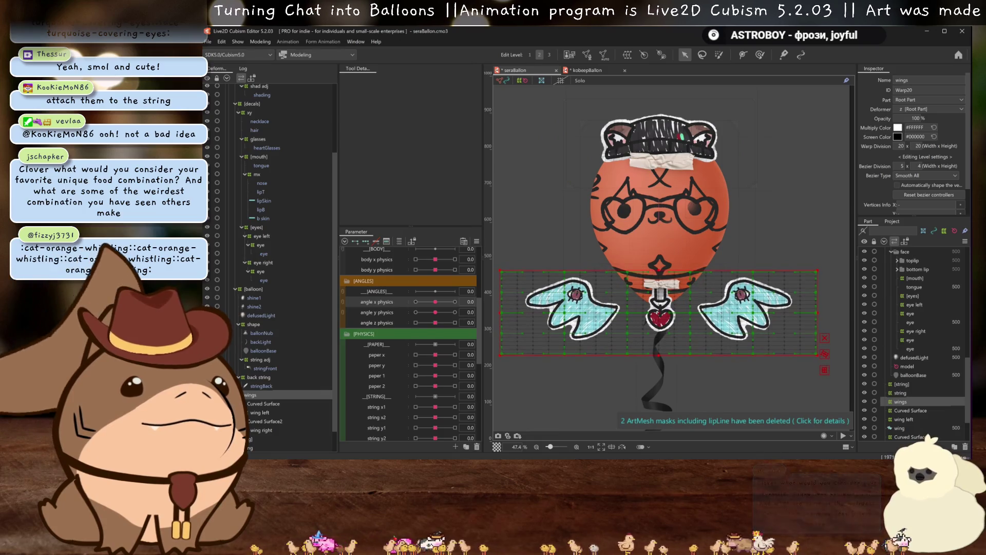
{"action": "left_click", "coordinate": [910, 410]}
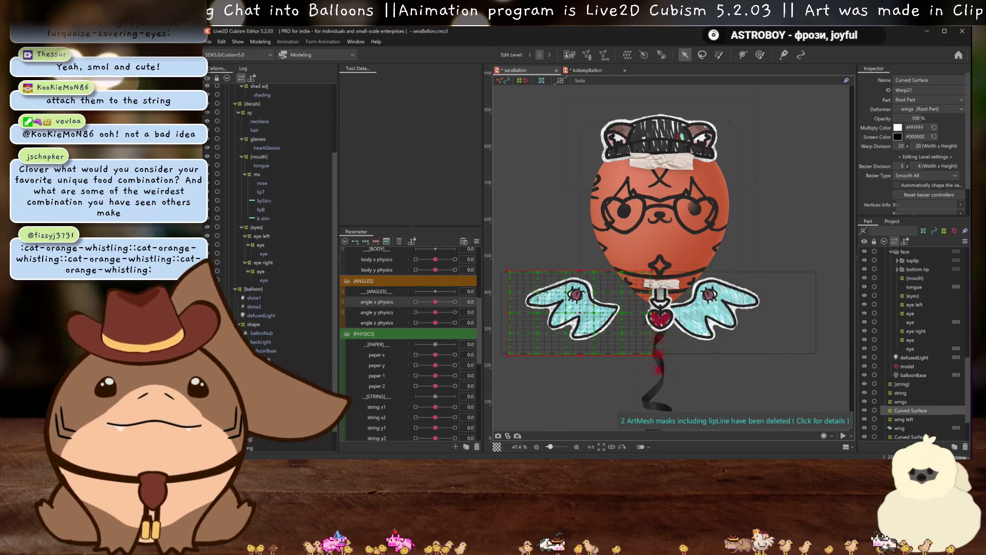
{"action": "left_click", "coordinate": [624, 314]}
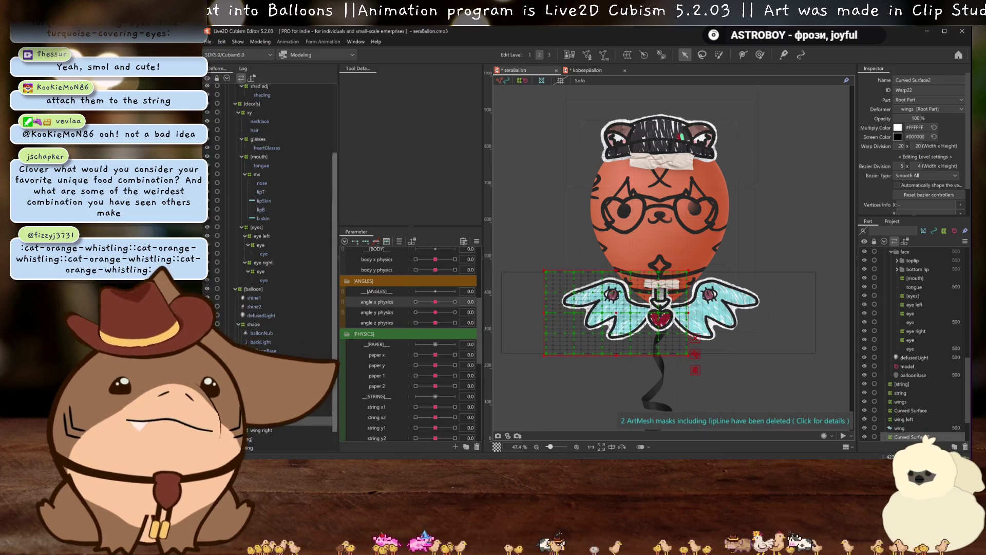
{"action": "left_click", "coordinate": [269, 405]}
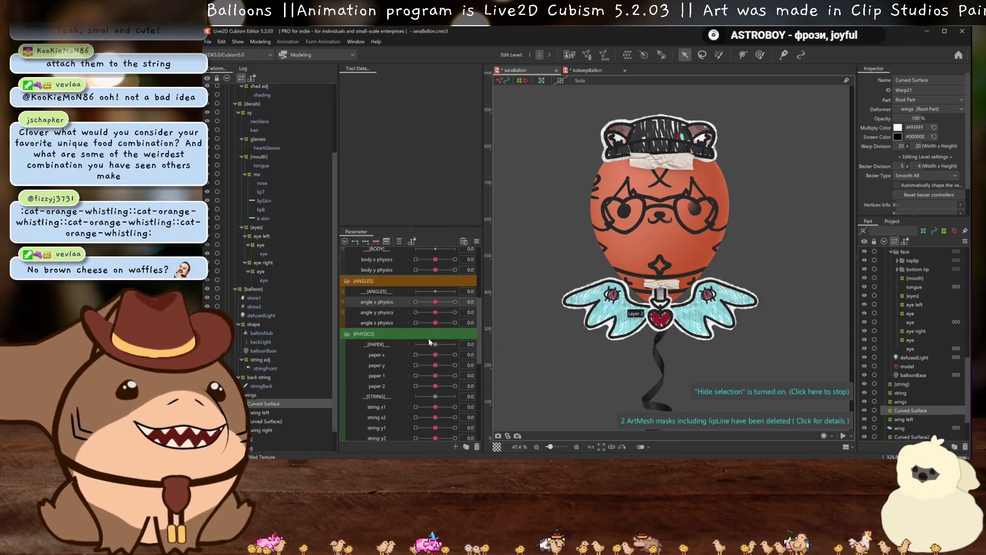
- Add keyforms to angle x physics at 30 and shift the right wing deformer rightward
{"action": "left_click_drag", "start_coordinate": [435, 302], "coordinate": [447, 306]}
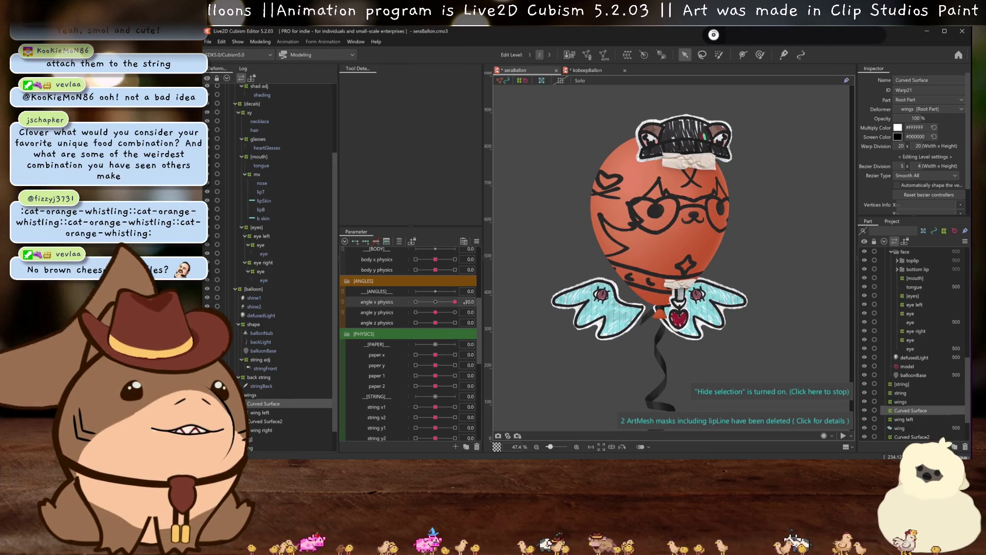
{"action": "left_click", "coordinate": [465, 302]}
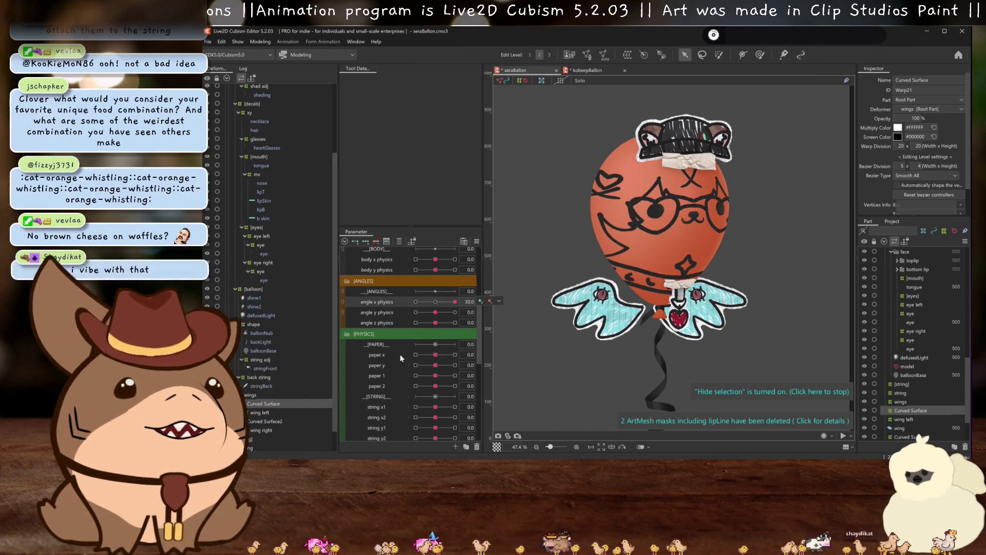
{"action": "left_click", "coordinate": [250, 394]}
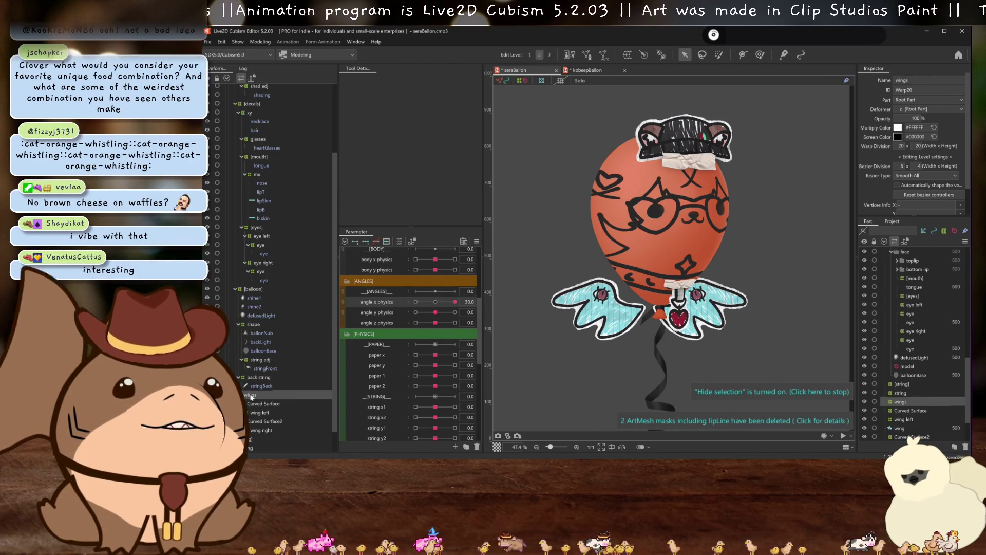
{"action": "left_click", "coordinate": [265, 413]}
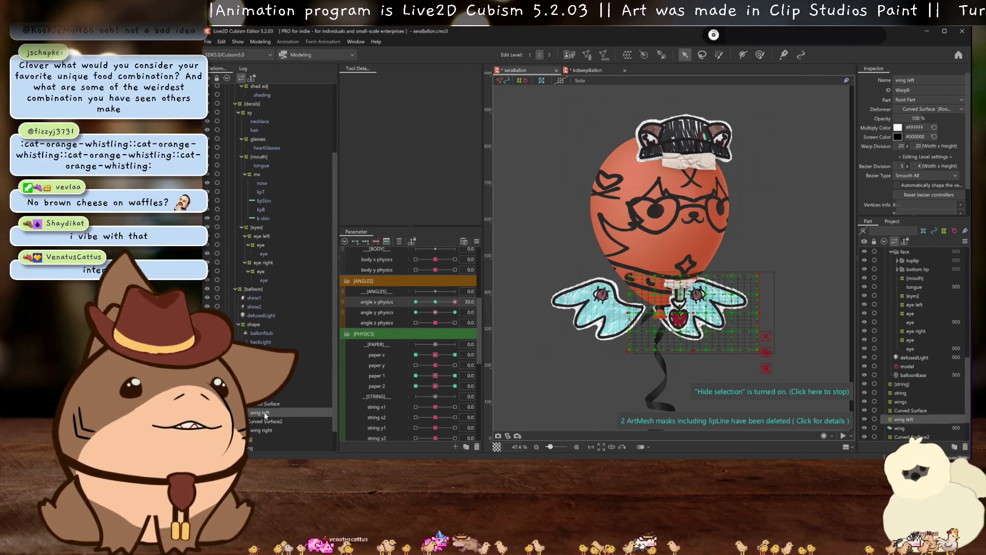
{"action": "left_click", "coordinate": [262, 430]}
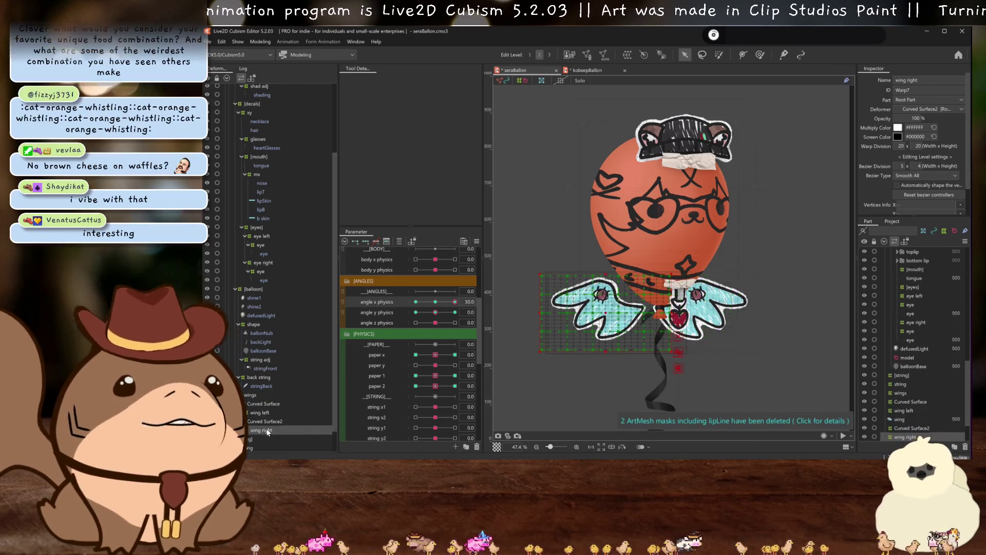
{"action": "left_click_drag", "start_coordinate": [606, 311], "coordinate": [617, 312]}
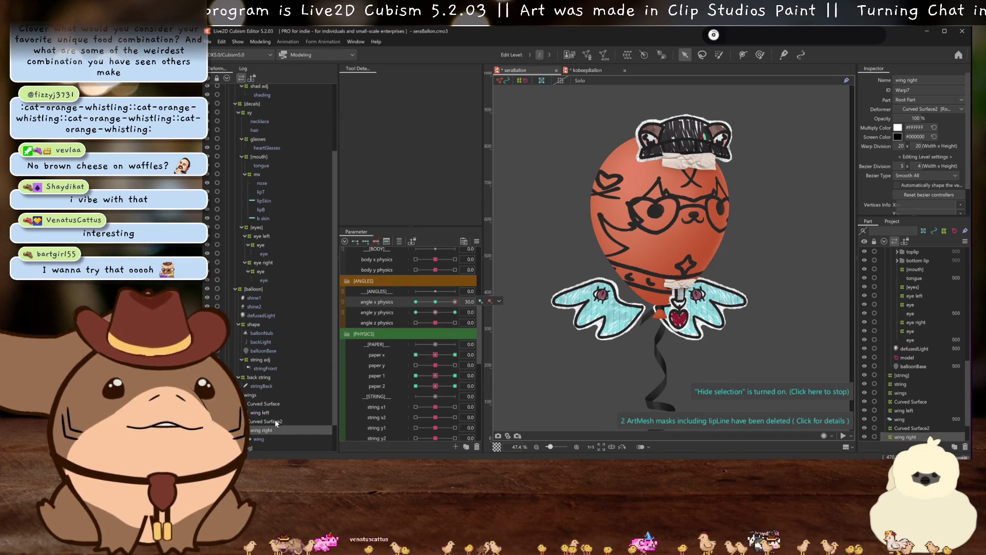
- Squeeze the left wing from its outer edge, hide the grid, then restore its full width
{"action": "left_click", "coordinate": [544, 312]}
{"action": "left_click_drag", "start_coordinate": [544, 312], "coordinate": [590, 325]}
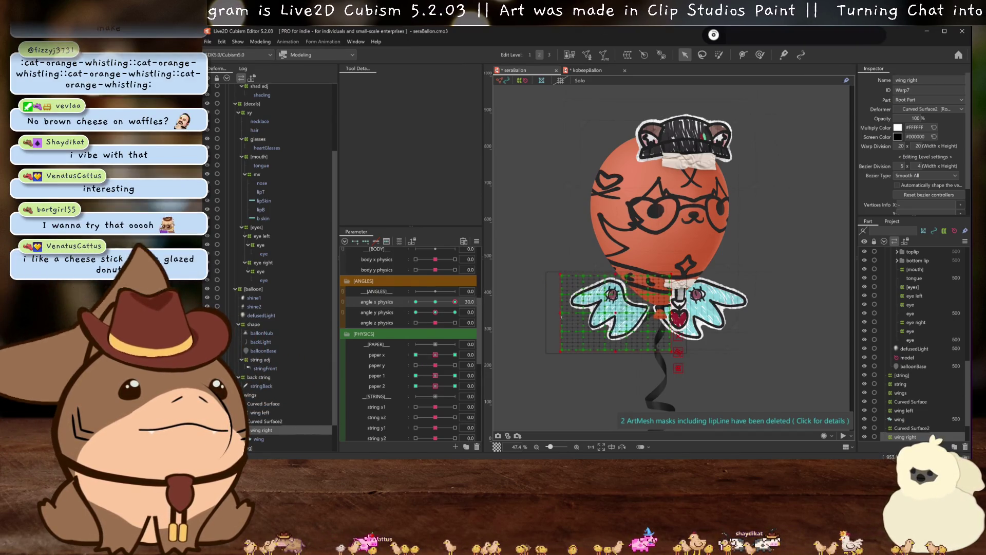
{"action": "key", "text": "ctrl+h"}
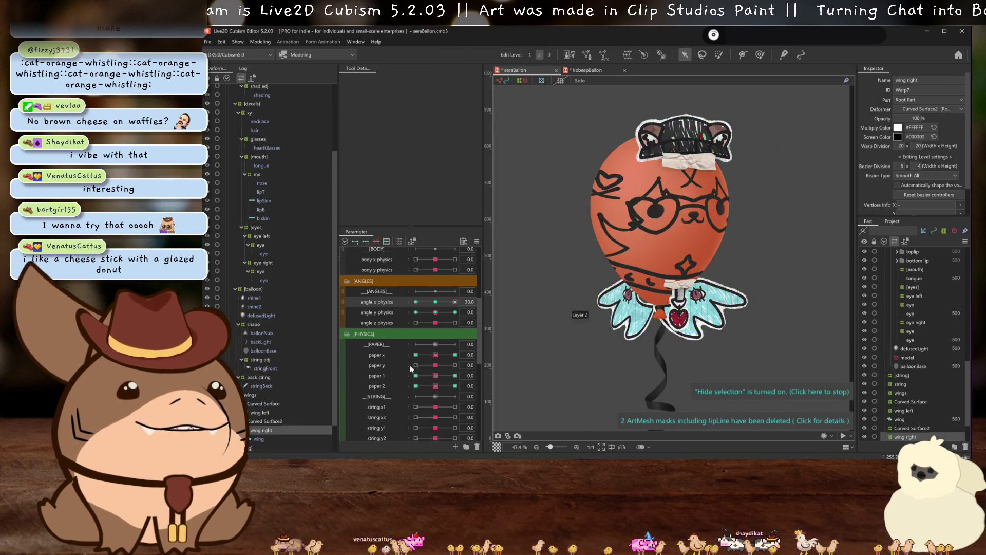
{"action": "left_click_drag", "start_coordinate": [439, 312], "coordinate": [488, 308]}
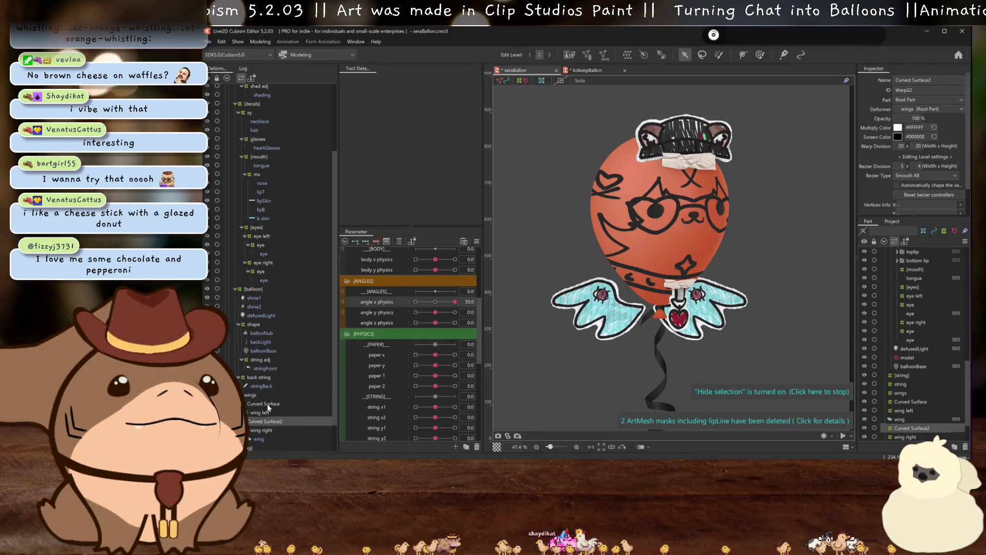
- Delete Curved Surface and Curved Surface2, then push angle x physics to 30 to check the wings
{"action": "key", "text": "Delete"}
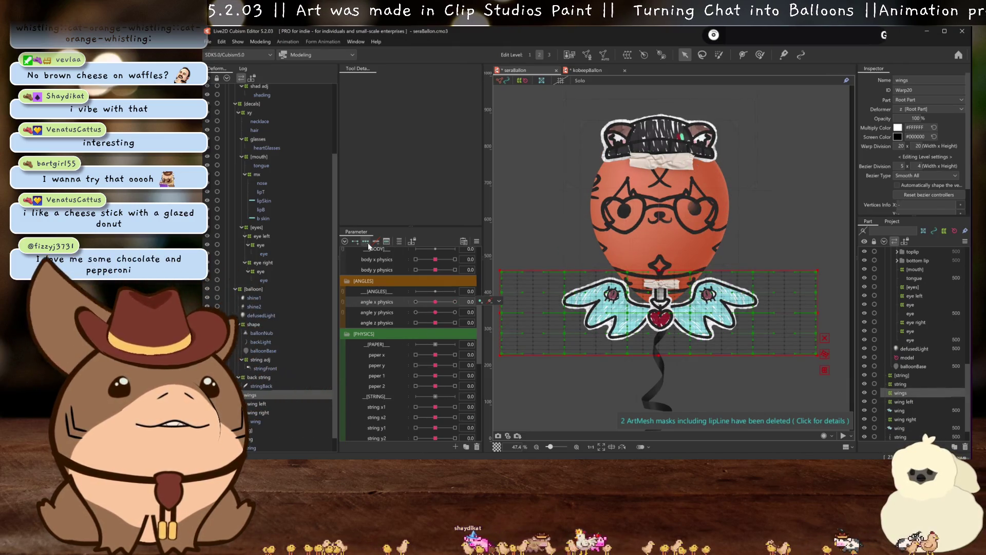
{"action": "left_click_drag", "start_coordinate": [435, 302], "coordinate": [455, 302]}
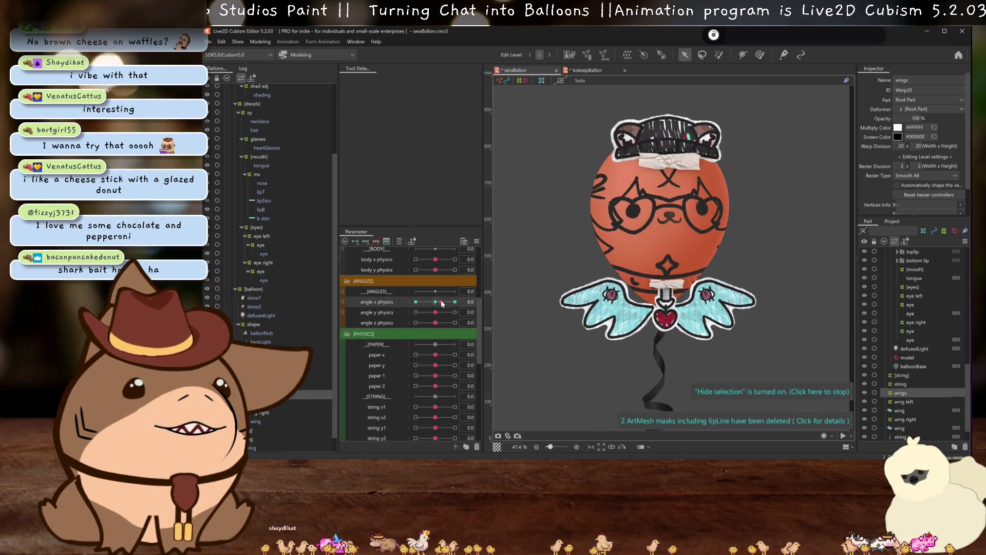
{"action": "scroll", "coordinate": [560, 314], "scroll_direction": "down", "scroll_amount": 2}
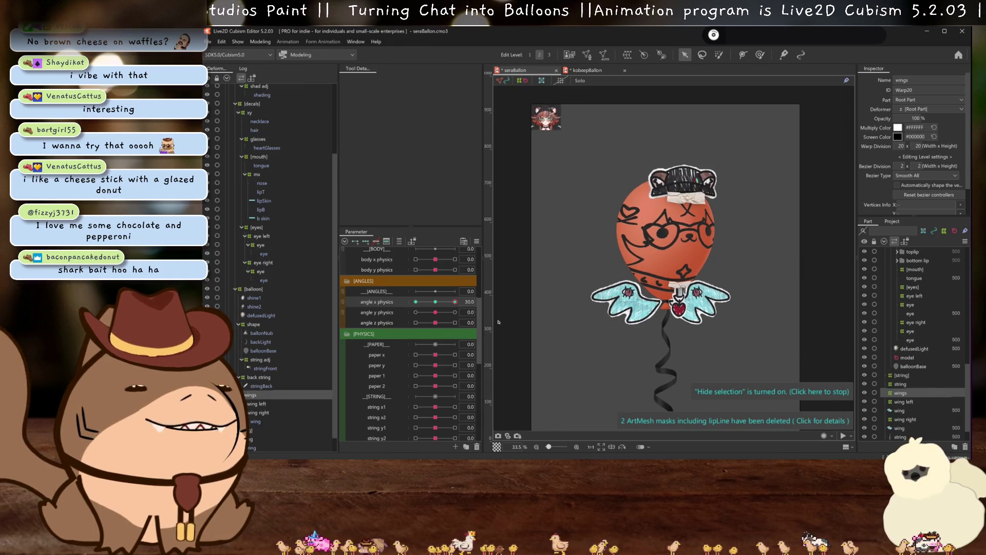
{"action": "right_click", "coordinate": [497, 298]}
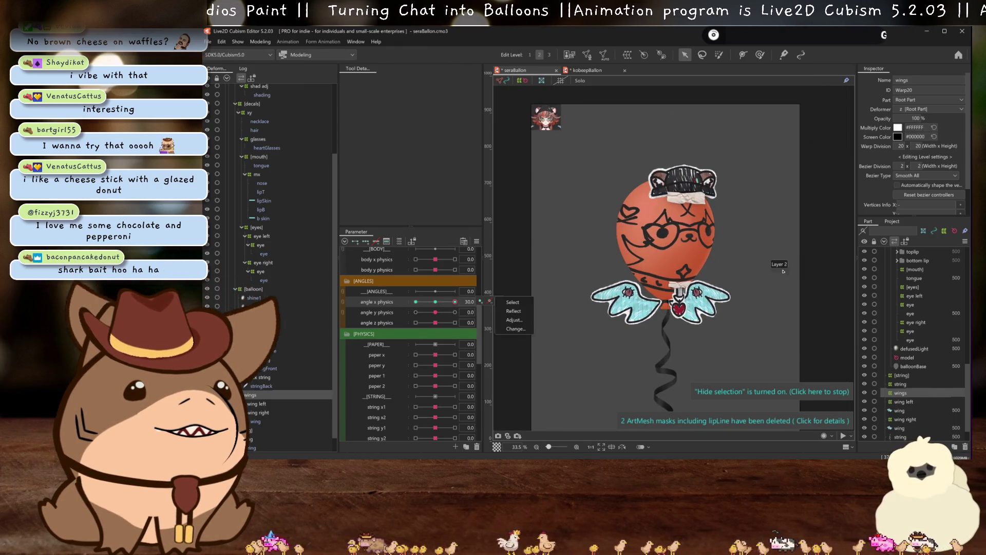
{"action": "left_click", "coordinate": [513, 313]}
{"action": "left_click", "coordinate": [569, 323]}
{"action": "mouse_move", "coordinate": [455, 301]}
{"action": "left_mouse_down"}
{"action": "mouse_move", "coordinate": [416, 301]}
{"action": "mouse_move", "coordinate": [455, 301]}
{"action": "left_mouse_up"}
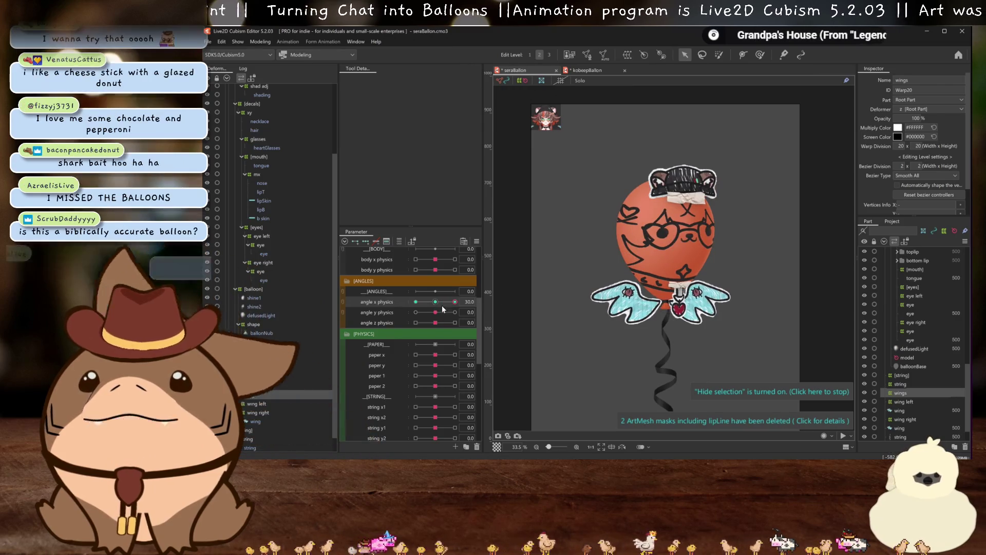
{"action": "left_click", "coordinate": [435, 301]}
{"action": "left_click_drag", "start_coordinate": [435, 312], "coordinate": [415, 312]}
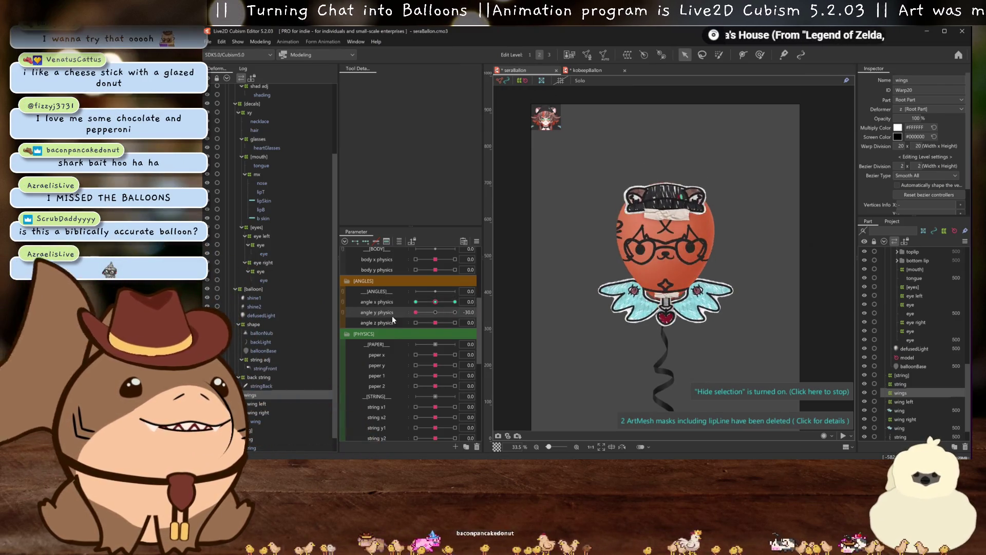
{"action": "left_click", "coordinate": [435, 312]}
{"action": "left_click", "coordinate": [454, 302]}
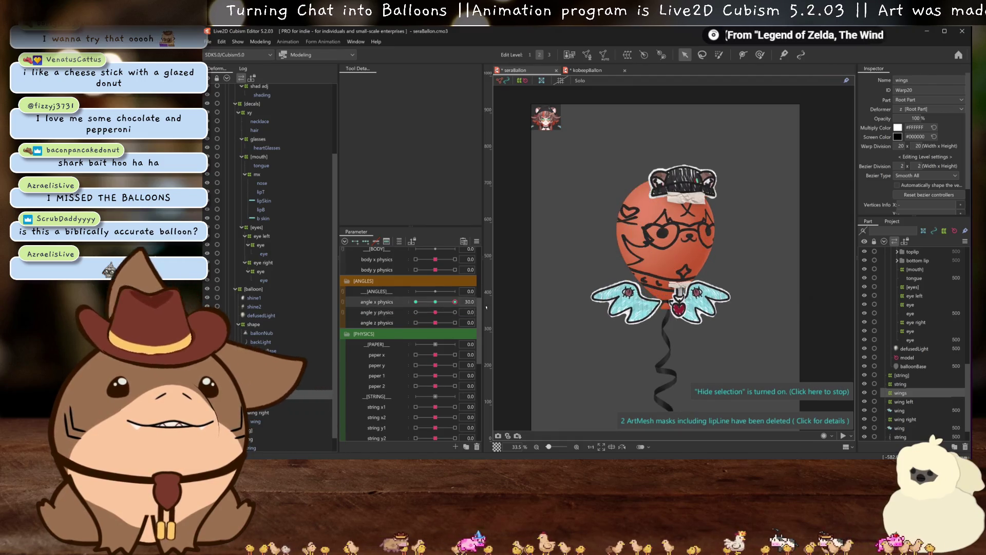
{"action": "left_click", "coordinate": [435, 301]}
{"action": "left_click", "coordinate": [415, 354]}
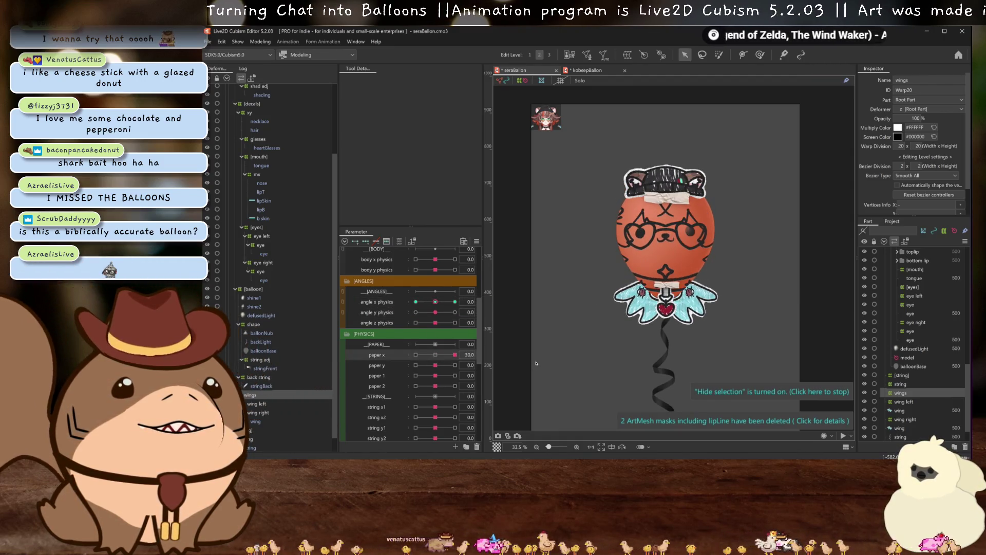
{"action": "left_click", "coordinate": [435, 355]}
{"action": "left_click", "coordinate": [433, 365]}
{"action": "left_click", "coordinate": [435, 364]}
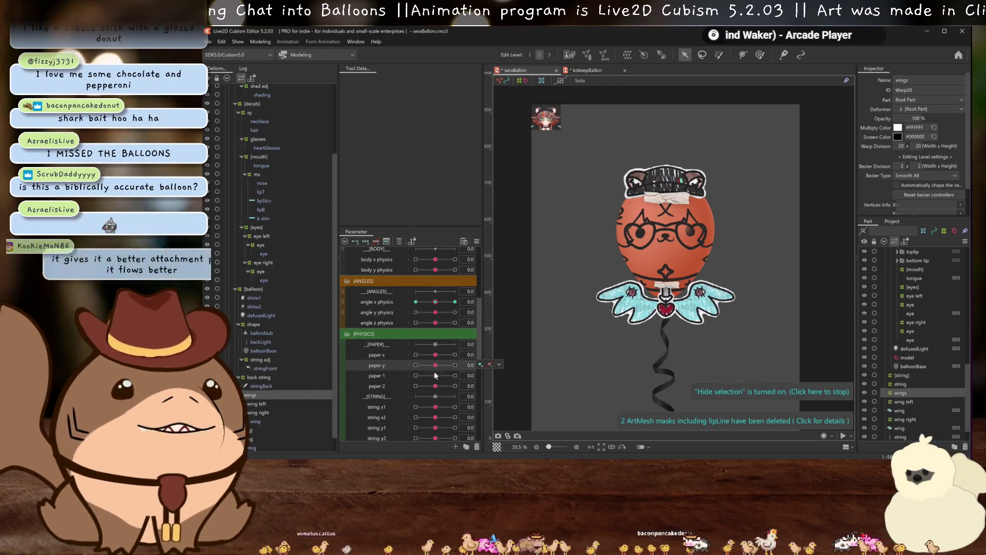
{"action": "left_click", "coordinate": [415, 376]}
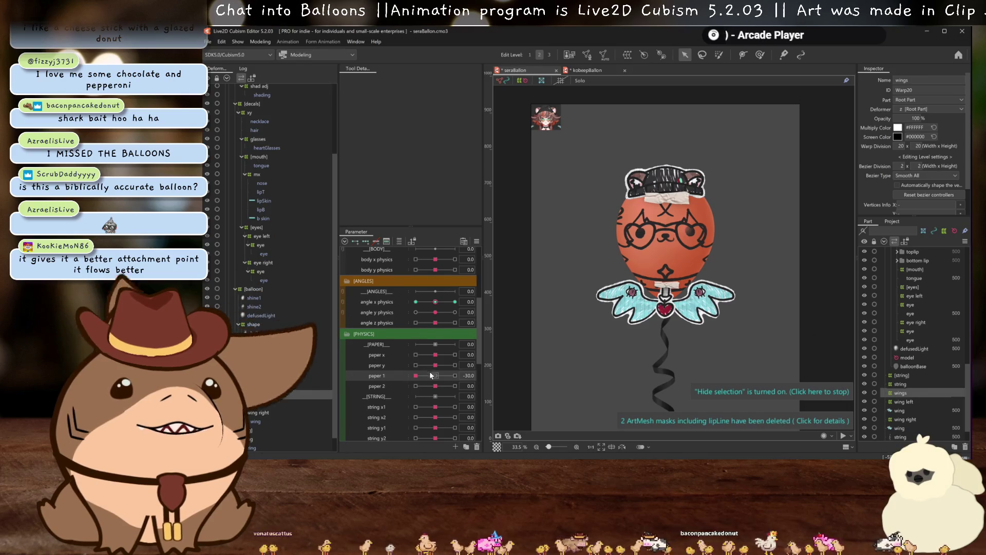
{"action": "left_click", "coordinate": [435, 376]}
{"action": "left_click", "coordinate": [416, 386]}
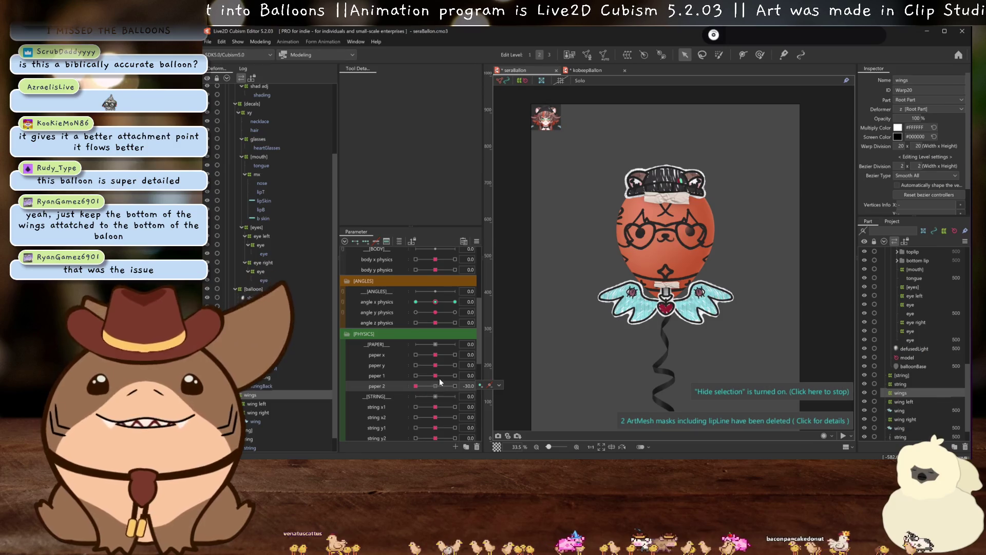
{"action": "left_click", "coordinate": [436, 386]}
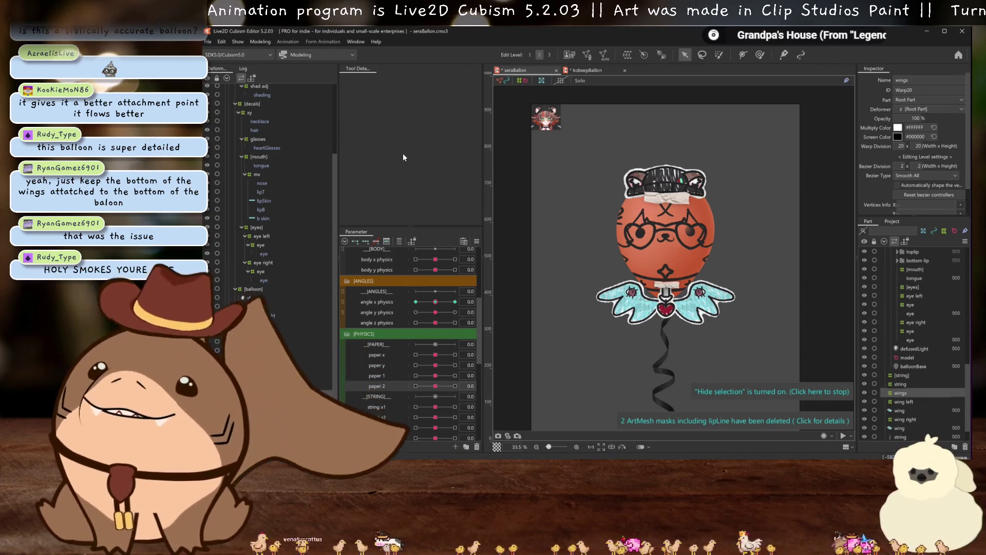
- Preview the balloon's swing in Physics Settings, then close the preview
{"action": "left_click", "coordinate": [260, 42]}
{"action": "mouse_move", "coordinate": [293, 218]}
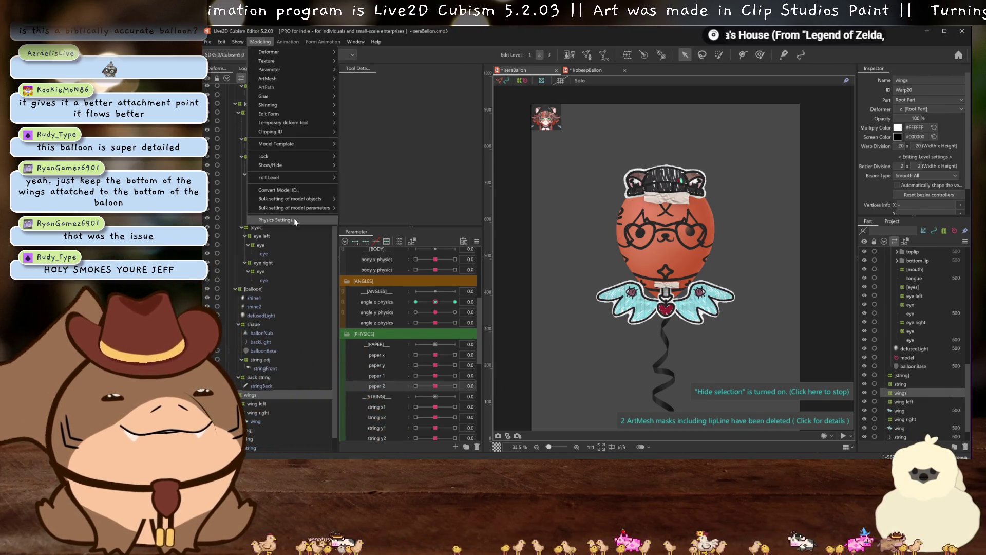
{"action": "left_click", "coordinate": [344, 212]}
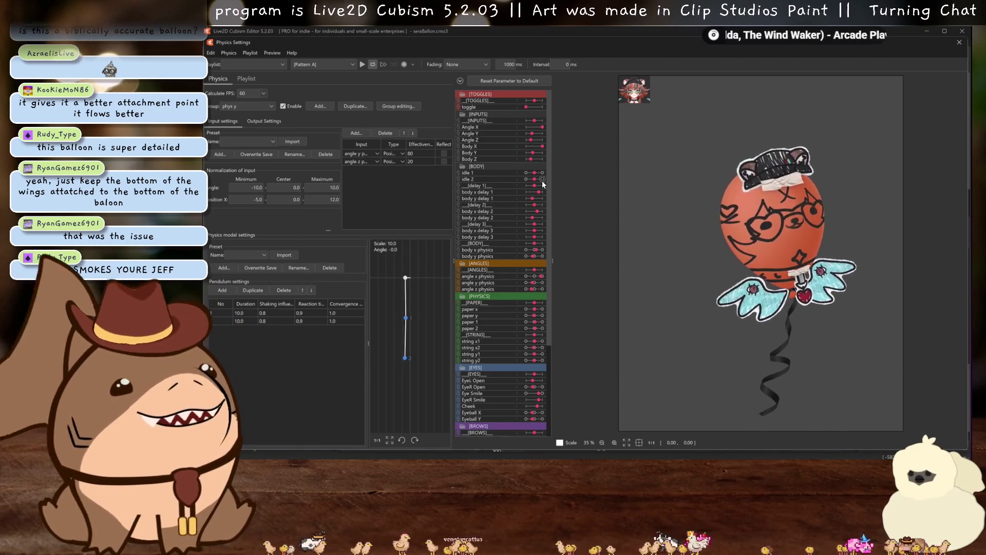
{"action": "left_click_drag", "start_coordinate": [760, 254], "coordinate": [898, 254]}
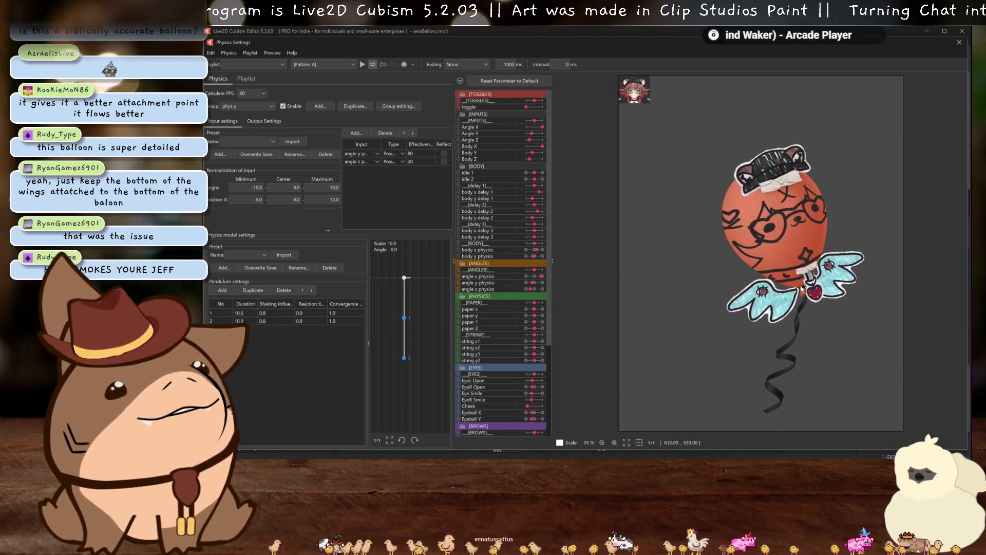
{"action": "left_click", "coordinate": [959, 42]}
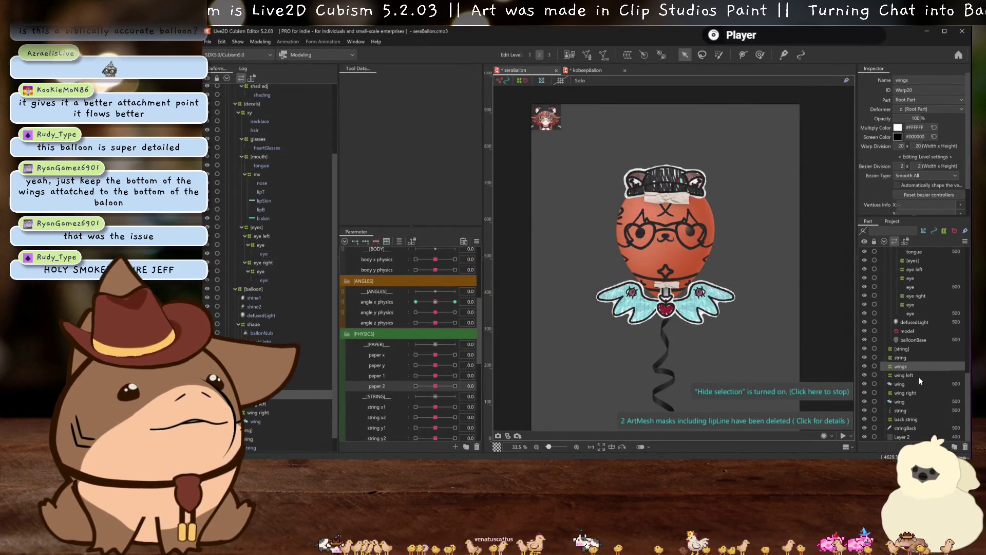
- Move the wings group below stringBack in the Part panel
{"action": "scroll", "coordinate": [906, 430], "scroll_direction": "down", "scroll_amount": 1}
{"action": "left_click", "coordinate": [905, 428]}
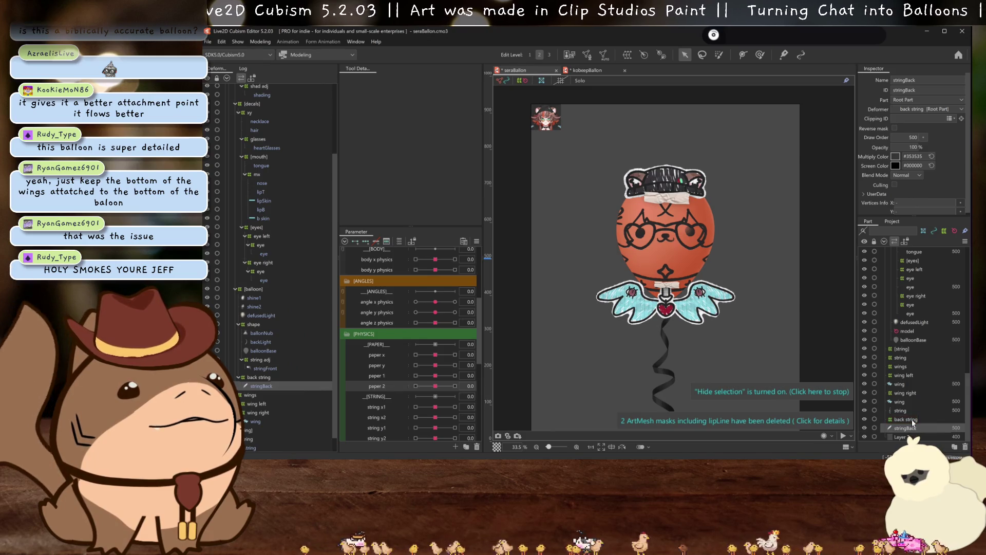
{"action": "left_click", "coordinate": [899, 367]}
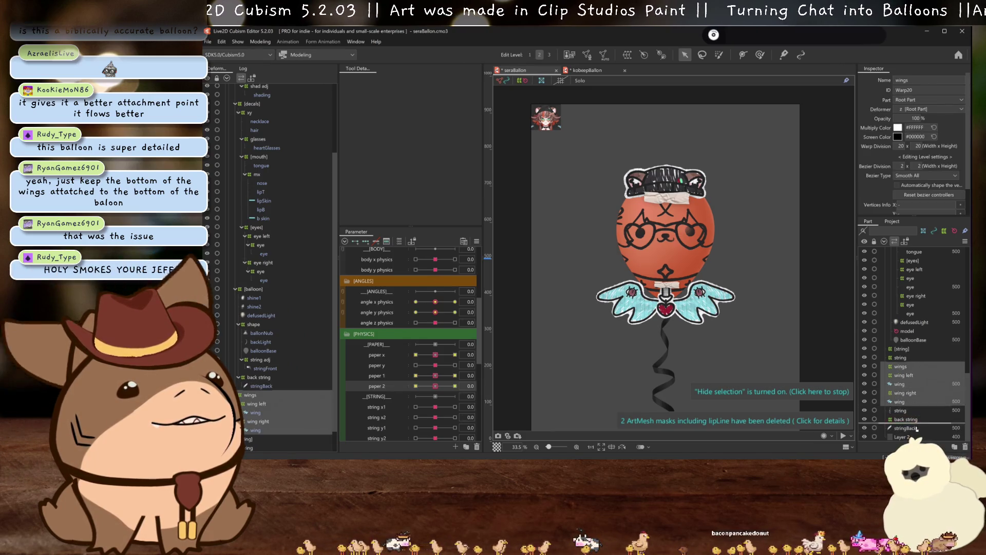
{"action": "left_click_drag", "start_coordinate": [920, 434], "coordinate": [921, 435]}
- Retest the physics by swinging the balloon left, letting it settle, then close the preview
{"action": "left_click", "coordinate": [259, 42]}
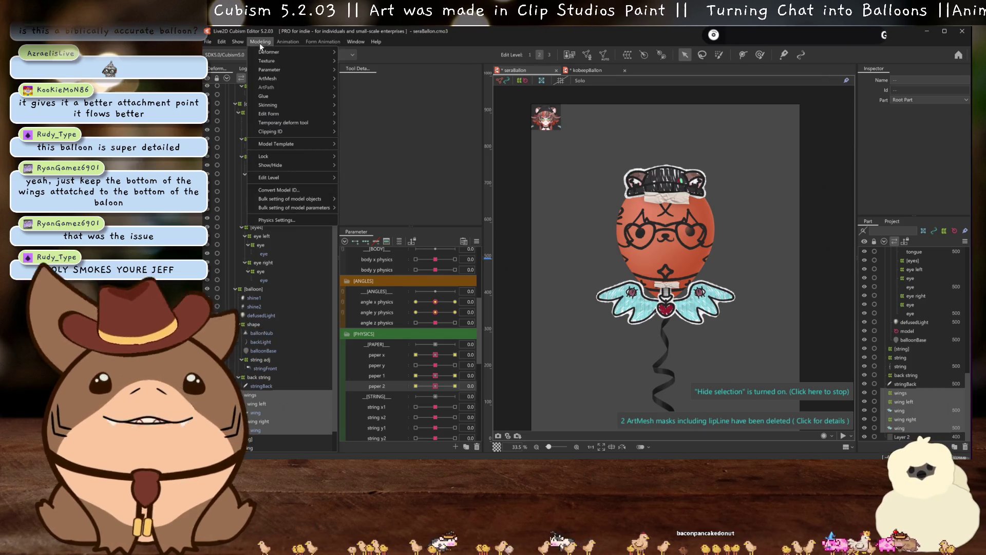
{"action": "left_click", "coordinate": [288, 216]}
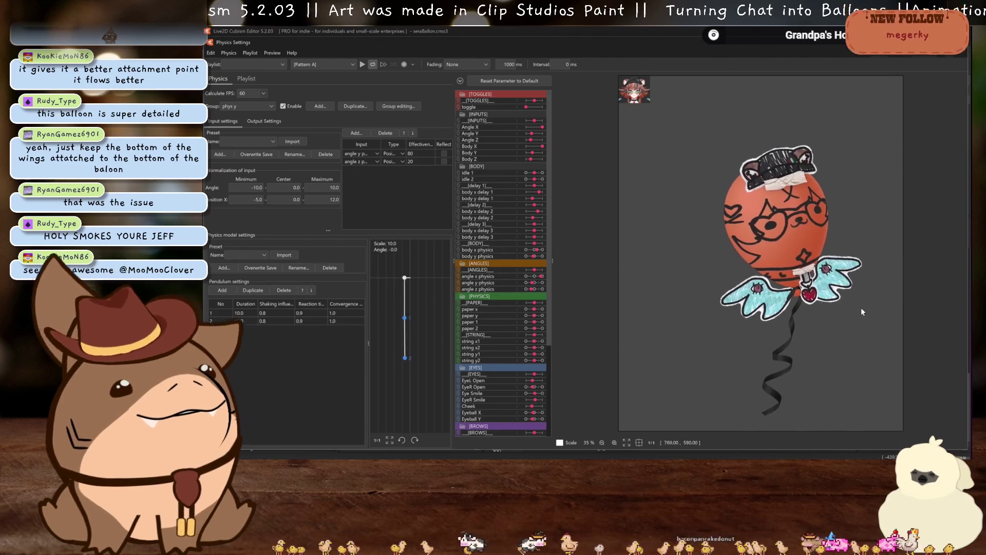
{"action": "left_click_drag", "start_coordinate": [862, 307], "coordinate": [842, 316]}
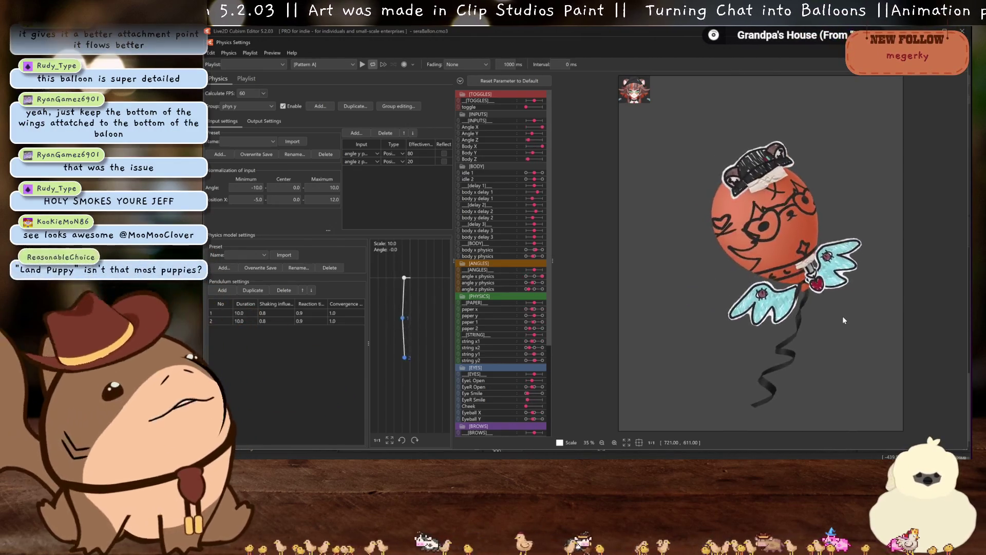
{"action": "left_click_drag", "start_coordinate": [841, 321], "coordinate": [829, 330]}
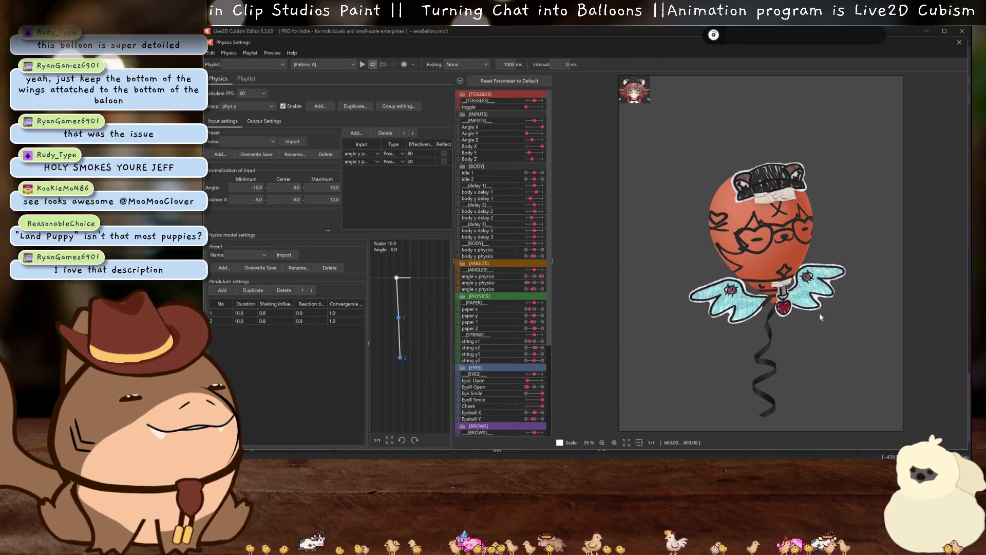
{"action": "left_click", "coordinate": [959, 42]}
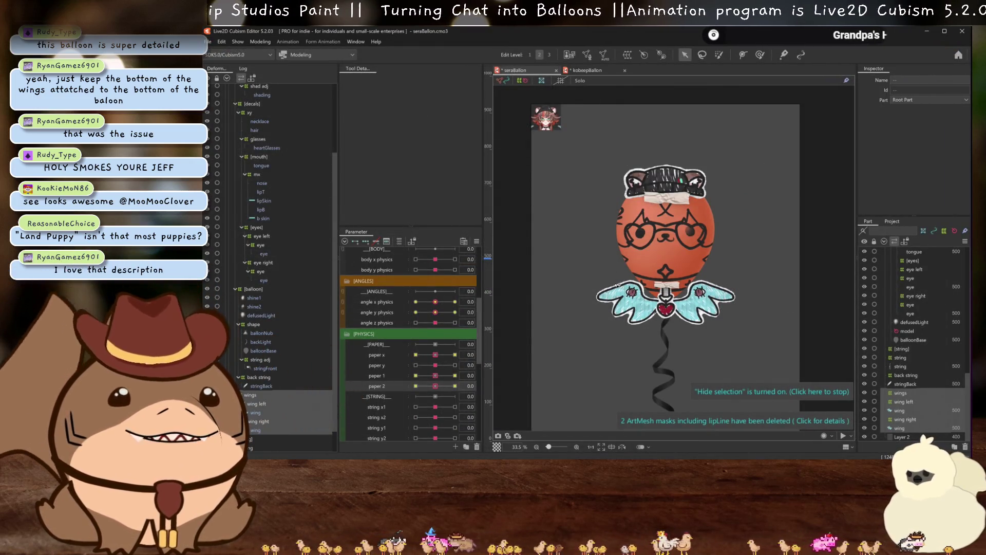
- Save the seraBallon model with Ctrl+S and zoom the canvas
{"action": "key", "text": "ctrl+s"}
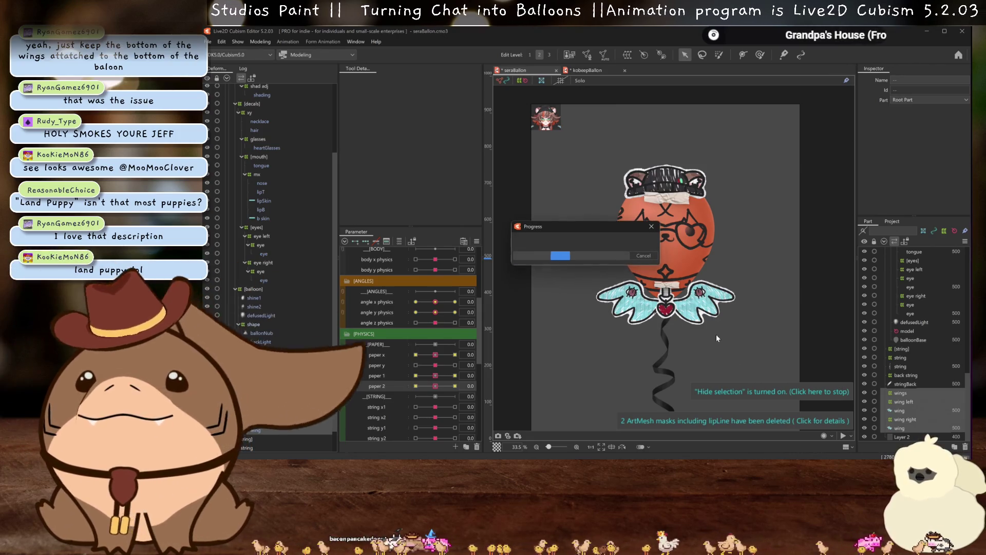
{"action": "scroll", "coordinate": [714, 335], "scroll_direction": "up", "scroll_amount": 3}
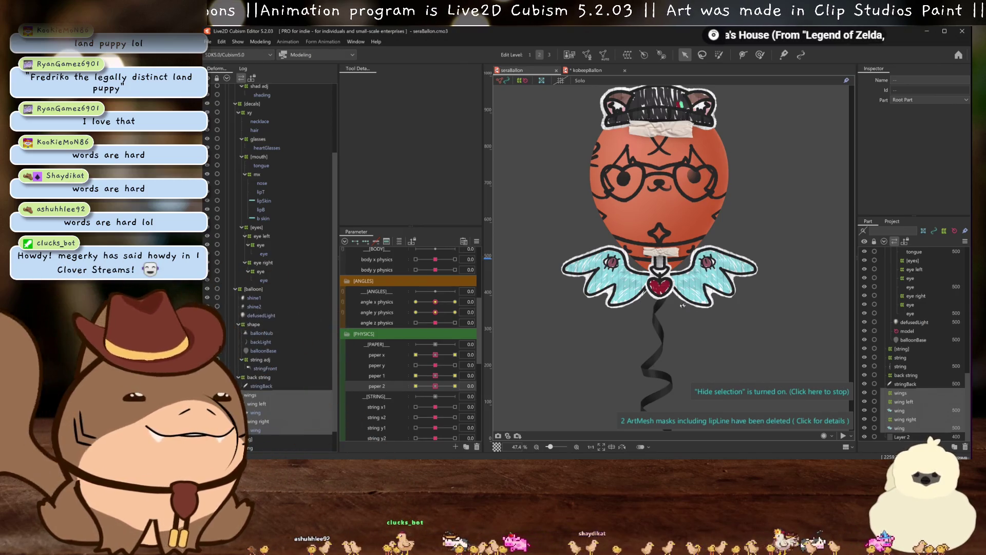
{"action": "scroll", "coordinate": [264, 398], "scroll_direction": "down", "scroll_amount": 1}
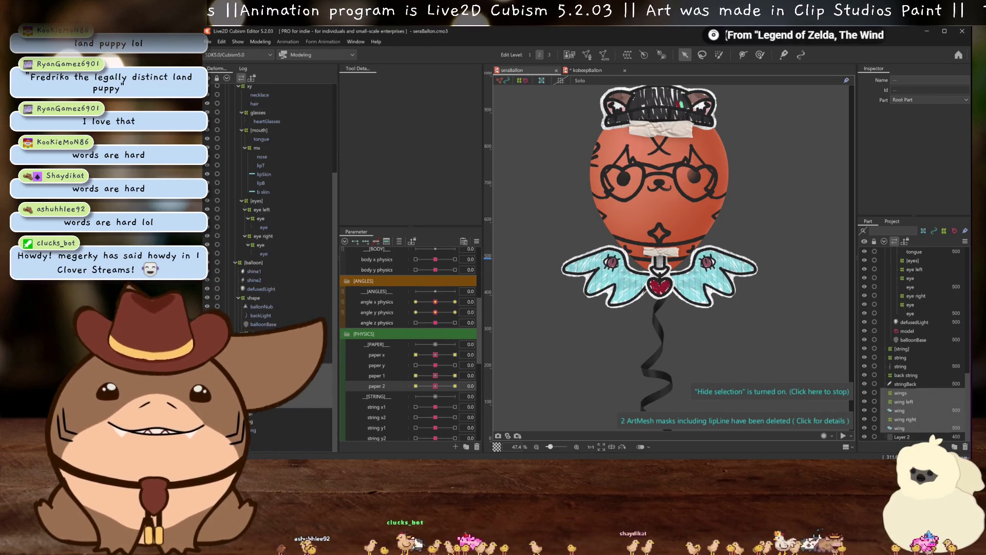
- Select stringBack and stringFront and open the Multiply Color picker to tint them teal (#00C8D2)
{"action": "left_click", "coordinate": [904, 384]}
{"action": "left_click", "coordinate": [265, 342], "text": "ctrl"}
{"action": "scroll", "coordinate": [263, 334], "scroll_direction": "up", "scroll_amount": 2}
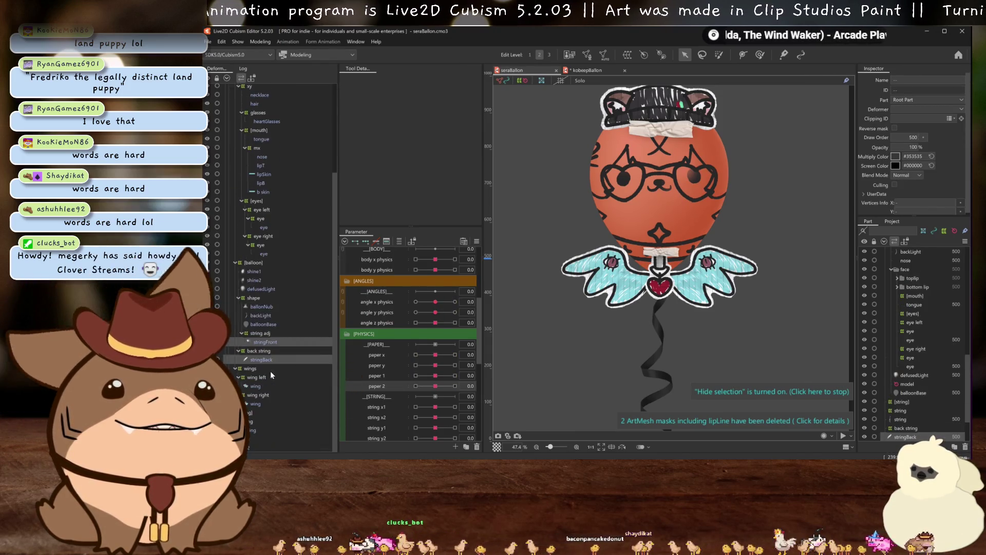
{"action": "scroll", "coordinate": [271, 394], "scroll_direction": "down", "scroll_amount": 2}
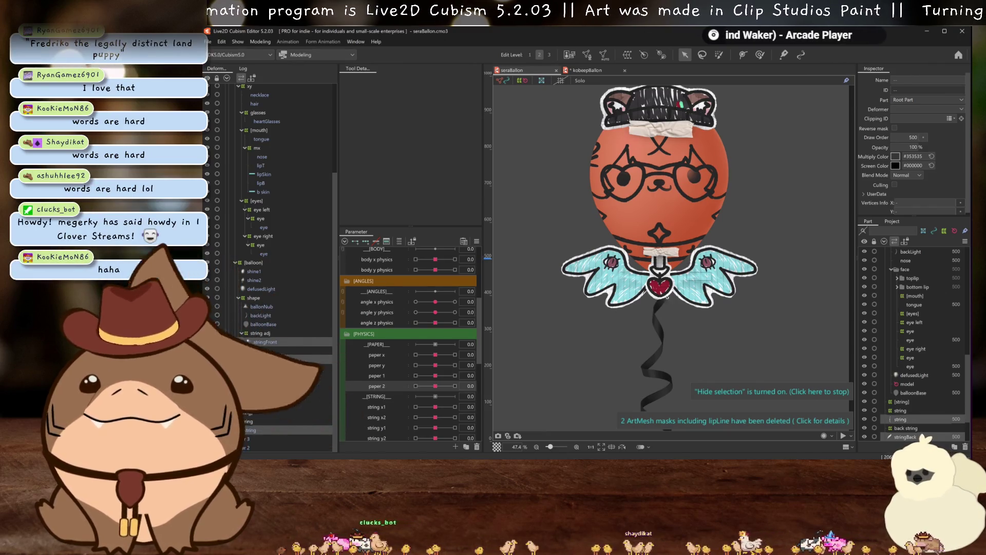
{"action": "scroll", "coordinate": [681, 296], "scroll_direction": "down", "scroll_amount": 2}
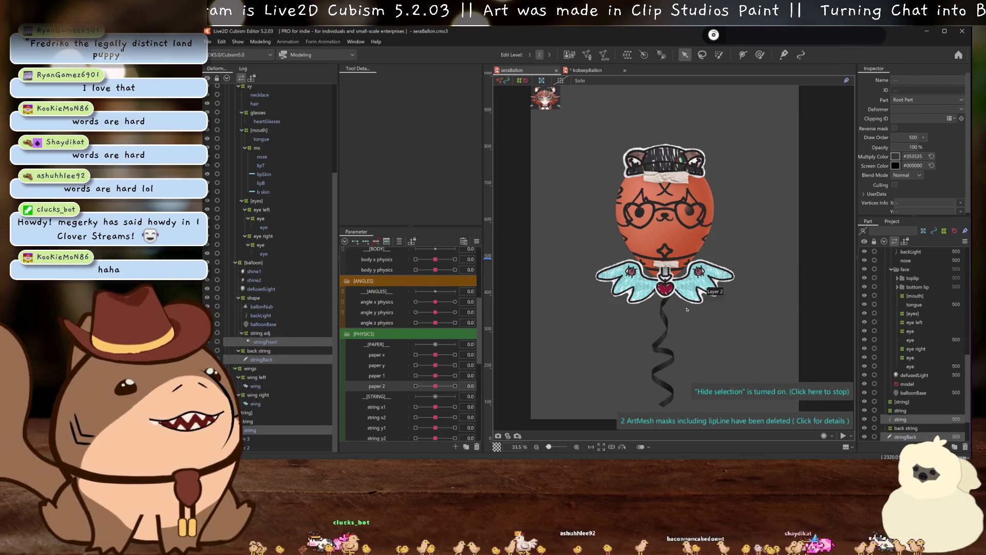
{"action": "scroll", "coordinate": [688, 309], "scroll_direction": "down", "scroll_amount": 1}
{"action": "scroll", "coordinate": [685, 289], "scroll_direction": "down", "scroll_amount": 1}
{"action": "scroll", "coordinate": [686, 291], "scroll_direction": "up", "scroll_amount": 2}
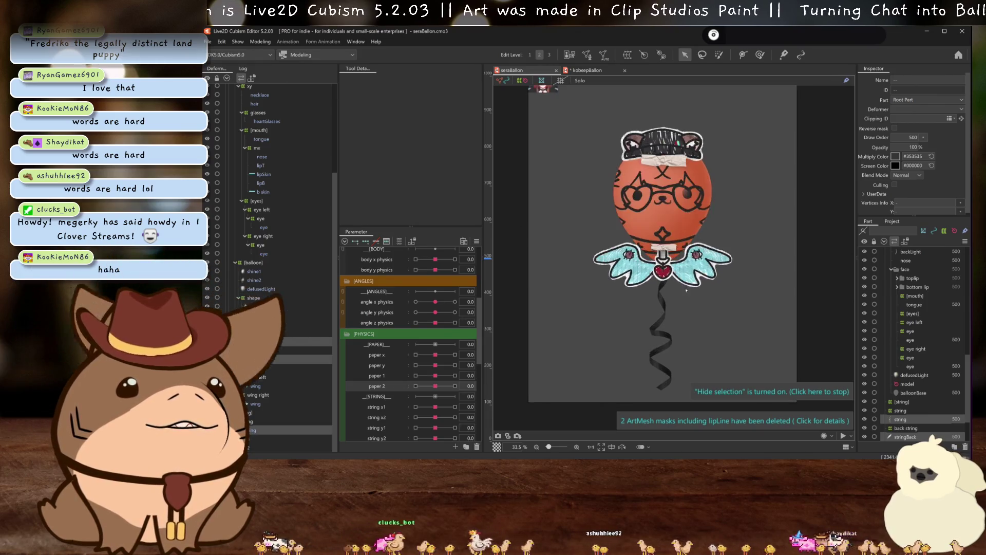
{"action": "left_click", "coordinate": [896, 157]}
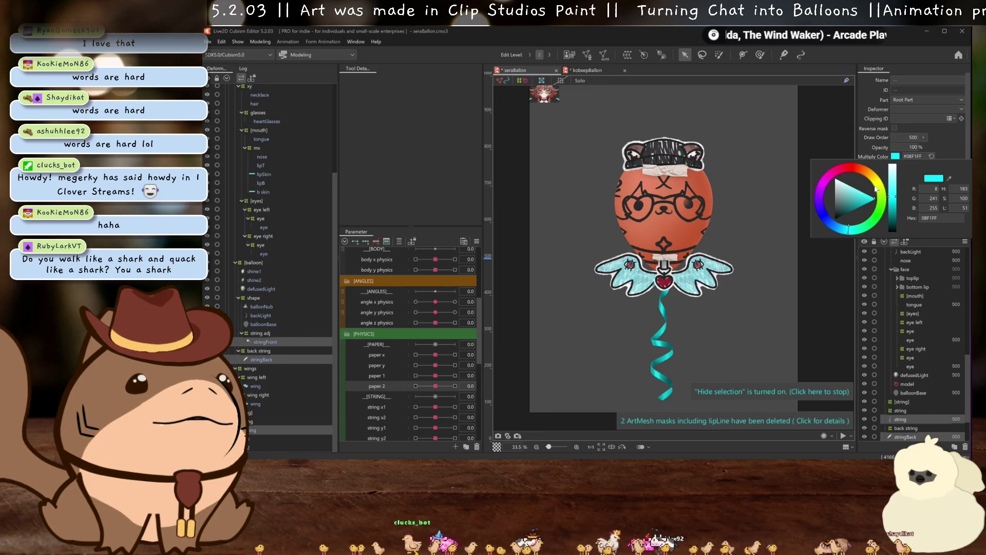
- Try a red multiply tint on the balloon string, revert it to #353535, and deselect
{"action": "left_click_drag", "start_coordinate": [846, 167], "coordinate": [847, 167]}
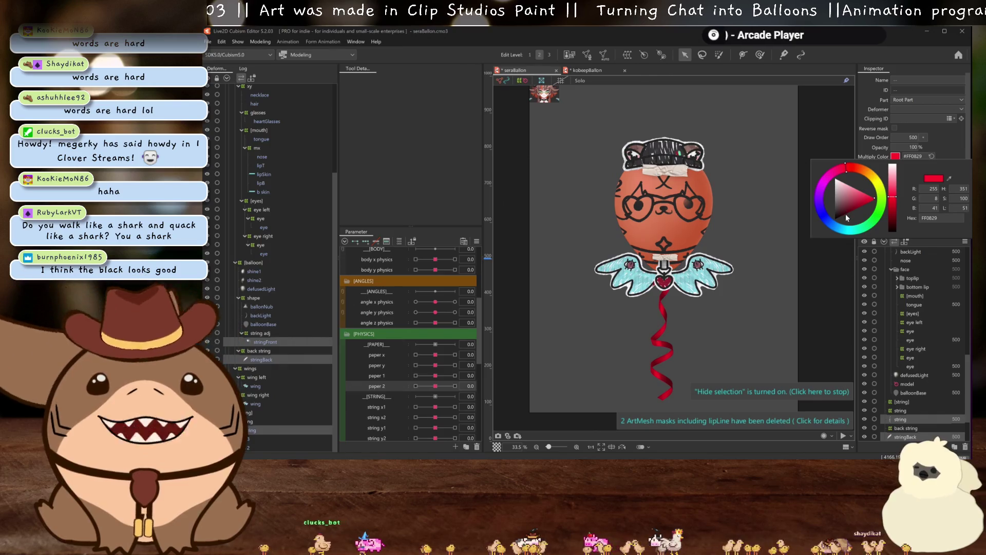
{"action": "key", "text": "Escape"}
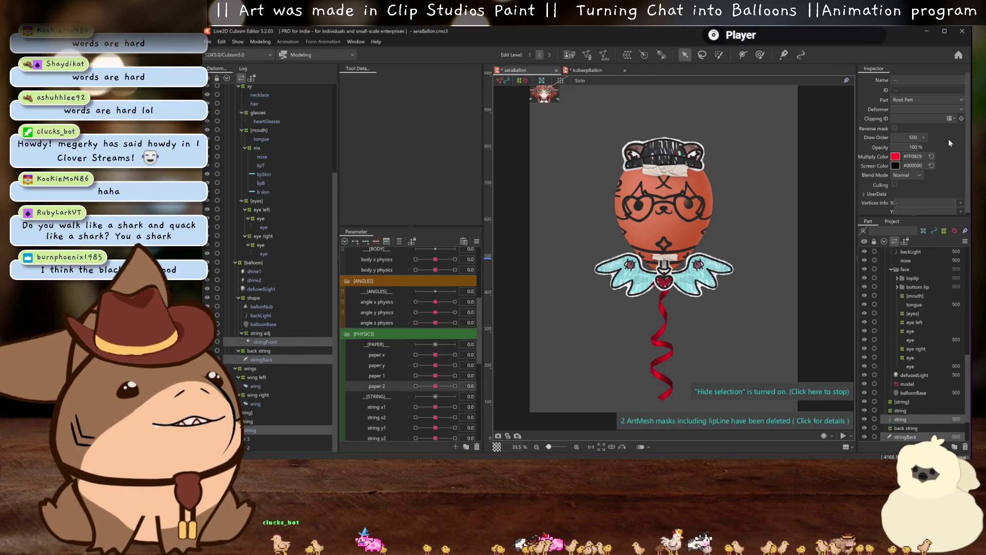
{"action": "scroll", "coordinate": [713, 280], "scroll_direction": "down", "scroll_amount": 3}
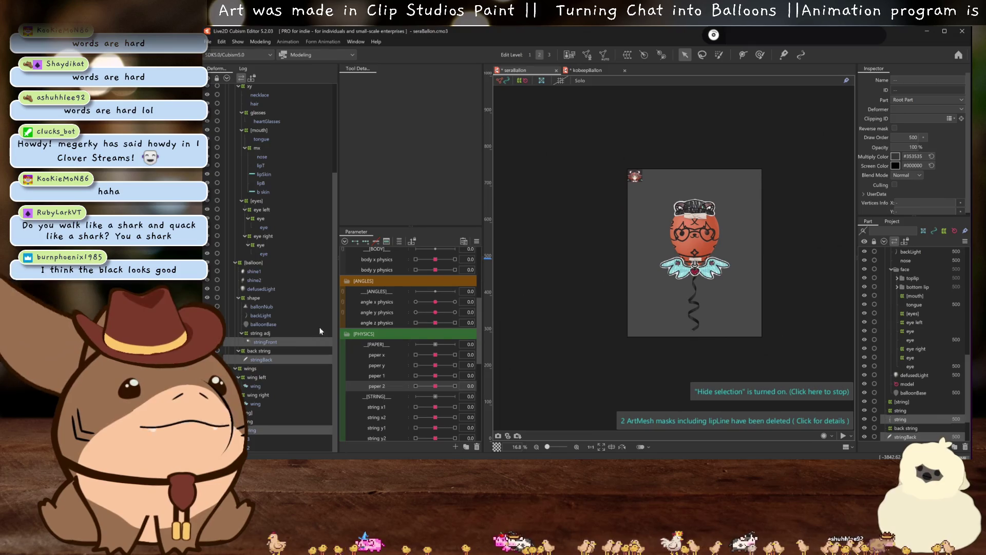
{"action": "left_click", "coordinate": [246, 442]}
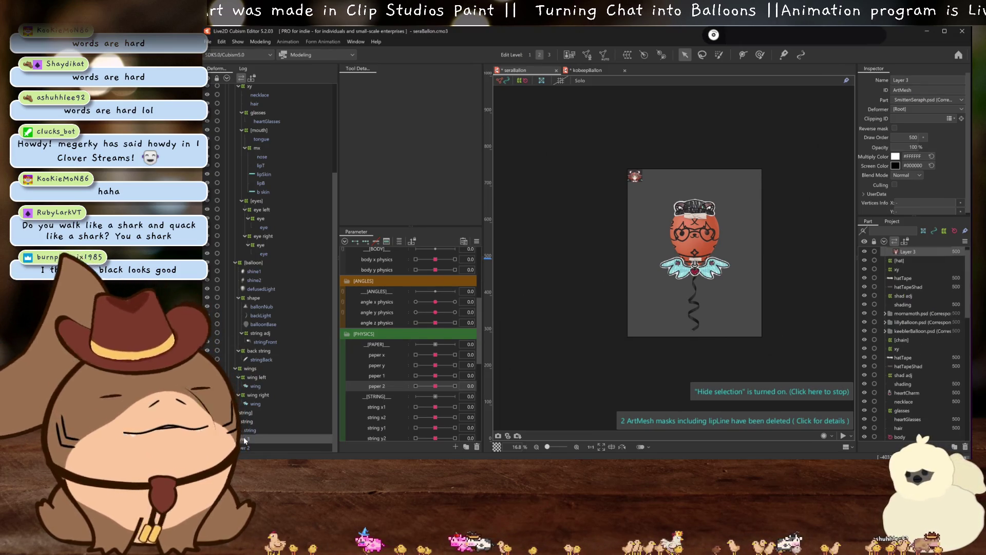
- Save the model and edit the texture atlas, deleting the unused whiskers and chain images
{"action": "key", "text": "ctrl+s"}
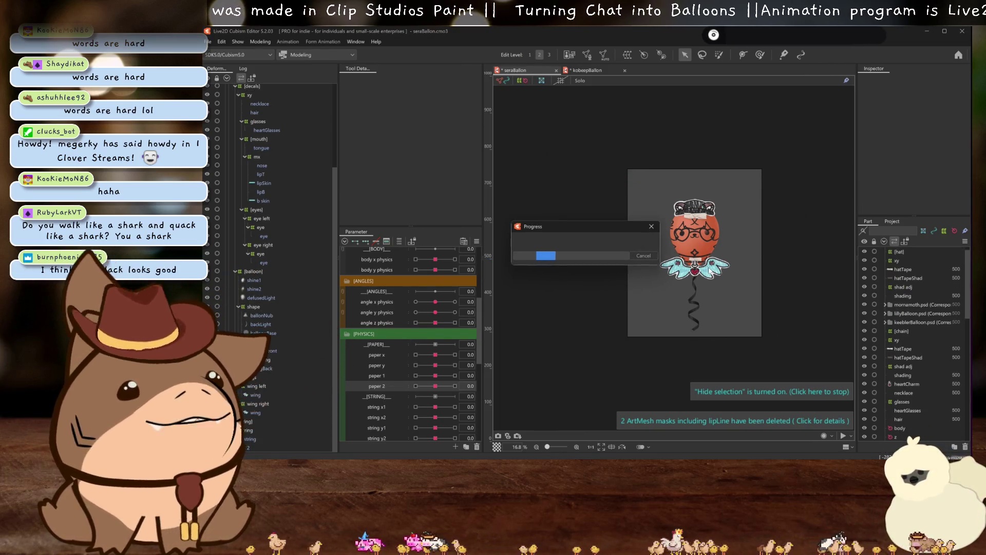
{"action": "scroll", "coordinate": [691, 258], "scroll_direction": "up", "scroll_amount": 2}
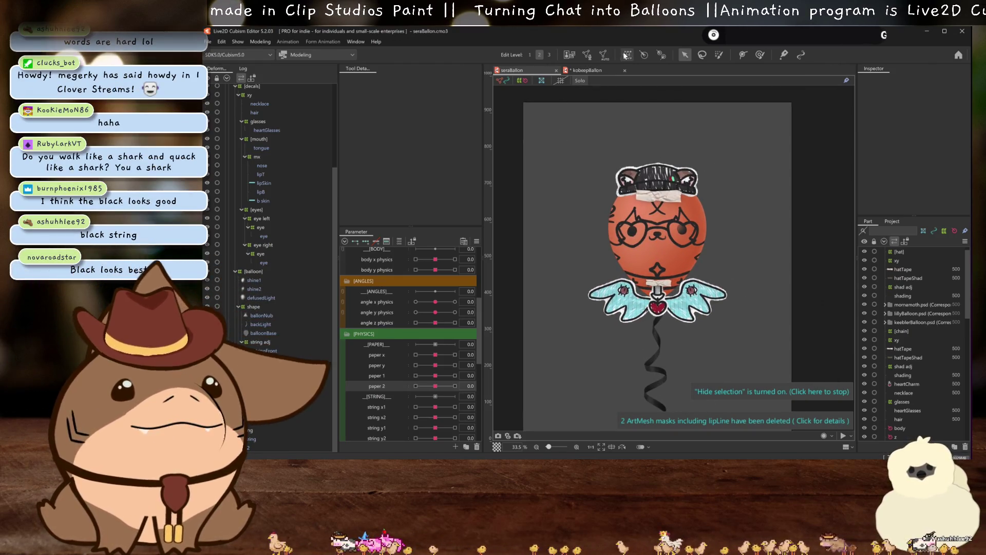
{"action": "left_click", "coordinate": [569, 54]}
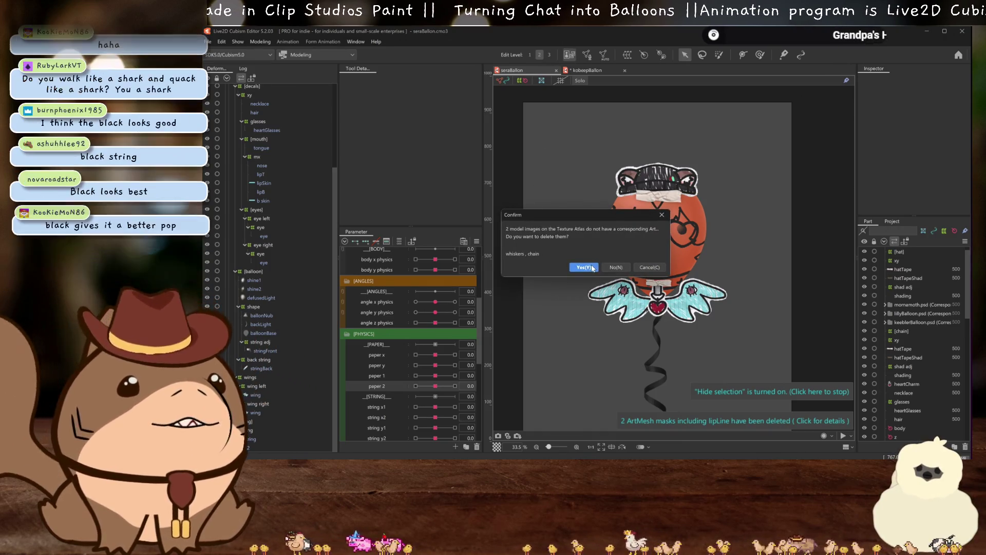
{"action": "left_click", "coordinate": [583, 267]}
- Place heartCharm and the other new part images on the atlas, auto-layout, and apply
{"action": "left_click", "coordinate": [640, 177]}
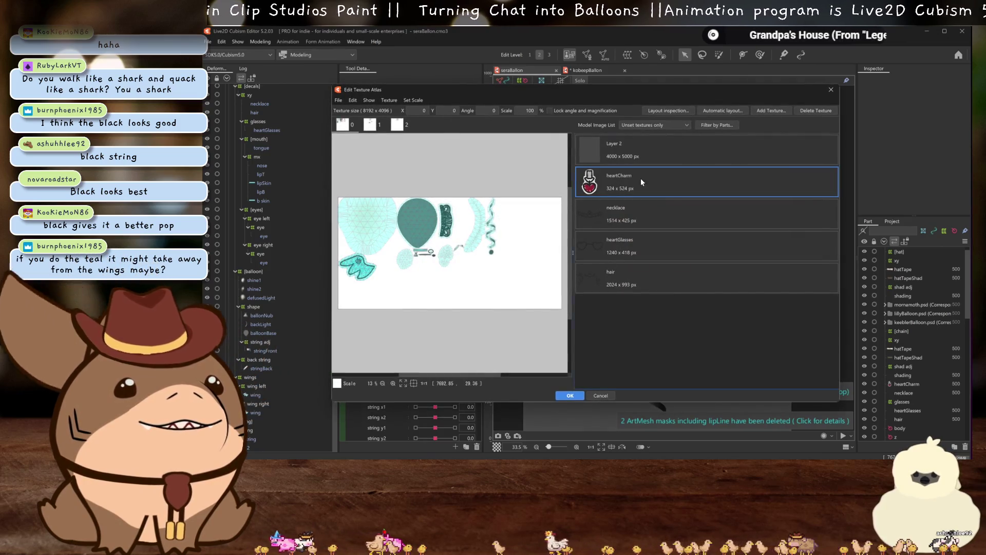
{"action": "left_click", "coordinate": [637, 282], "text": "shift"}
{"action": "left_click_drag", "start_coordinate": [636, 282], "coordinate": [365, 210]}
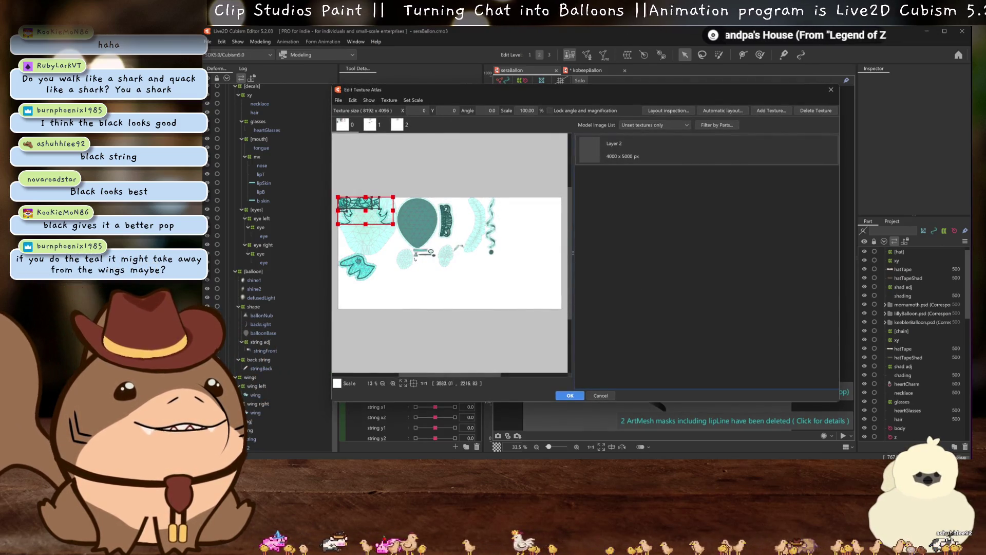
{"action": "left_click", "coordinate": [716, 111]}
{"action": "left_click", "coordinate": [575, 288]}
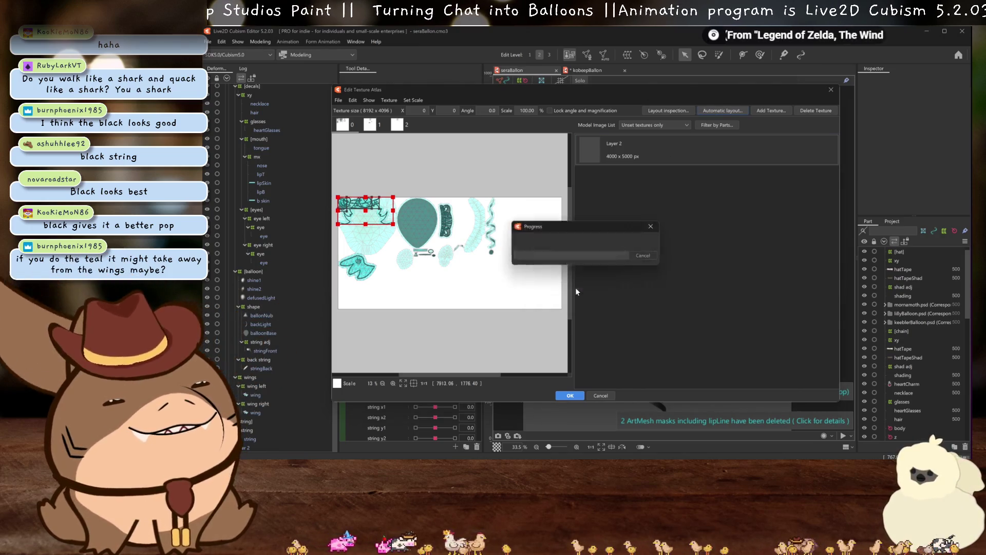
{"action": "left_click", "coordinate": [571, 396]}
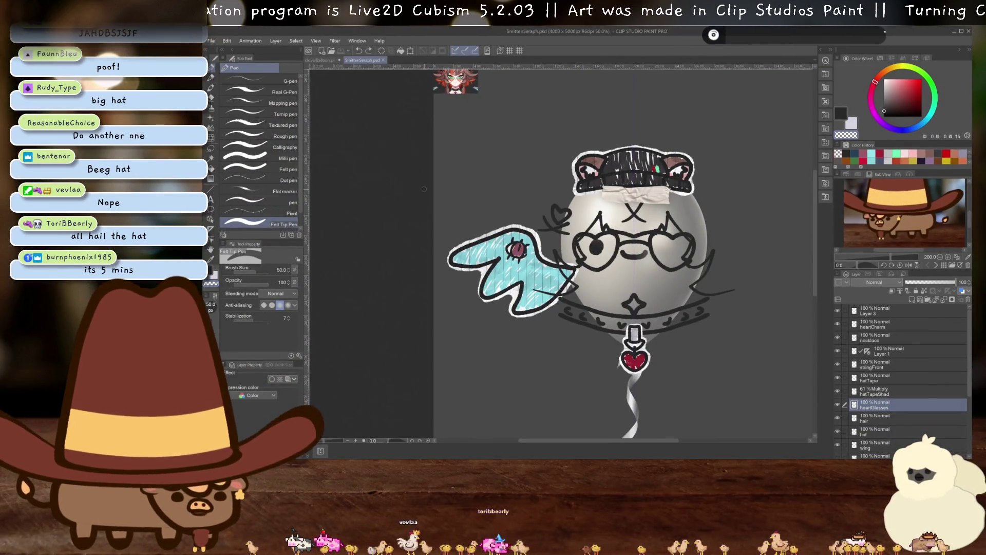
- Close the SmittenSeraph.psd tab, leaving cloverBalloon.psd open
{"action": "scroll", "coordinate": [423, 189], "scroll_direction": "down", "scroll_amount": 1}
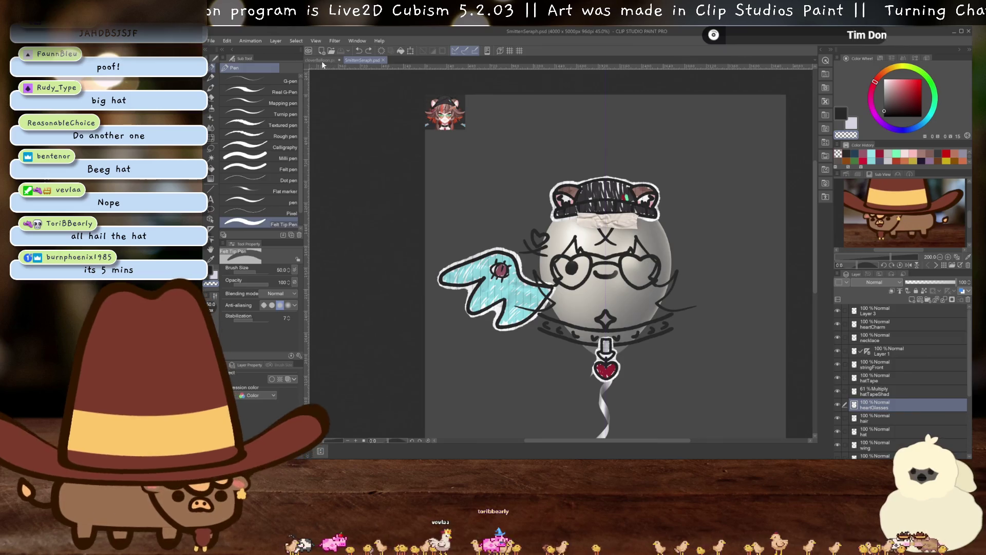
{"action": "left_click", "coordinate": [384, 61]}
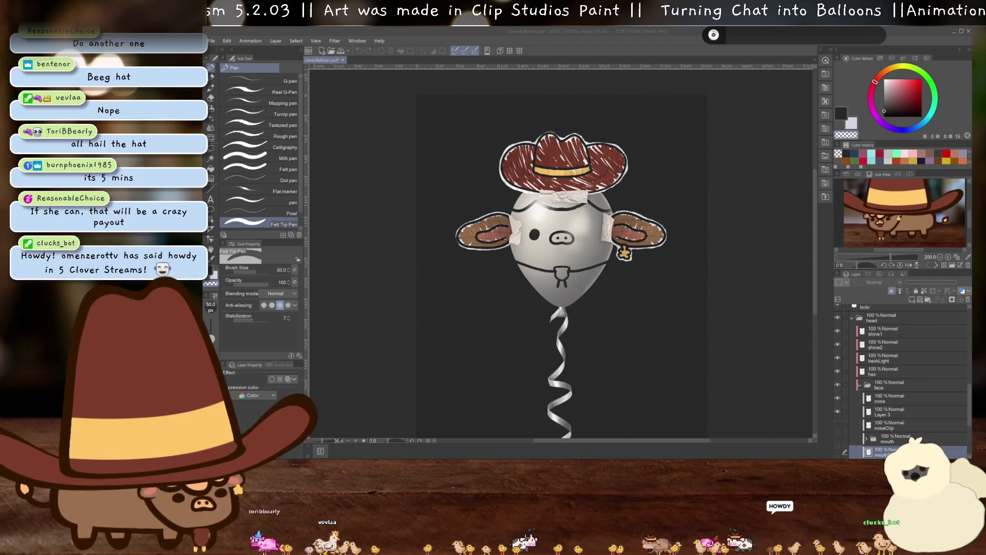
- Move Layer 4 up near the top of the cloverBalloon layer stack
{"action": "mouse_move", "coordinate": [374, 452]}
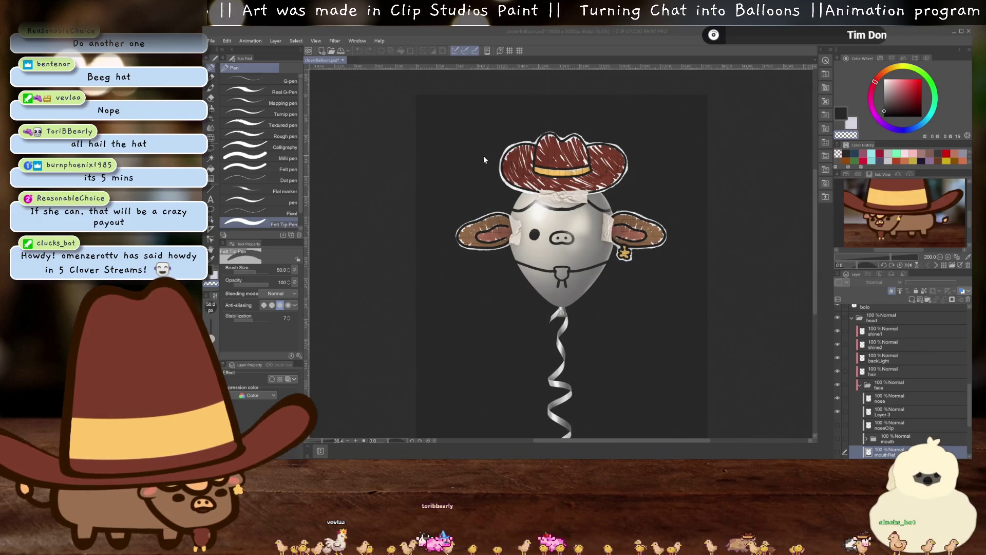
{"action": "left_click", "coordinate": [489, 168]}
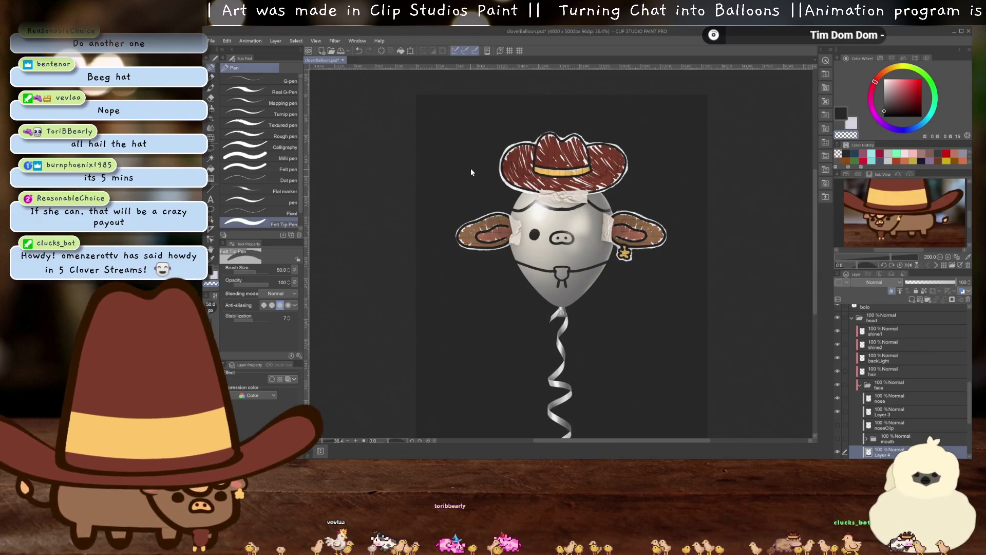
{"action": "left_click_drag", "start_coordinate": [888, 451], "coordinate": [887, 317]}
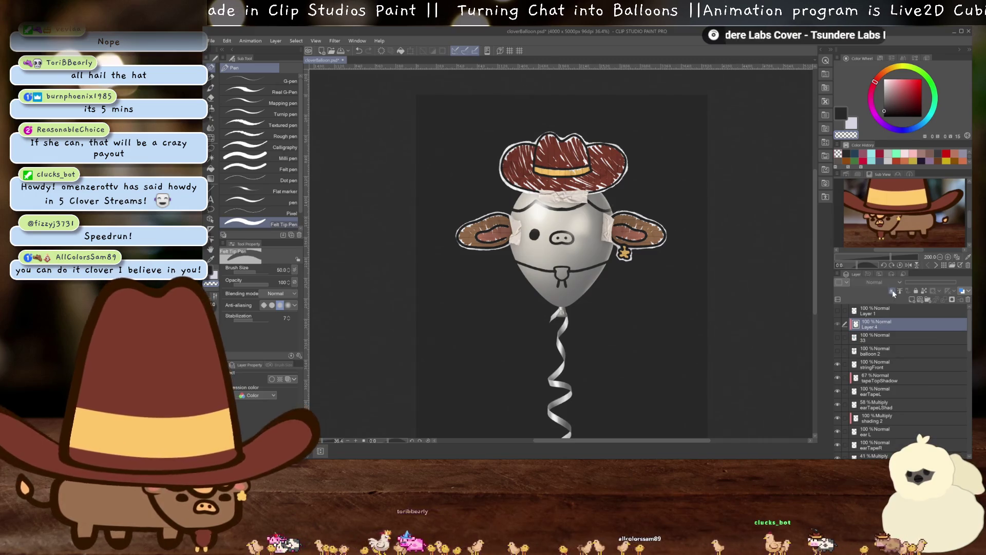
- Zoom in on the cow picture, then zoom out and pan back to the balloon string
{"action": "scroll", "coordinate": [522, 292], "scroll_direction": "up", "scroll_amount": 8}
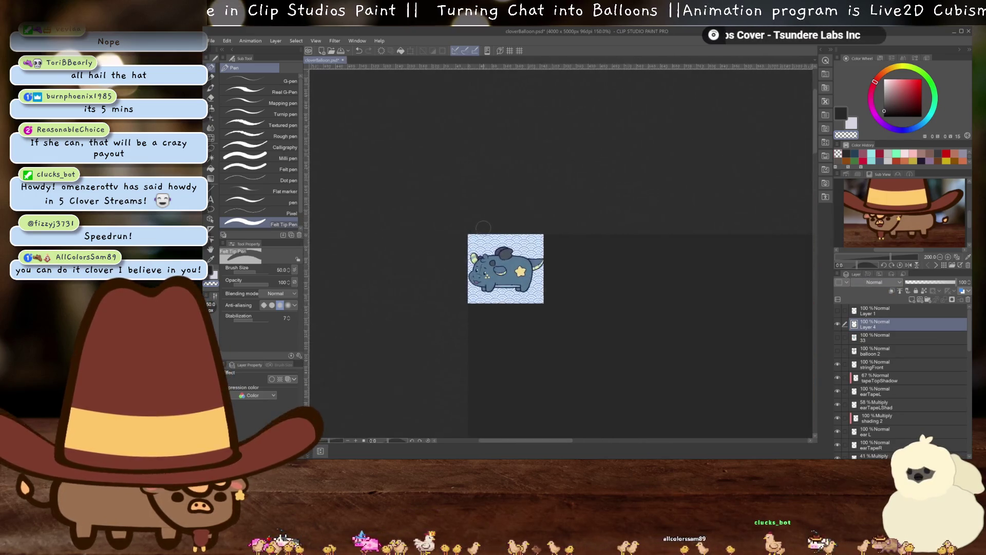
{"action": "scroll", "coordinate": [602, 333], "scroll_direction": "up", "scroll_amount": 1}
{"action": "left_click_drag", "start_coordinate": [569, 263], "coordinate": [586, 248]}
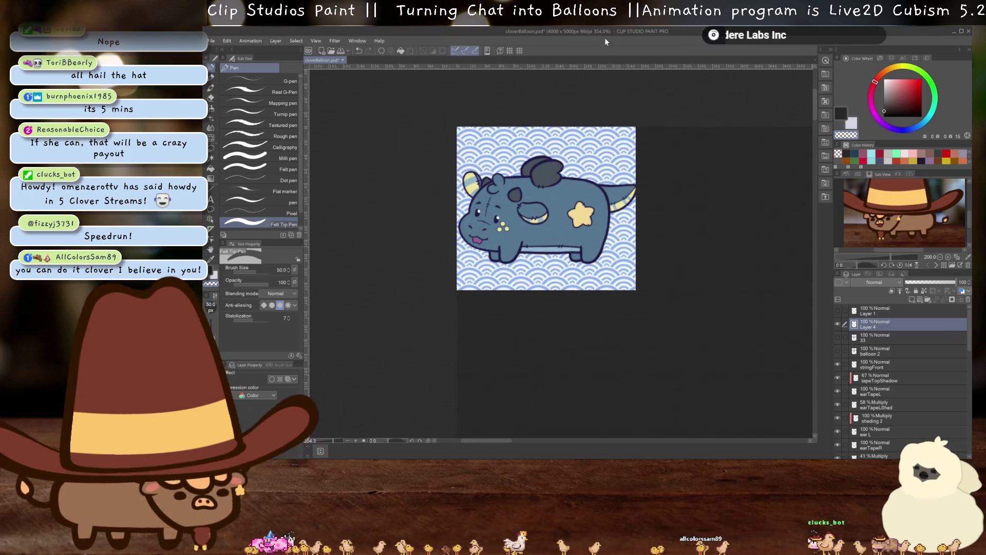
{"action": "scroll", "coordinate": [571, 193], "scroll_direction": "down", "scroll_amount": 2}
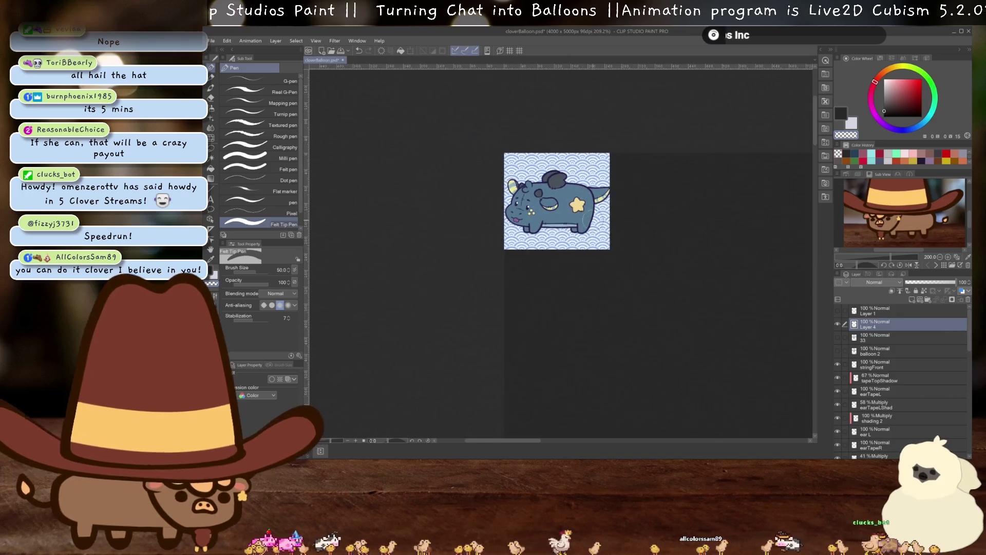
{"action": "scroll", "coordinate": [572, 193], "scroll_direction": "down", "scroll_amount": 2}
{"action": "scroll", "coordinate": [572, 193], "scroll_direction": "down", "scroll_amount": 2}
{"action": "scroll", "coordinate": [529, 215], "scroll_direction": "down", "scroll_amount": 3}
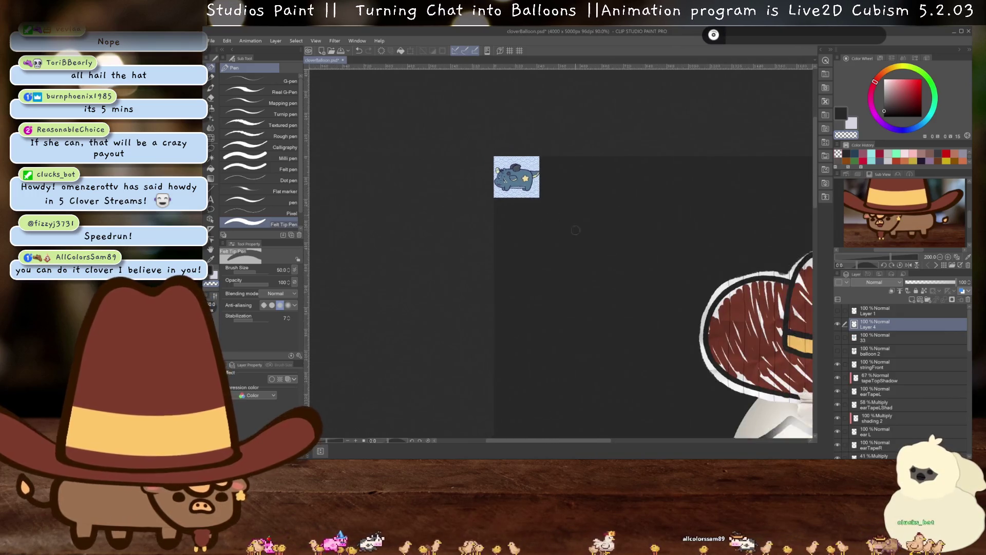
{"action": "scroll", "coordinate": [528, 215], "scroll_direction": "down", "scroll_amount": 2}
{"action": "scroll", "coordinate": [531, 218], "scroll_direction": "down", "scroll_amount": 2}
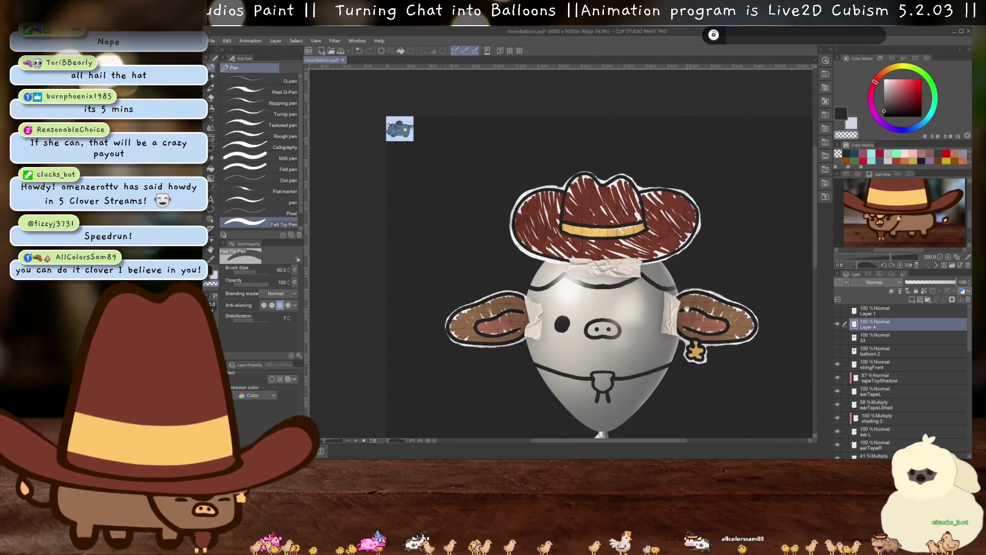
{"action": "left_click_drag", "start_coordinate": [460, 179], "coordinate": [460, 128]}
- In Save As, create a new SkyTeaa folder inside the Balloon folder and open it
{"action": "key", "text": "ctrl+shift+s"}
{"action": "right_click", "coordinate": [536, 146]}
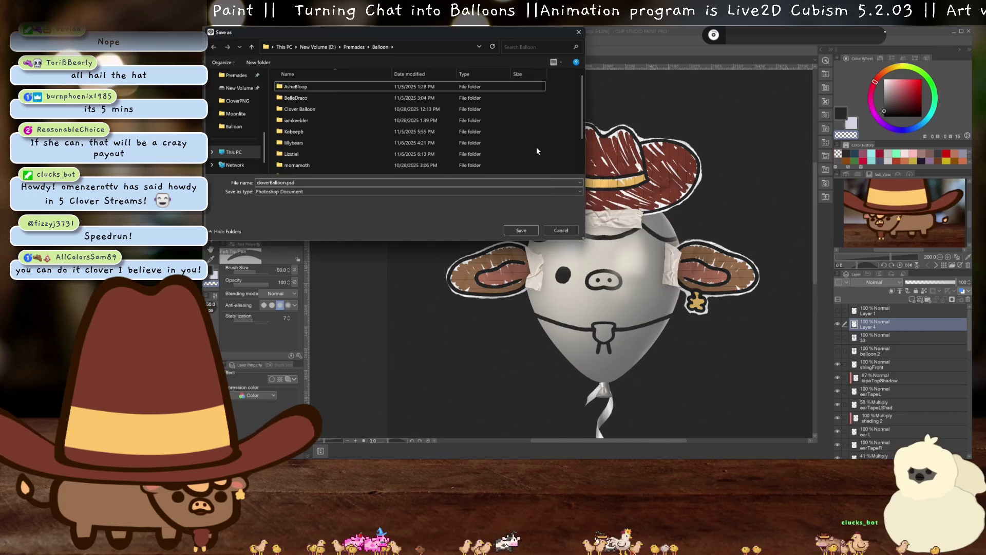
{"action": "mouse_move", "coordinate": [597, 249]}
{"action": "left_click", "coordinate": [650, 249]}
{"action": "type", "text": "S"}
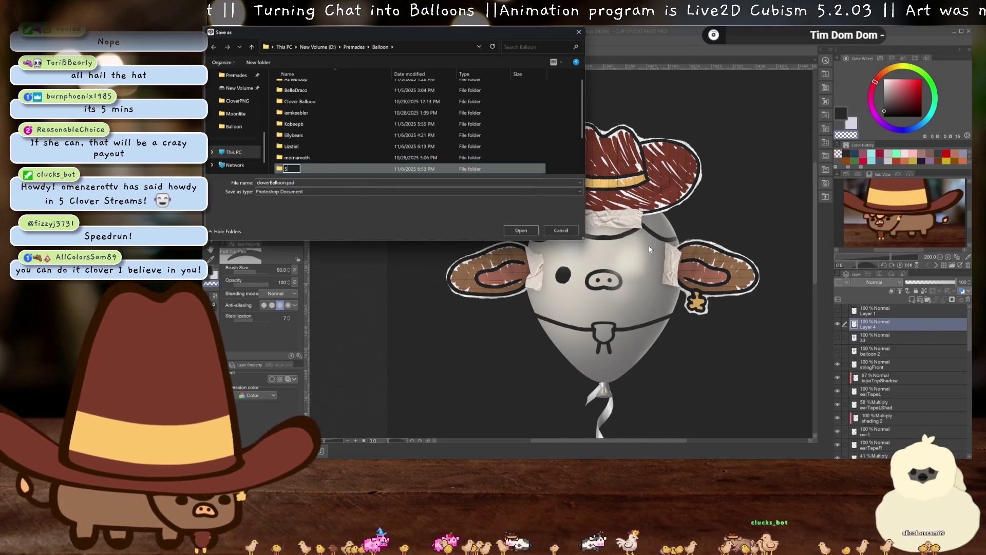
{"action": "type", "text": "kyTeaa"}
{"action": "key", "text": "Return"}
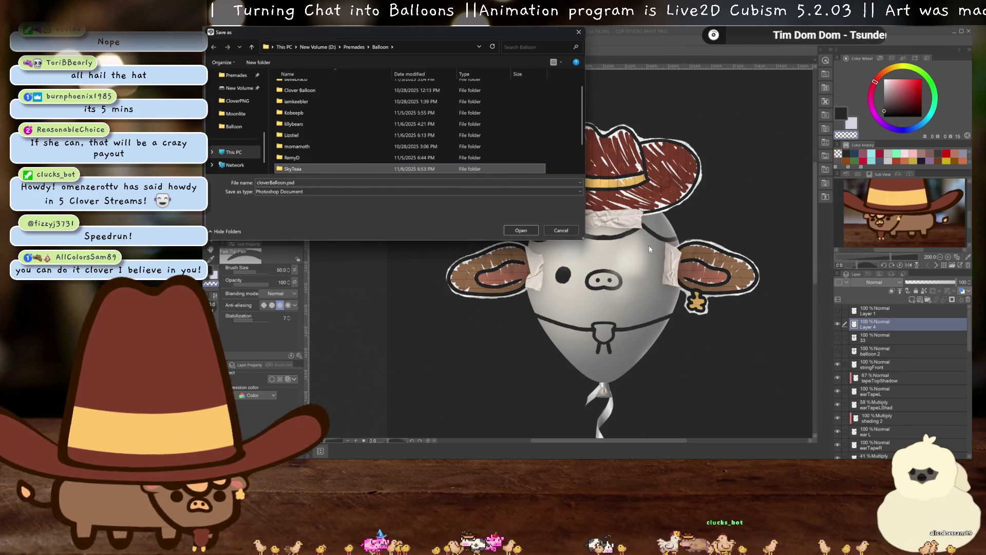
{"action": "double_click", "coordinate": [303, 168]}
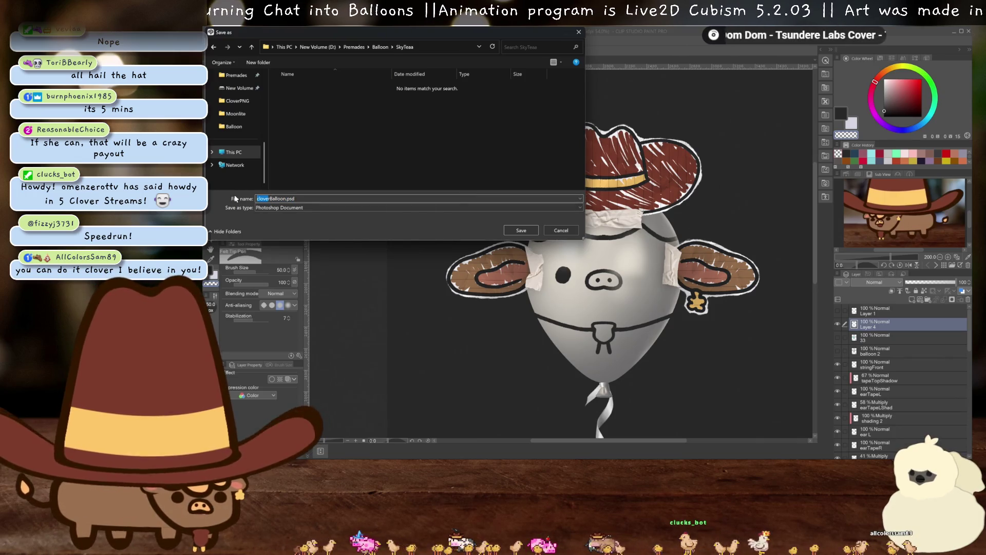
- Rename the file to skyteaBalloon.psd and save it
{"action": "key", "text": "BackSpace"}
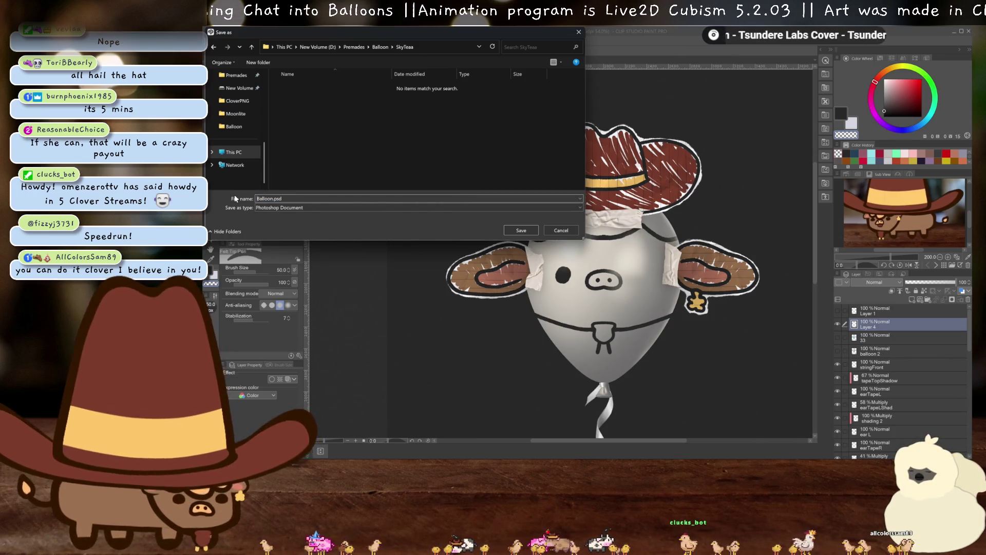
{"action": "type", "text": "skytea"}
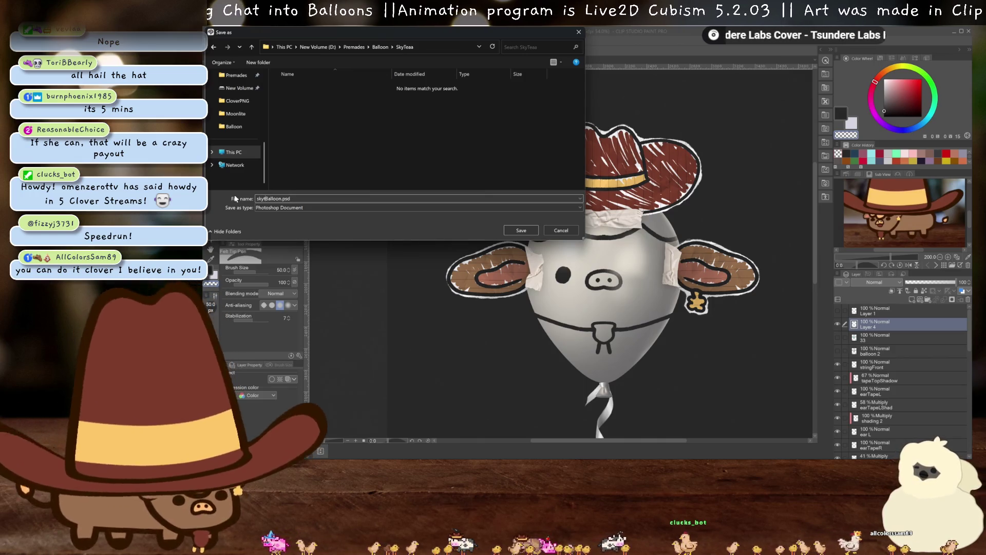
{"action": "key", "text": "Return"}
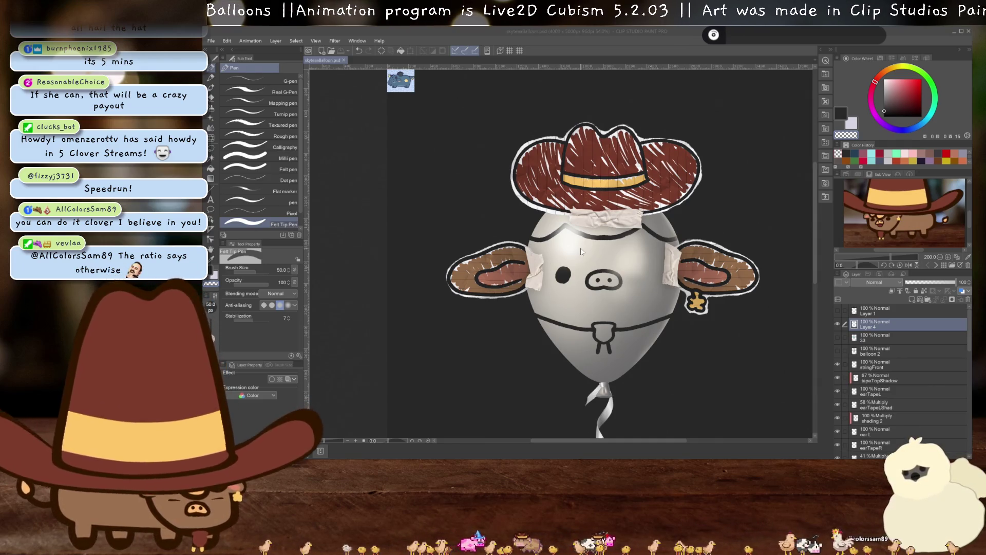
{"action": "scroll", "coordinate": [574, 242], "scroll_direction": "up", "scroll_amount": 1}
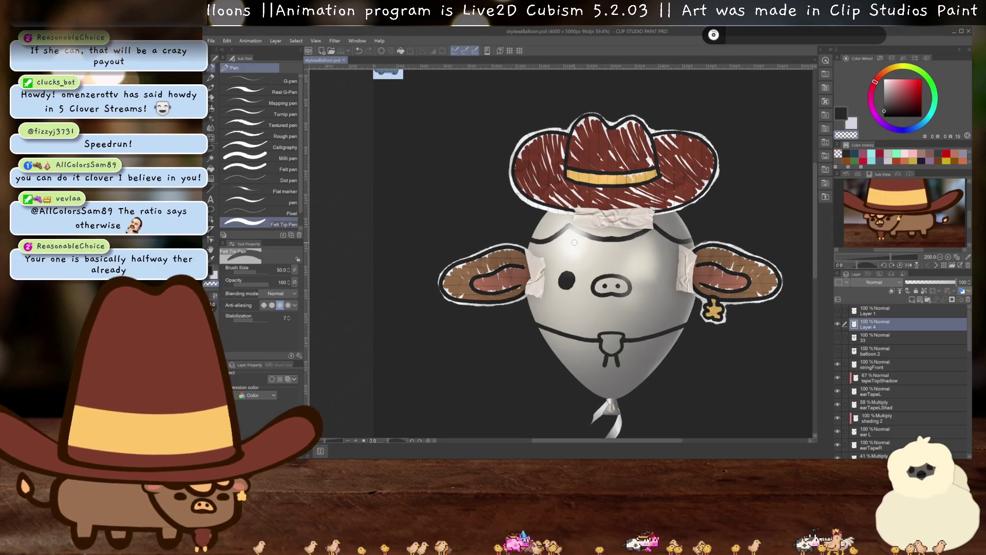
{"action": "scroll", "coordinate": [600, 263], "scroll_direction": "down", "scroll_amount": 1}
{"action": "scroll", "coordinate": [610, 291], "scroll_direction": "up", "scroll_amount": 1}
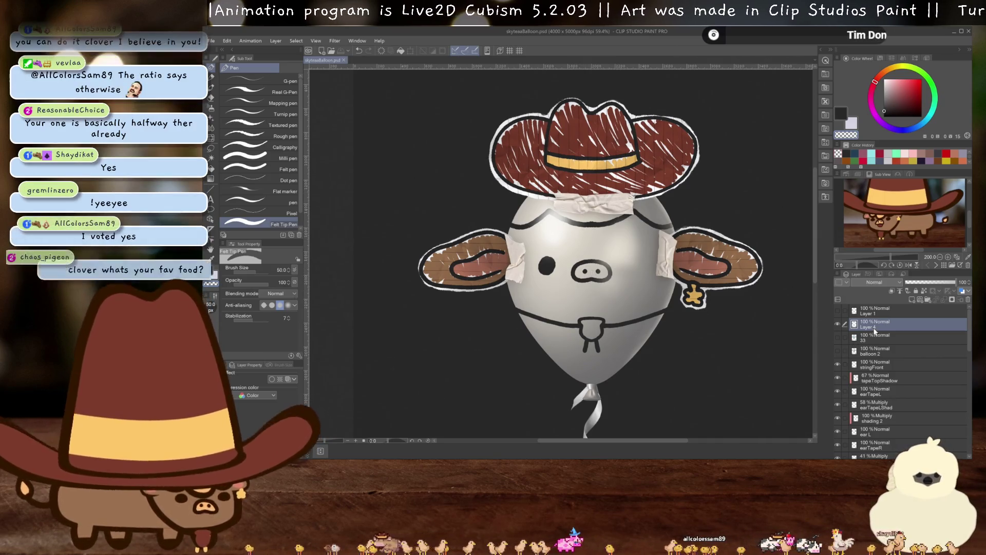
- Delete layers 33 and balloon 2
{"action": "left_click", "coordinate": [883, 336]}
{"action": "left_click", "coordinate": [889, 350], "text": "ctrl"}
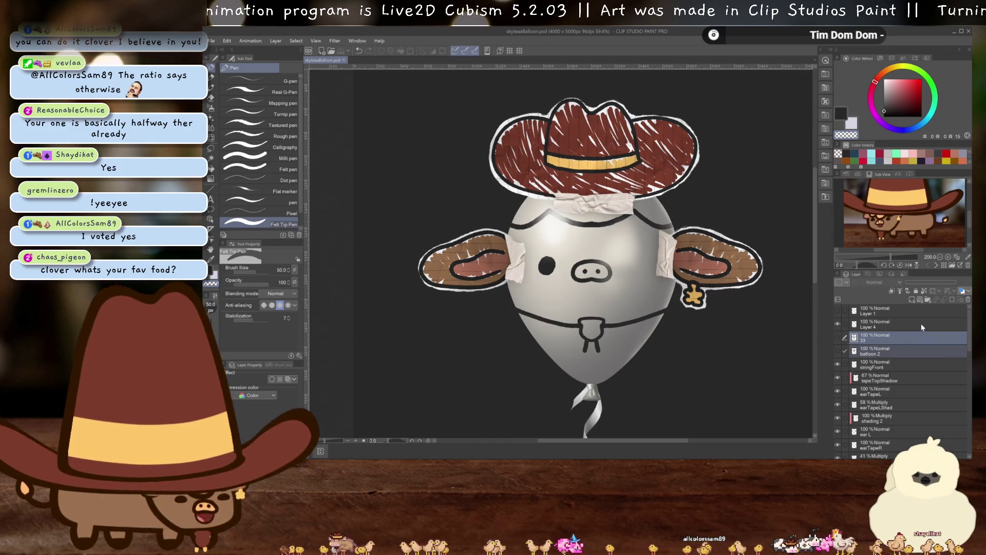
{"action": "left_click", "coordinate": [967, 302]}
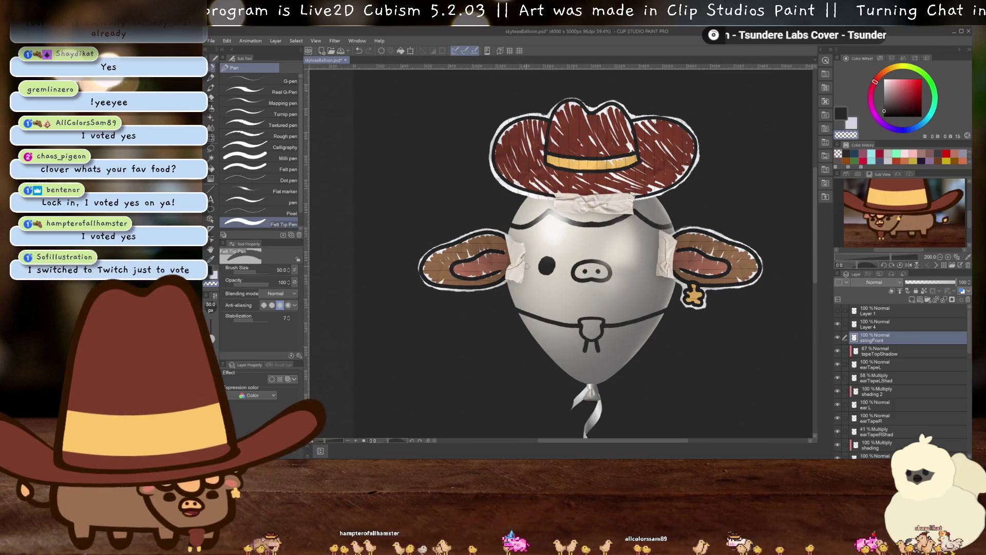
- Add a new layer above Layer 4 and name it ear L
{"action": "scroll", "coordinate": [531, 261], "scroll_direction": "up", "scroll_amount": 2}
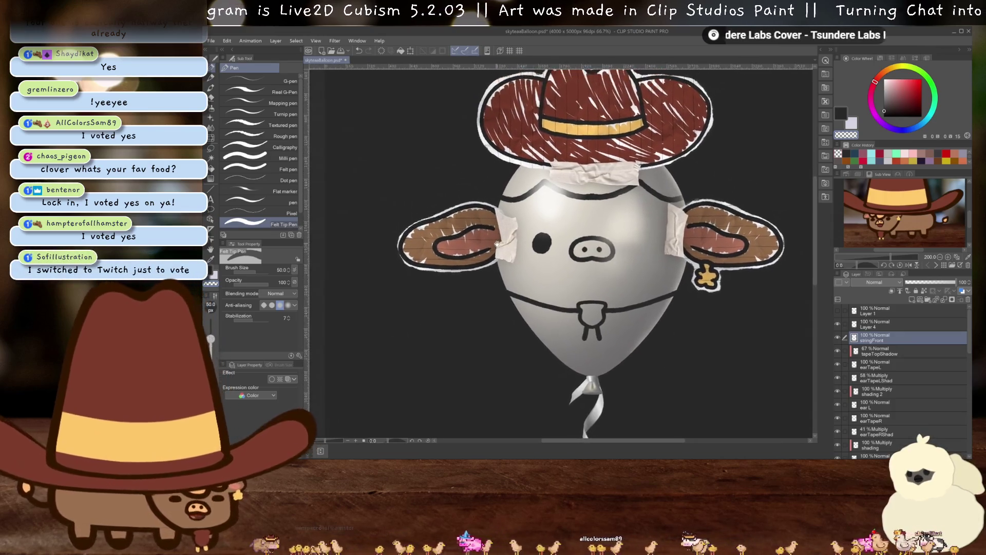
{"action": "scroll", "coordinate": [531, 260], "scroll_direction": "up", "scroll_amount": 2}
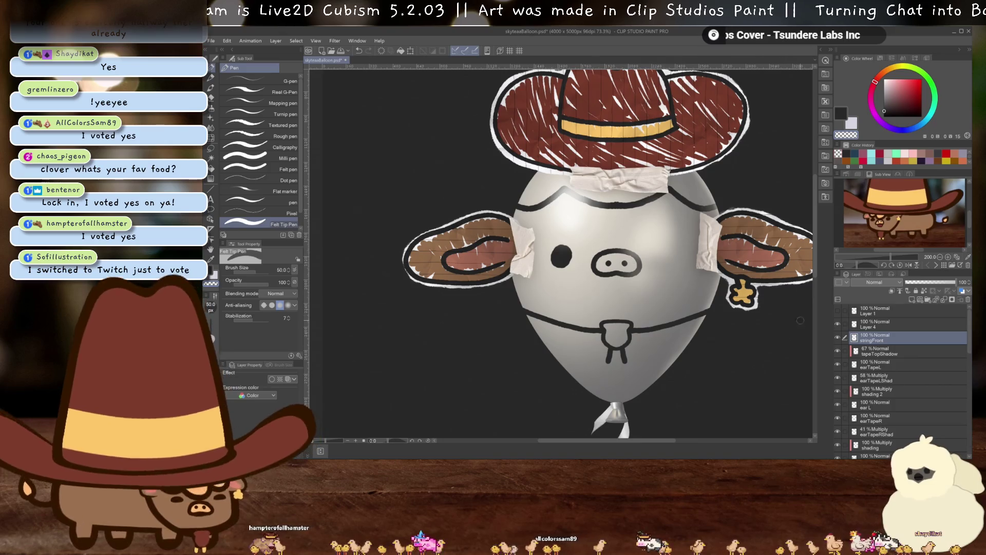
{"action": "left_click", "coordinate": [912, 299]}
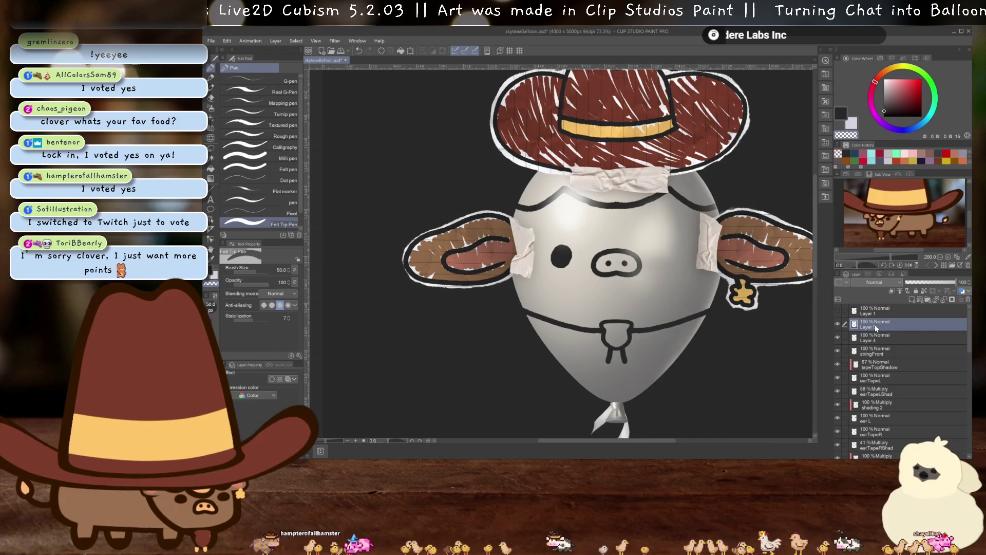
{"action": "double_click", "coordinate": [875, 327]}
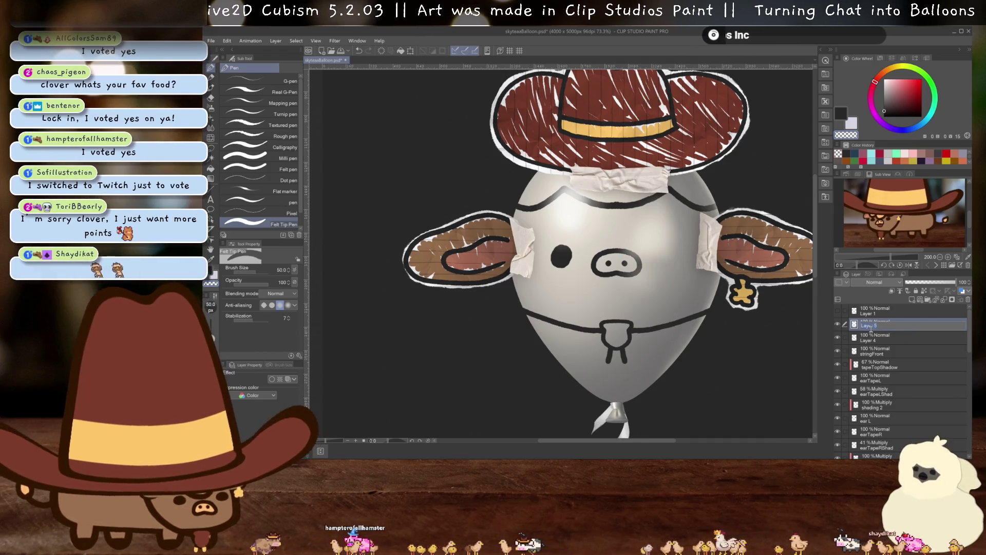
{"action": "type", "text": "ear L"}
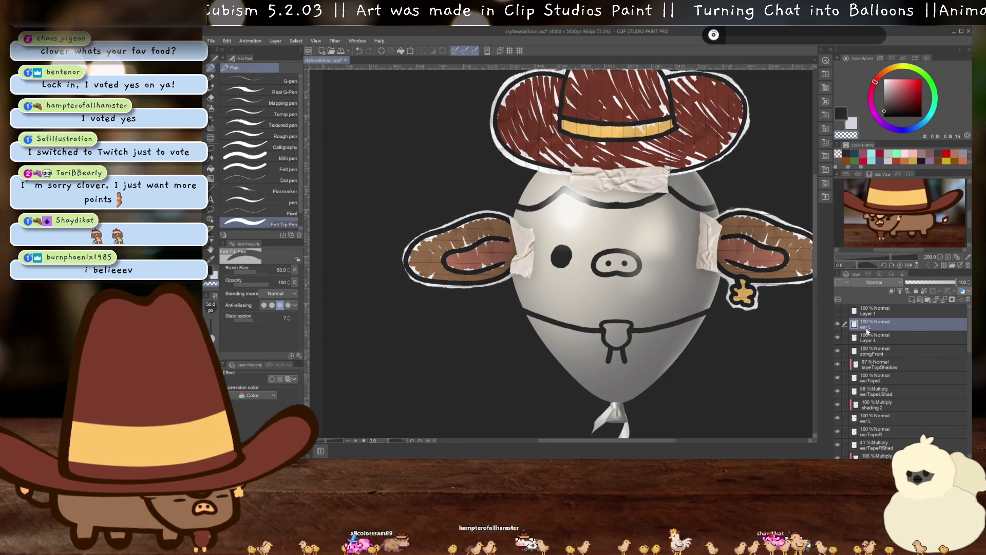
- Tint the lower ear L layer blue with Layer Color
{"action": "left_click", "coordinate": [873, 423]}
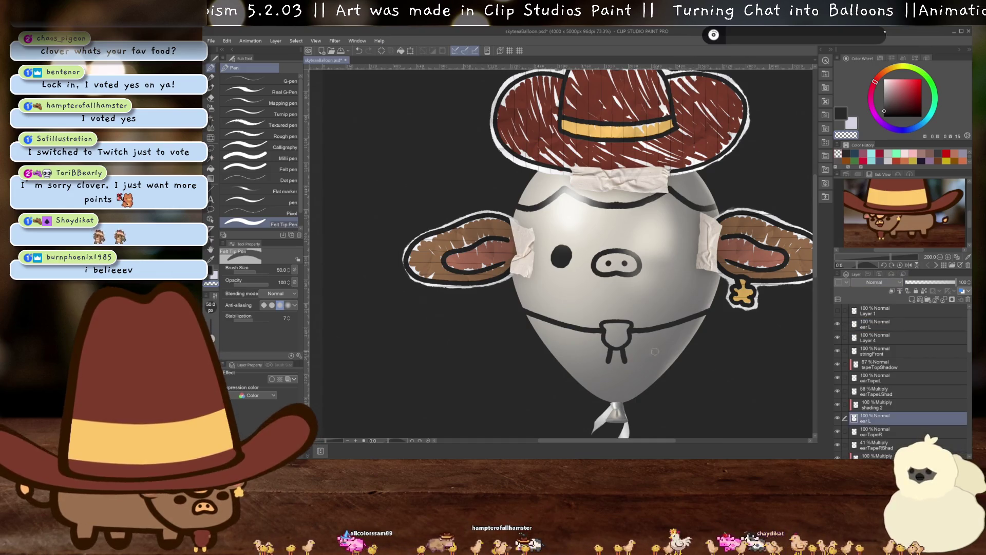
{"action": "left_click", "coordinate": [287, 379]}
{"action": "scroll", "coordinate": [565, 256], "scroll_direction": "right", "scroll_amount": 5}
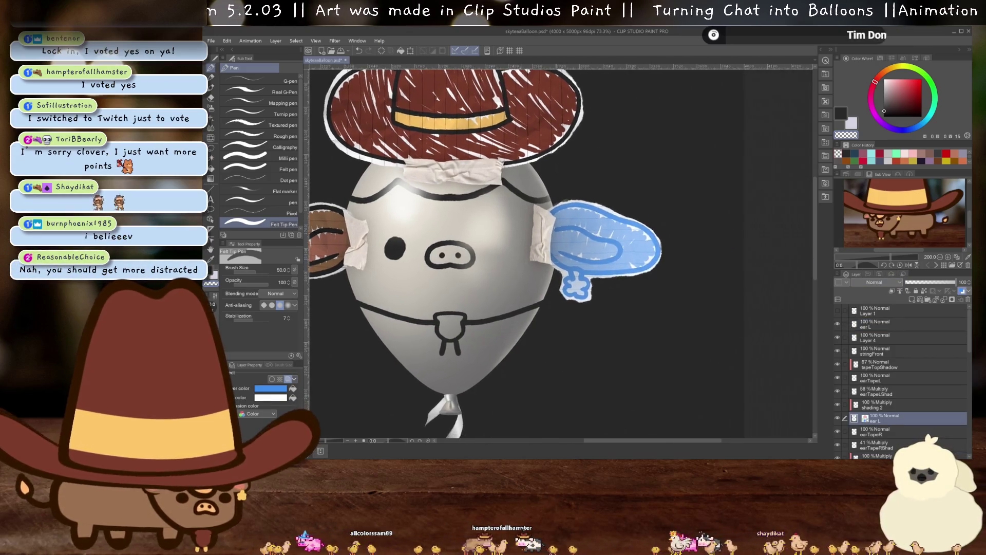
- Undo the stray marks and switch to the upper ear L layer
{"action": "scroll", "coordinate": [585, 220], "scroll_direction": "up", "scroll_amount": 5}
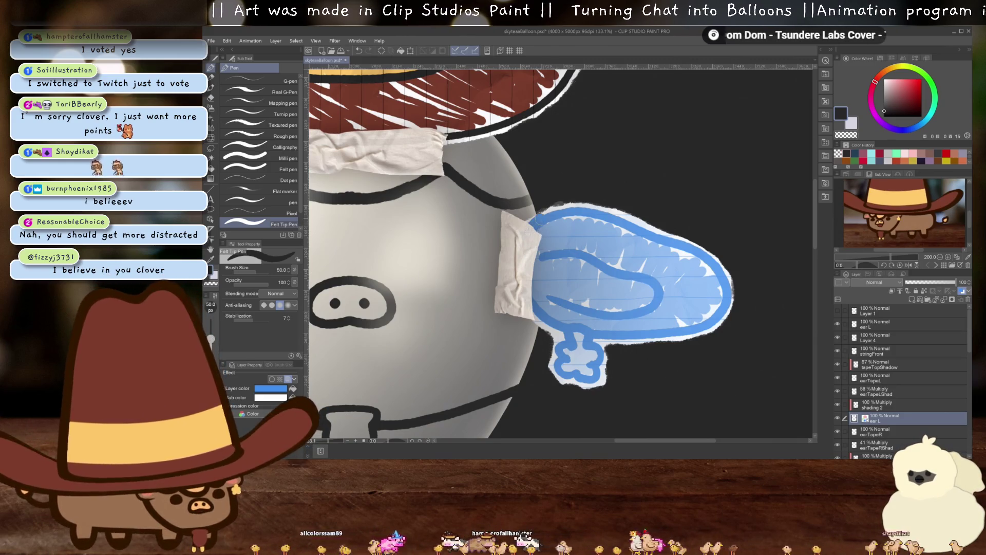
{"action": "key", "text": "ctrl+z"}
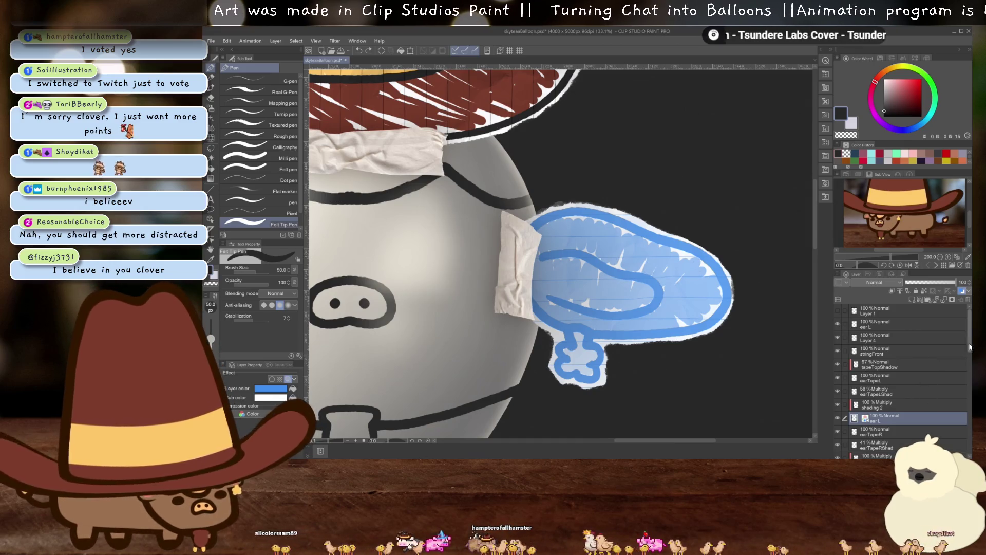
{"action": "left_click", "coordinate": [953, 325]}
{"action": "mouse_move", "coordinate": [529, 229]}
{"action": "left_mouse_down"}
{"action": "mouse_move", "coordinate": [592, 206]}
{"action": "mouse_move", "coordinate": [658, 239]}
{"action": "left_mouse_up"}
{"action": "key", "text": "ctrl+z"}
{"action": "key", "text": "ctrl+z"}
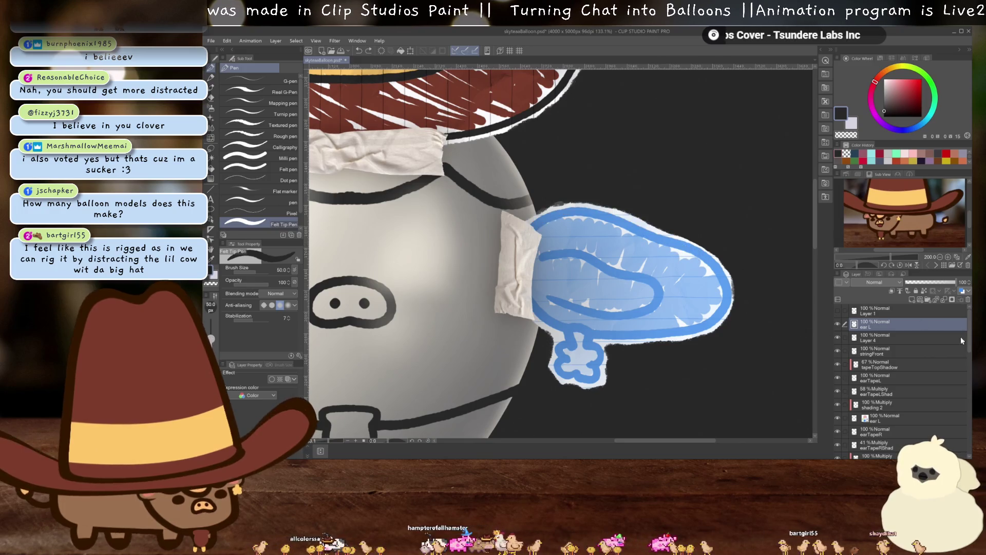
- Hide the dark background Layer 2 so the canvas is transparent
{"action": "scroll", "coordinate": [928, 441], "scroll_direction": "down", "scroll_amount": 5}
{"action": "left_click", "coordinate": [838, 451]}
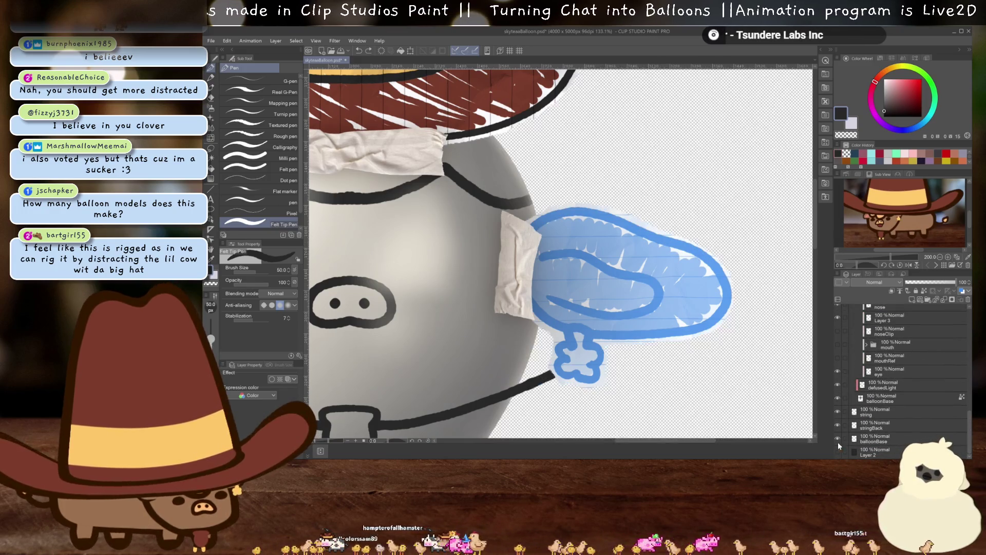
{"action": "left_click_drag", "start_coordinate": [968, 406], "coordinate": [970, 307]}
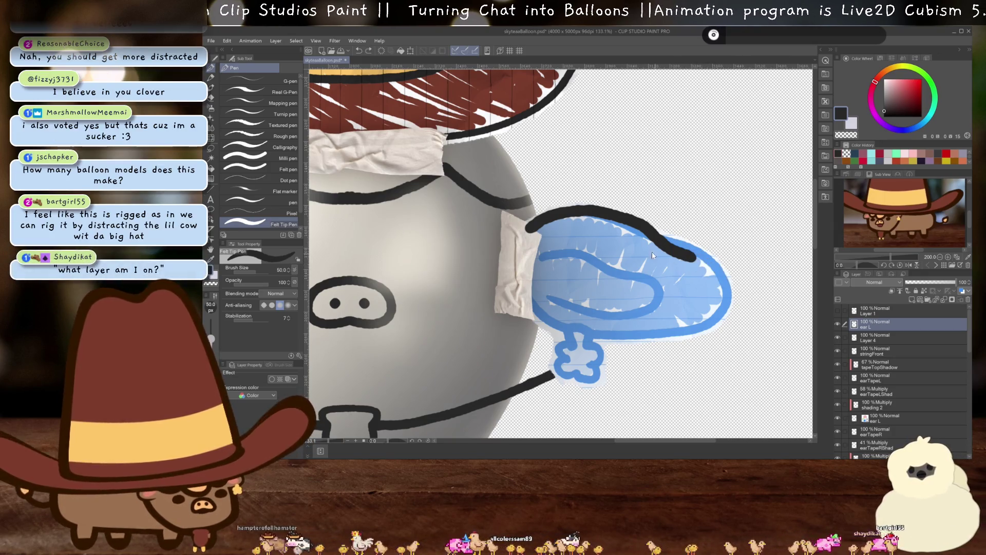
- Ink a black outline around the blue ear's top, right side and underside
{"action": "key", "text": "ctrl+z"}
{"action": "left_click_drag", "start_coordinate": [565, 214], "coordinate": [720, 309]}
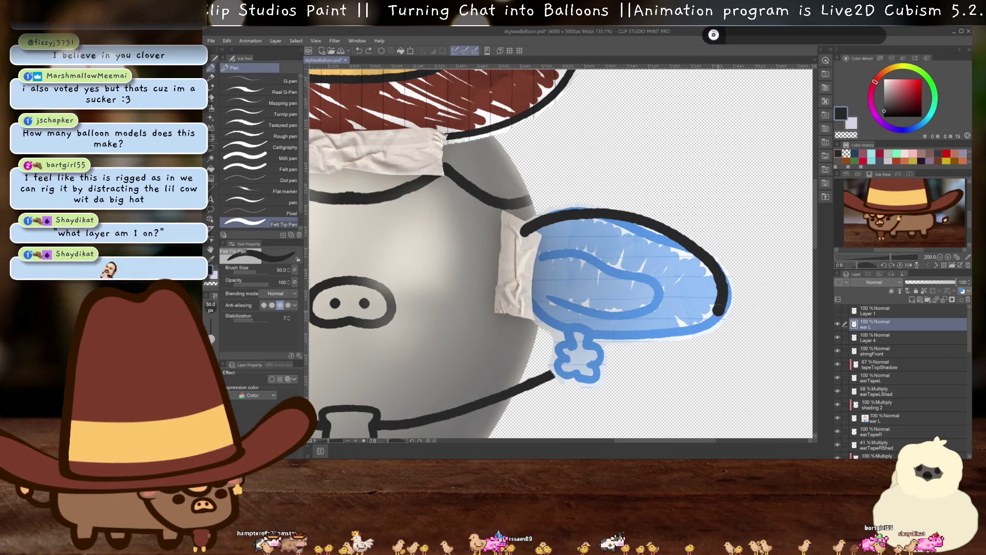
{"action": "key", "text": "ctrl+z"}
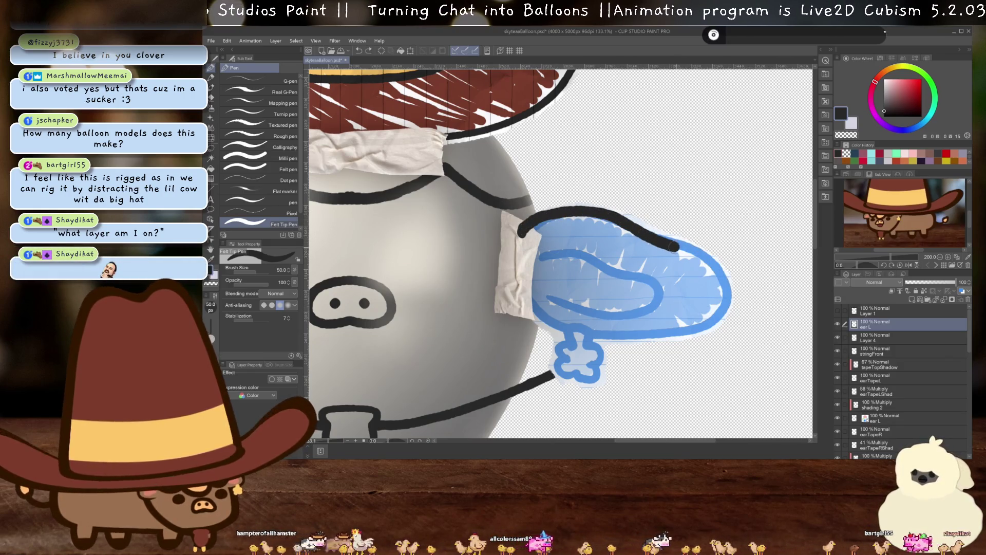
{"action": "mouse_move", "coordinate": [680, 333]}
{"action": "left_mouse_down"}
{"action": "mouse_move", "coordinate": [563, 328]}
{"action": "mouse_move", "coordinate": [516, 264]}
{"action": "left_mouse_up"}
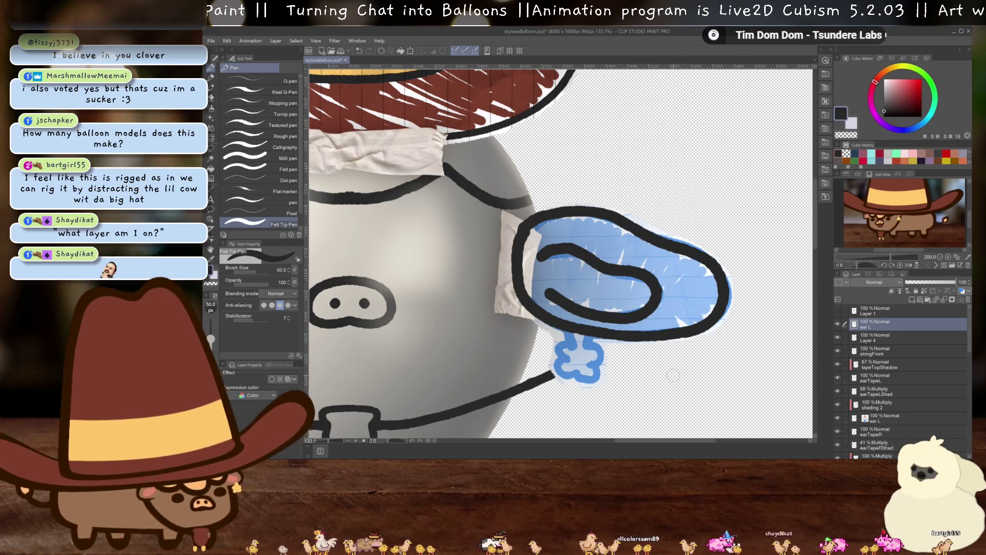
{"action": "key", "text": "ctrl+z"}
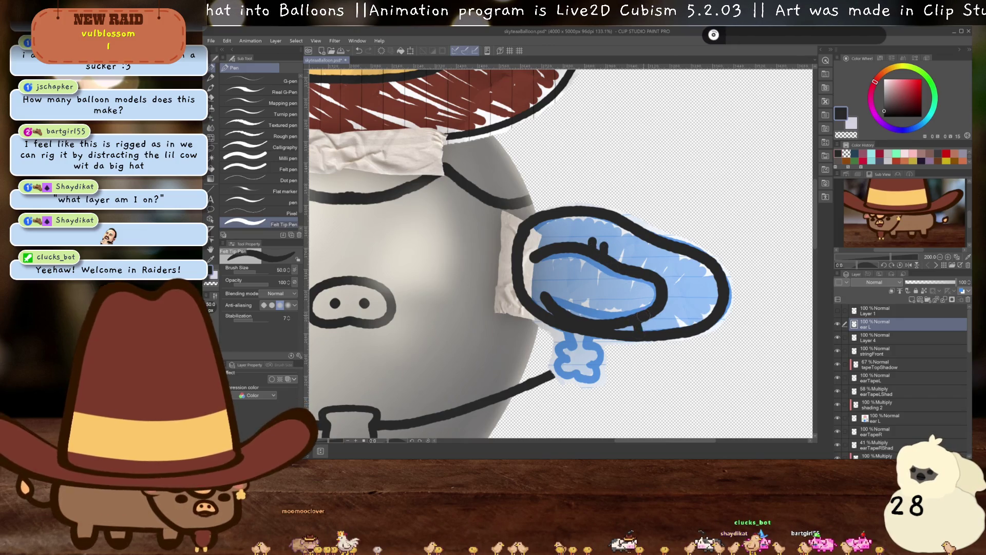
{"action": "left_click_drag", "start_coordinate": [648, 317], "coordinate": [656, 326]}
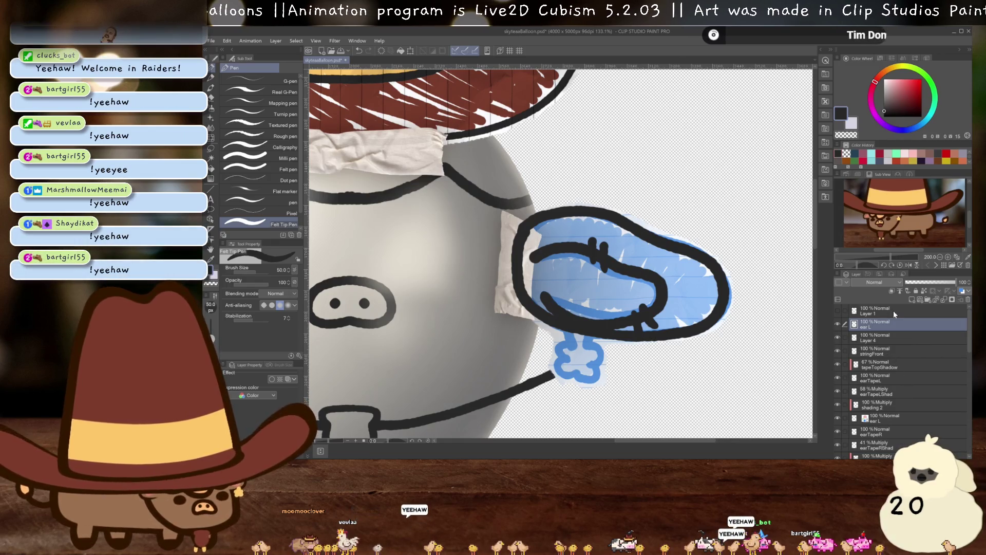
- Select Layer 4, show Layer 2 again, and add a new Layer 5 above it
{"action": "left_click", "coordinate": [887, 339]}
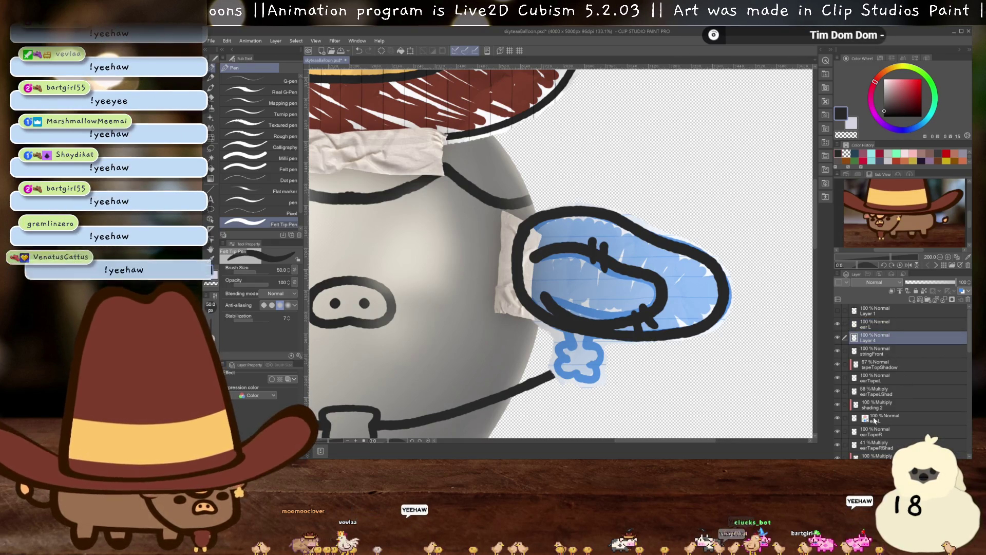
{"action": "scroll", "coordinate": [878, 413], "scroll_direction": "down", "scroll_amount": 10}
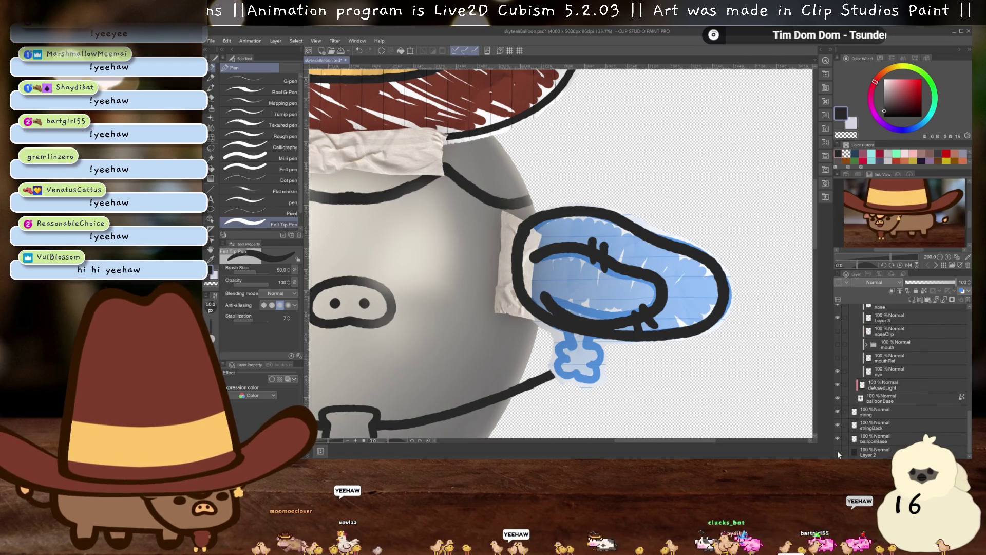
{"action": "left_click", "coordinate": [837, 451]}
{"action": "scroll", "coordinate": [884, 375], "scroll_direction": "up", "scroll_amount": 5}
{"action": "scroll", "coordinate": [884, 373], "scroll_direction": "up", "scroll_amount": 5}
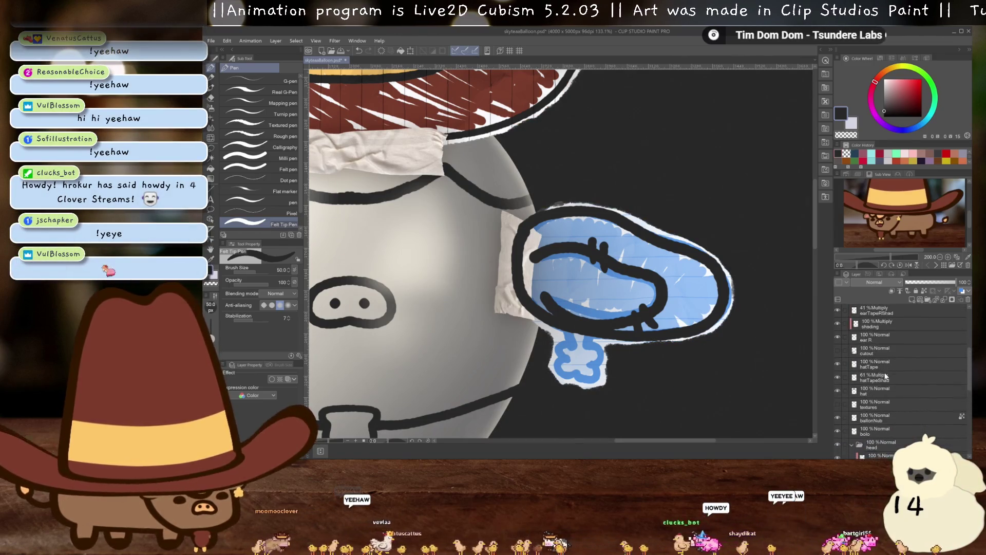
{"action": "scroll", "coordinate": [881, 368], "scroll_direction": "up", "scroll_amount": 5}
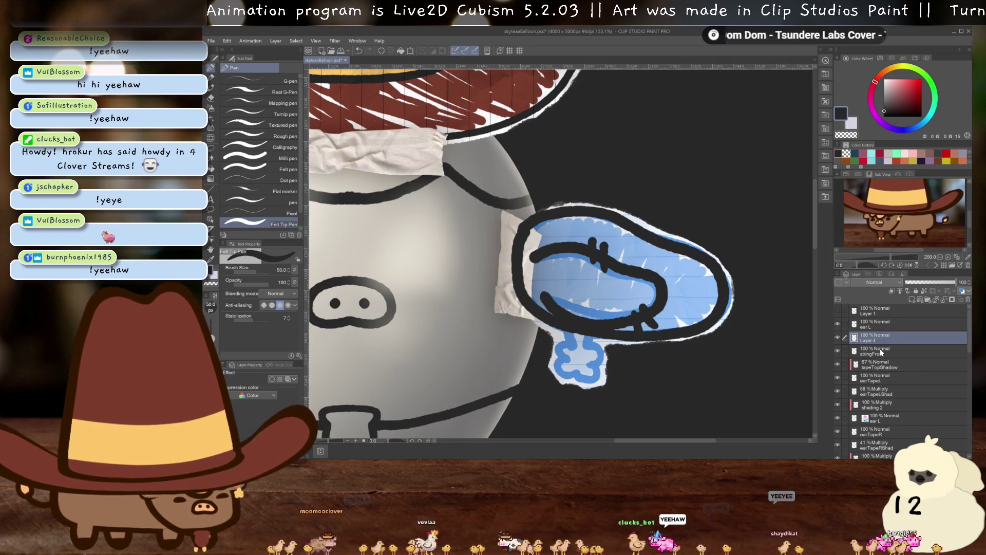
{"action": "left_click", "coordinate": [911, 299]}
{"action": "scroll", "coordinate": [458, 249], "scroll_direction": "down", "scroll_amount": 10}
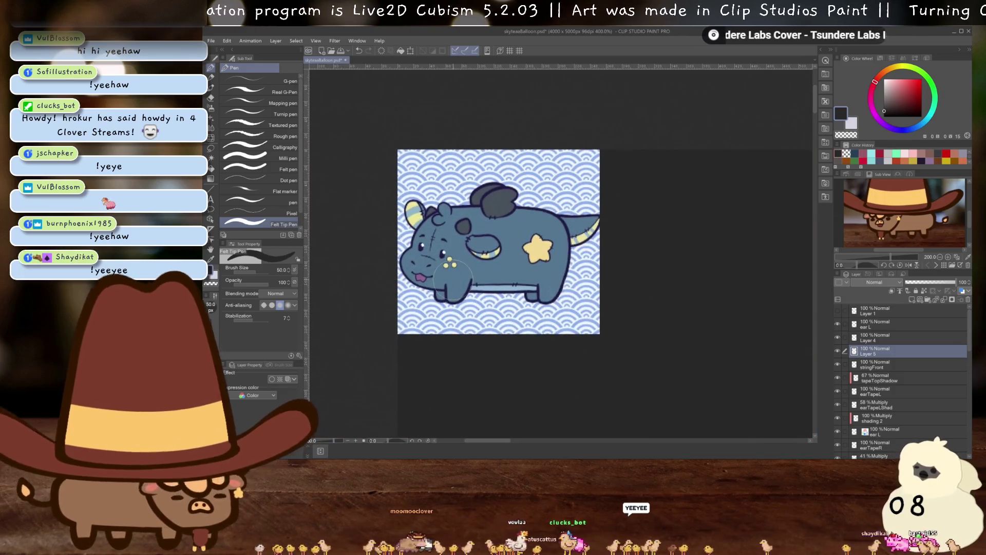
- Sample blues from the cow reference and paint a pale blue stripe inside the ear
{"action": "left_click", "coordinate": [516, 241], "text": "alt"}
{"action": "scroll", "coordinate": [528, 253], "scroll_direction": "down", "scroll_amount": 3}
{"action": "scroll", "coordinate": [396, 150], "scroll_direction": "up", "scroll_amount": 10}
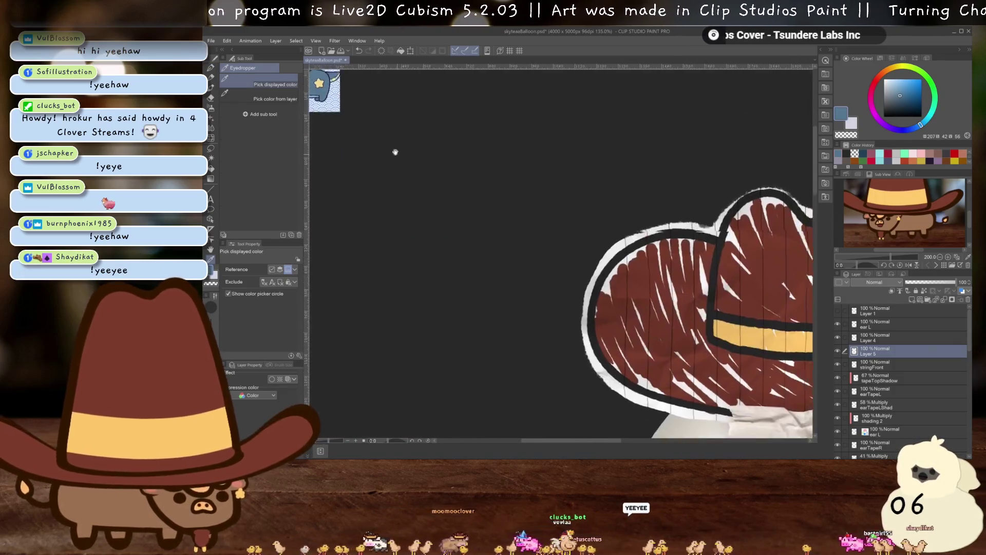
{"action": "mouse_move", "coordinate": [548, 264]}
{"action": "left_mouse_down"}
{"action": "mouse_move", "coordinate": [600, 257]}
{"action": "mouse_move", "coordinate": [754, 292]}
{"action": "mouse_move", "coordinate": [663, 349]}
{"action": "left_mouse_up"}
{"action": "key", "text": "p"}
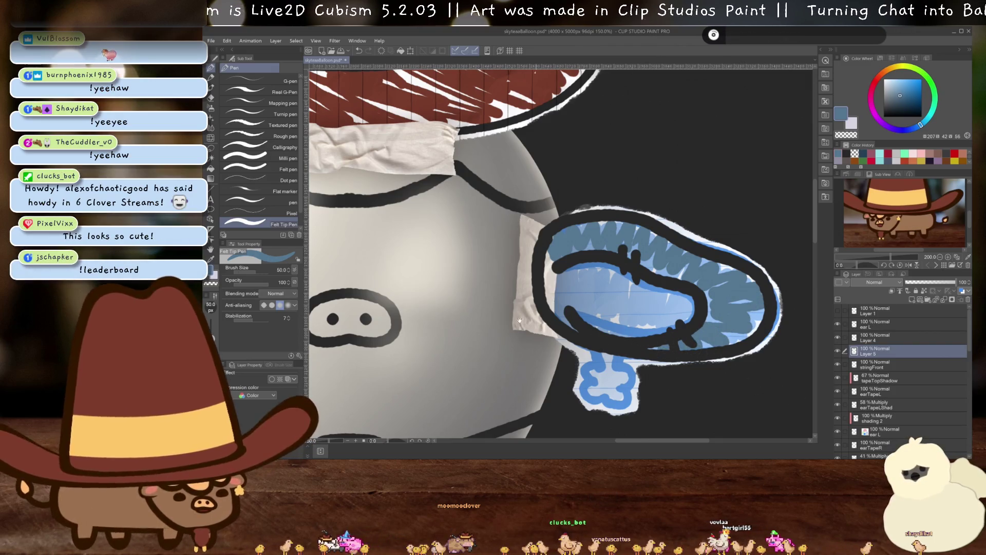
{"action": "left_click_drag", "start_coordinate": [527, 323], "coordinate": [589, 286]}
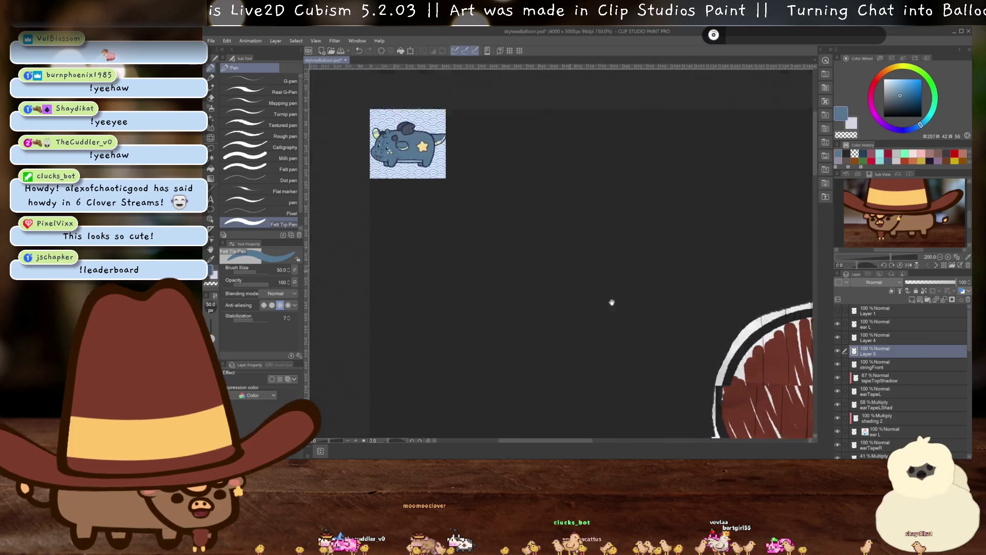
{"action": "key", "text": "alt"}
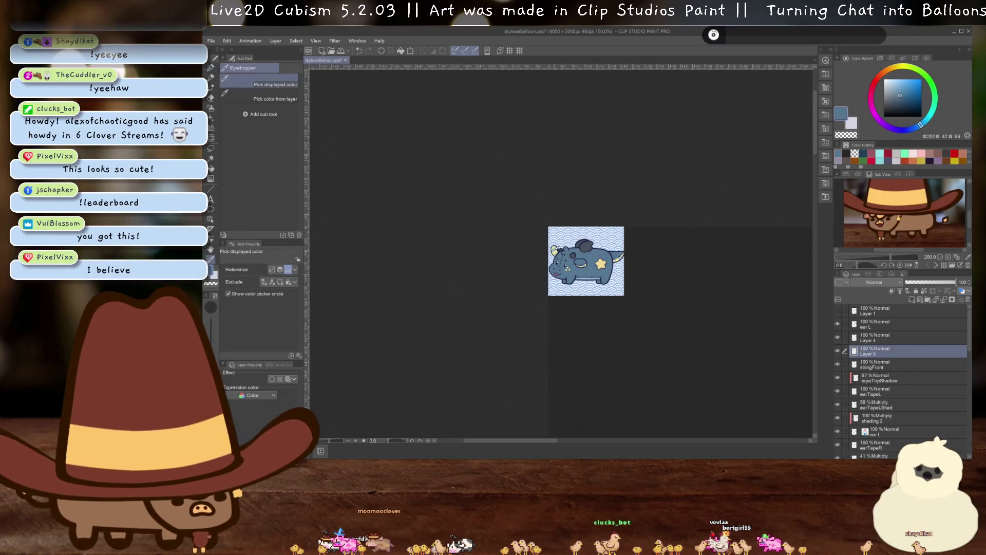
{"action": "left_click", "coordinate": [544, 241]}
{"action": "scroll", "coordinate": [612, 341], "scroll_direction": "up", "scroll_amount": 5}
{"action": "mouse_move", "coordinate": [613, 341]}
{"action": "left_mouse_down"}
{"action": "mouse_move", "coordinate": [567, 325]}
{"action": "mouse_move", "coordinate": [576, 283]}
{"action": "left_mouse_up"}
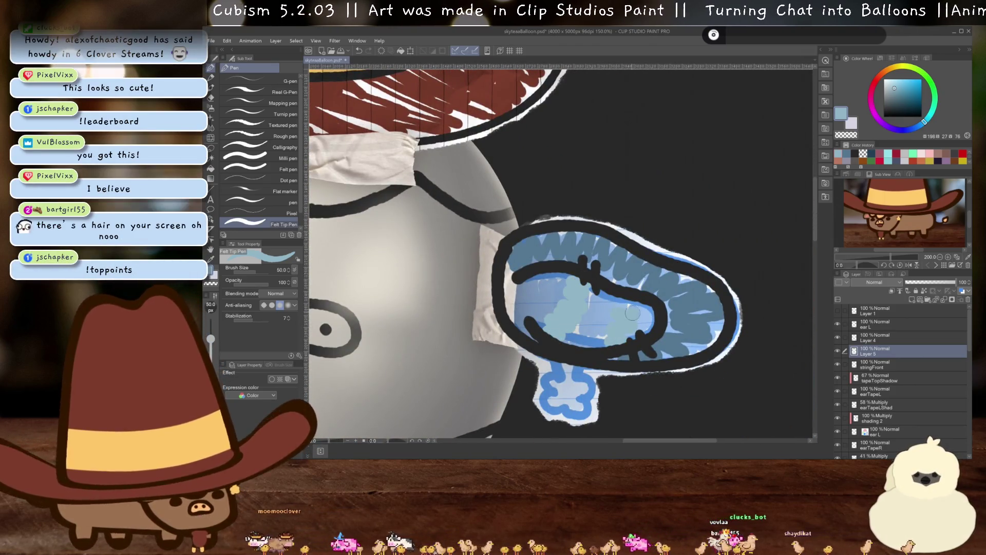
{"action": "left_click_drag", "start_coordinate": [615, 328], "coordinate": [630, 301]}
- Sample yellow from the cow's star and paint yellow stripes across the ear's left, middle and right
{"action": "key", "text": "alt"}
{"action": "left_click", "coordinate": [657, 280], "text": "alt"}
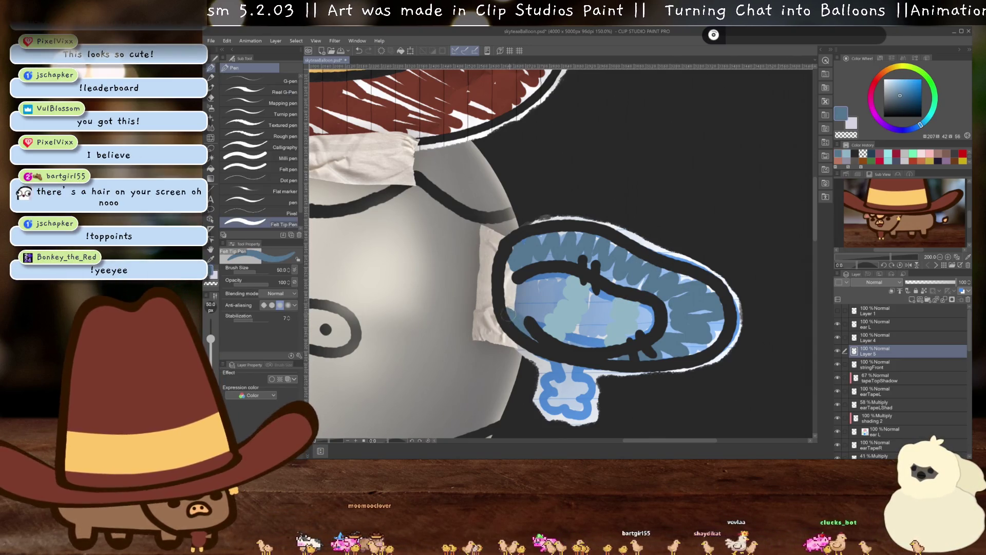
{"action": "left_click_drag", "start_coordinate": [496, 344], "coordinate": [503, 252]}
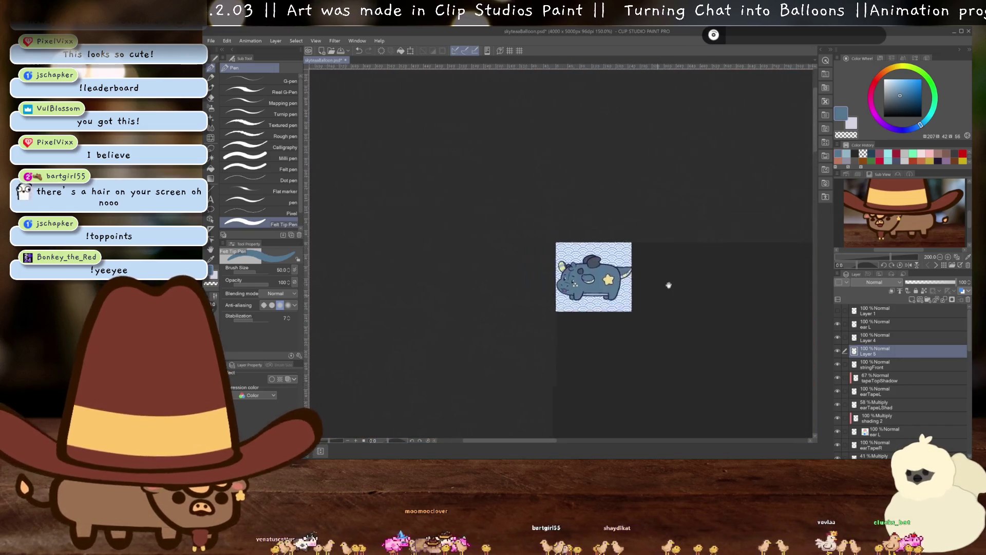
{"action": "left_click_drag", "start_coordinate": [502, 252], "coordinate": [690, 287]}
{"action": "key", "text": "alt"}
{"action": "left_click", "coordinate": [635, 264], "text": "alt"}
{"action": "mouse_move", "coordinate": [762, 379]}
{"action": "left_mouse_down"}
{"action": "mouse_move", "coordinate": [621, 305]}
{"action": "mouse_move", "coordinate": [436, 77]}
{"action": "left_mouse_up"}
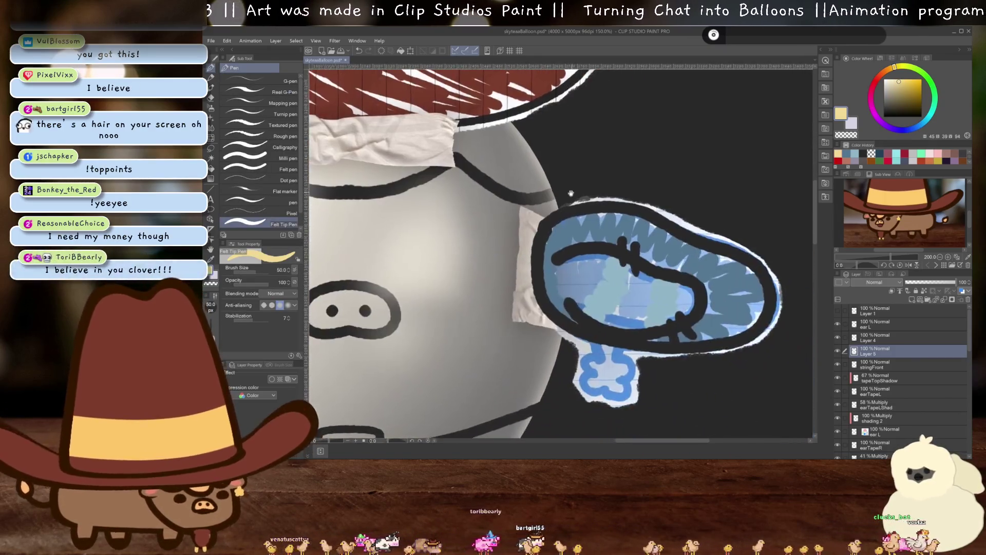
{"action": "left_click_drag", "start_coordinate": [559, 305], "coordinate": [600, 260]}
{"action": "left_click_drag", "start_coordinate": [639, 312], "coordinate": [646, 271]}
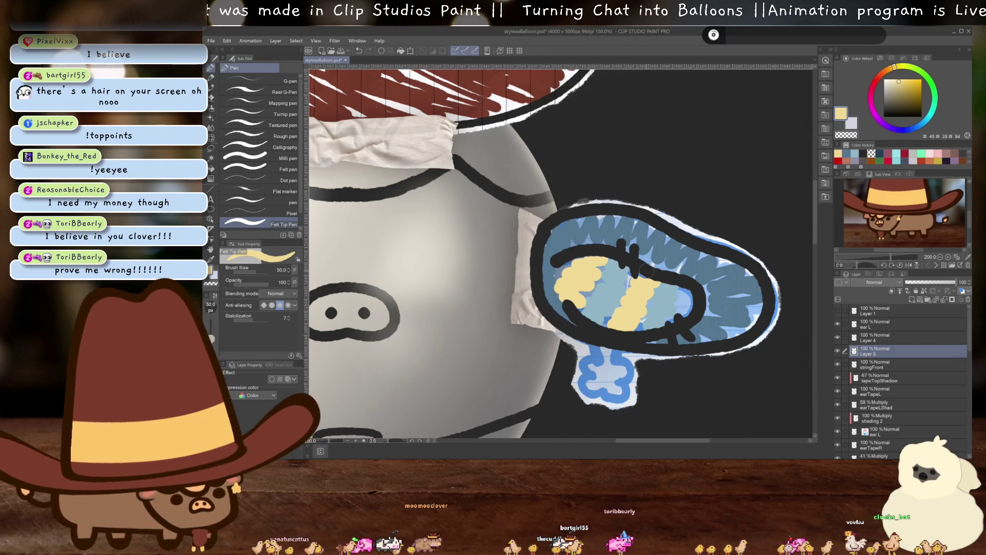
{"action": "left_click_drag", "start_coordinate": [685, 313], "coordinate": [683, 295]}
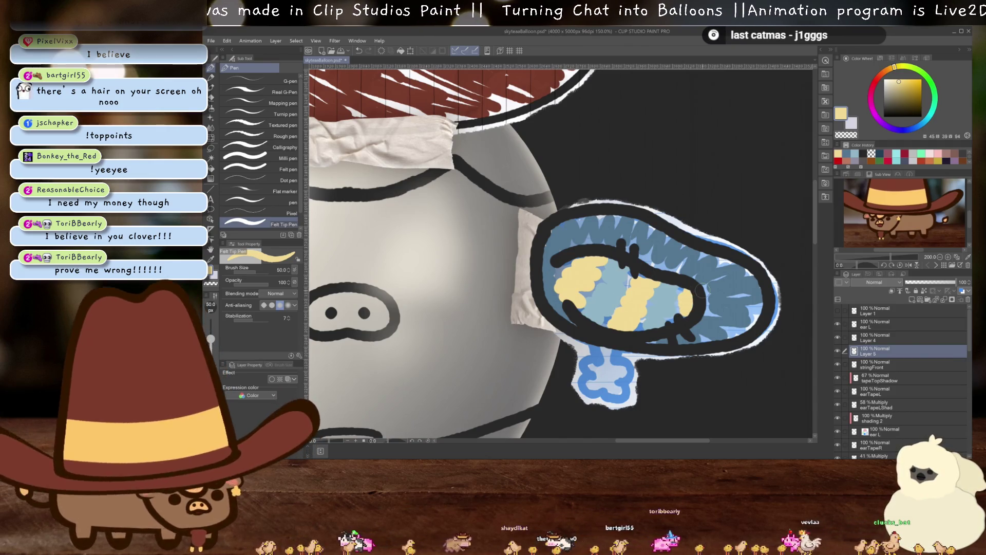
{"action": "scroll", "coordinate": [701, 290], "scroll_direction": "down", "scroll_amount": 2}
- Merge outline Layer 4 into the colour layer and zoom out to the whole balloon
{"action": "left_click", "coordinate": [876, 337]}
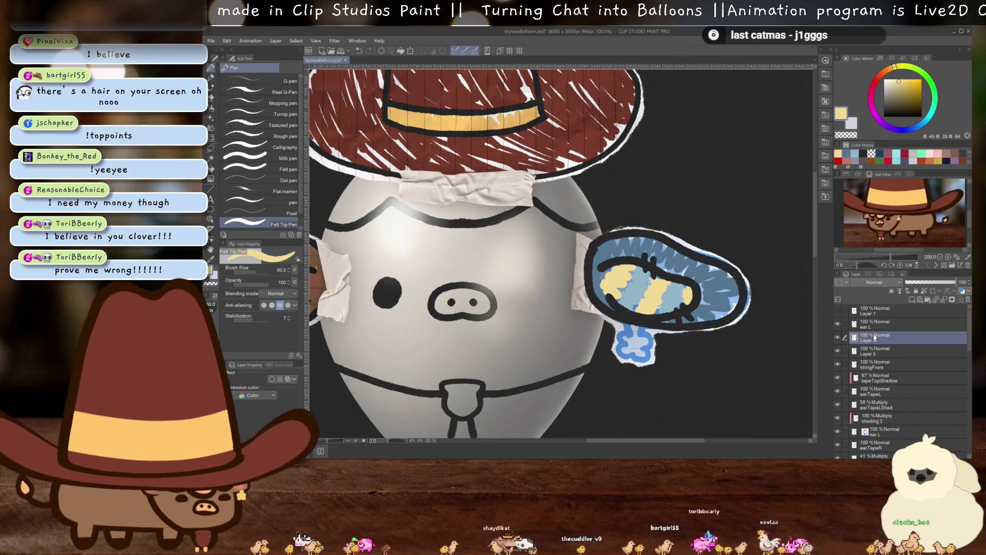
{"action": "key", "text": "ctrl+e"}
{"action": "key", "text": "ctrl+0"}
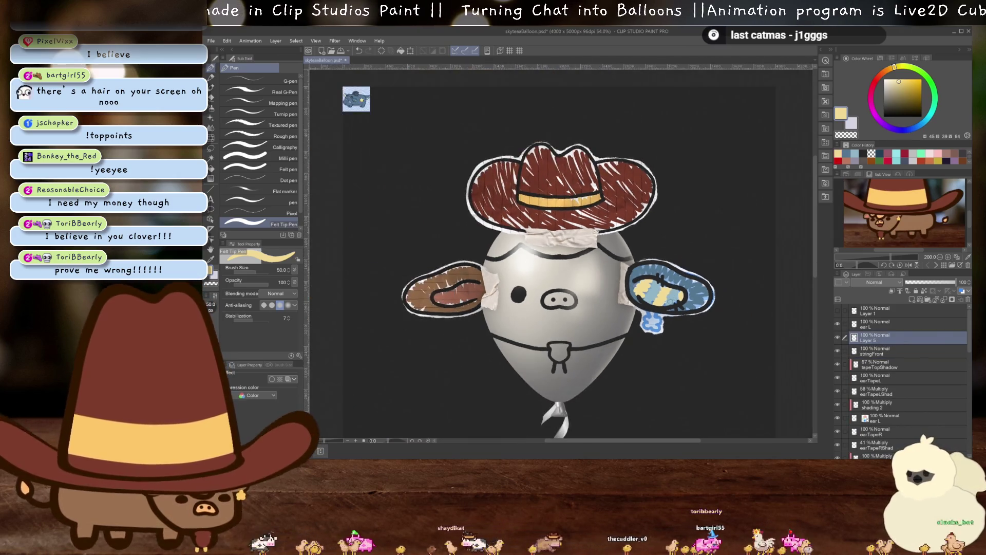
- Make the textures layer visible to reveal the crumpled notepaper and tape strips
{"action": "scroll", "coordinate": [860, 410], "scroll_direction": "down", "scroll_amount": 5}
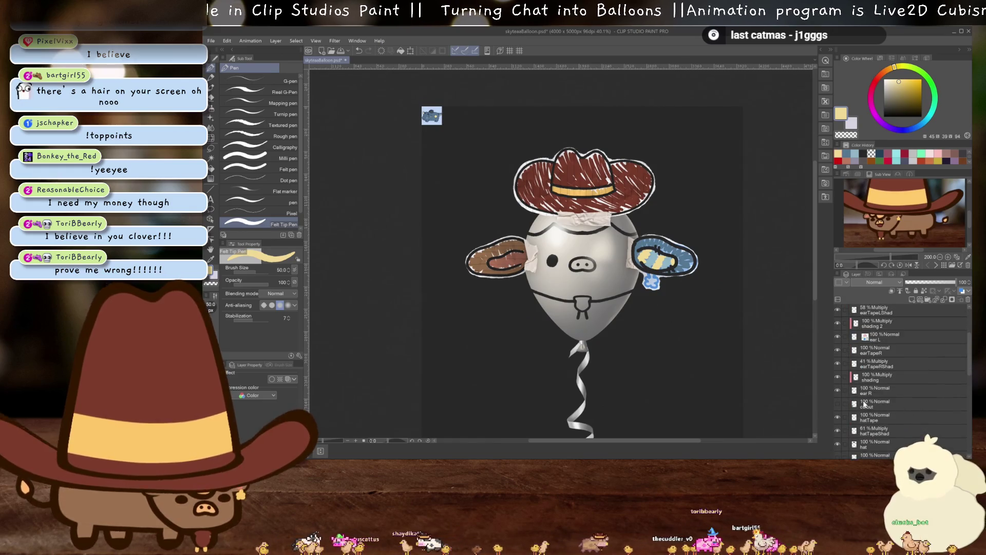
{"action": "scroll", "coordinate": [860, 409], "scroll_direction": "up", "scroll_amount": 5}
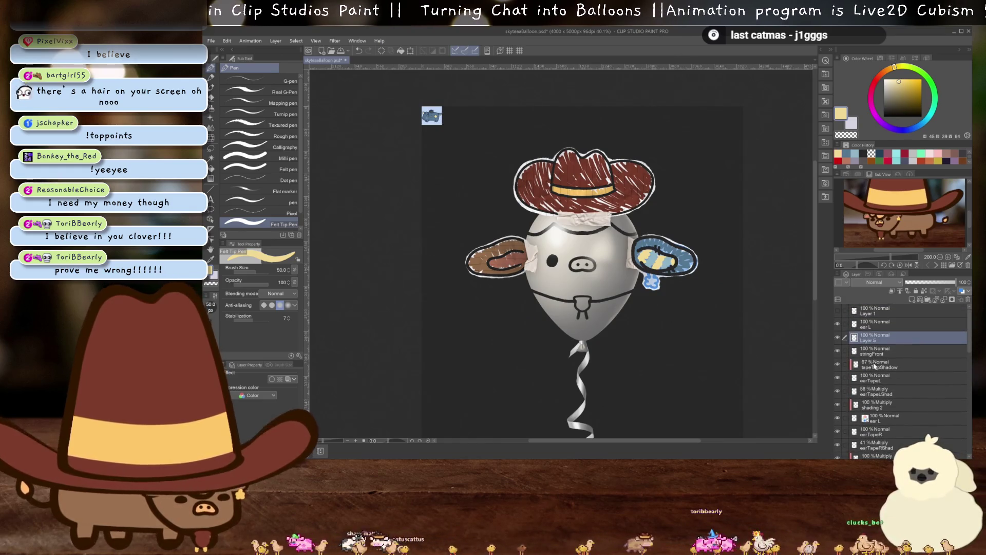
{"action": "scroll", "coordinate": [856, 418], "scroll_direction": "down", "scroll_amount": 5}
{"action": "scroll", "coordinate": [863, 419], "scroll_direction": "down", "scroll_amount": 3}
{"action": "left_click", "coordinate": [838, 423]}
- Move the textures layer up the stack to sit just under Layer 5
{"action": "left_click_drag", "start_coordinate": [875, 423], "coordinate": [882, 348]}
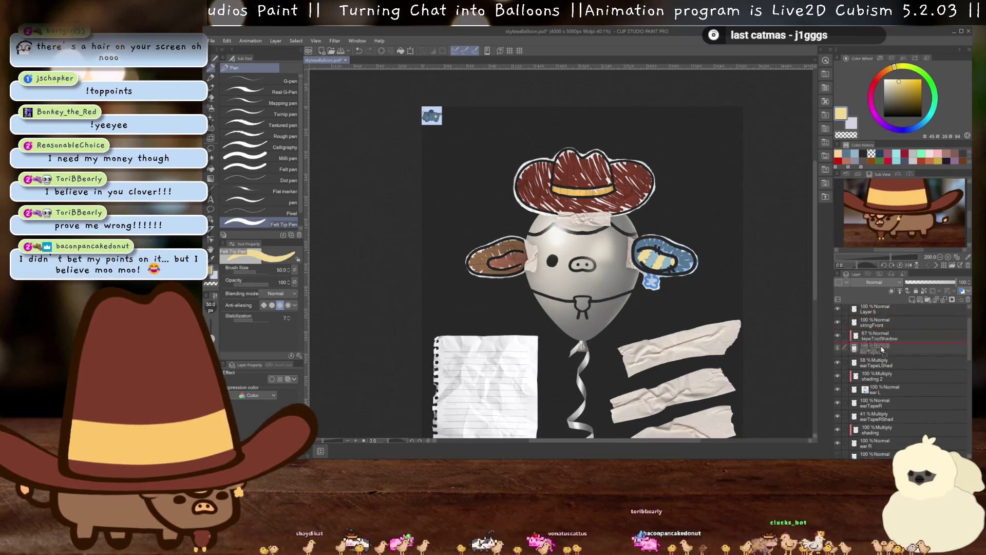
{"action": "left_click_drag", "start_coordinate": [882, 348], "coordinate": [886, 346]}
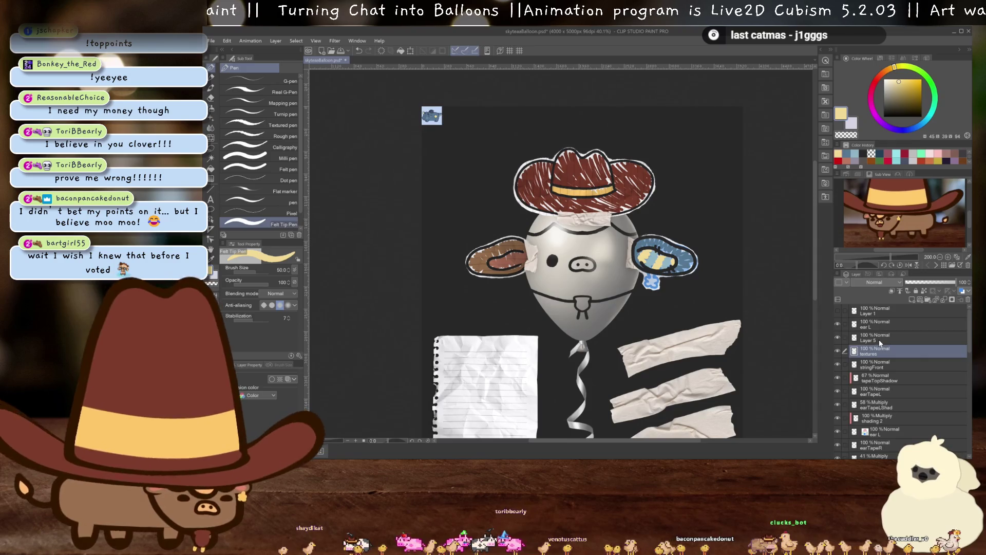
{"action": "left_click", "coordinate": [877, 340]}
{"action": "key", "text": "ctrl+t"}
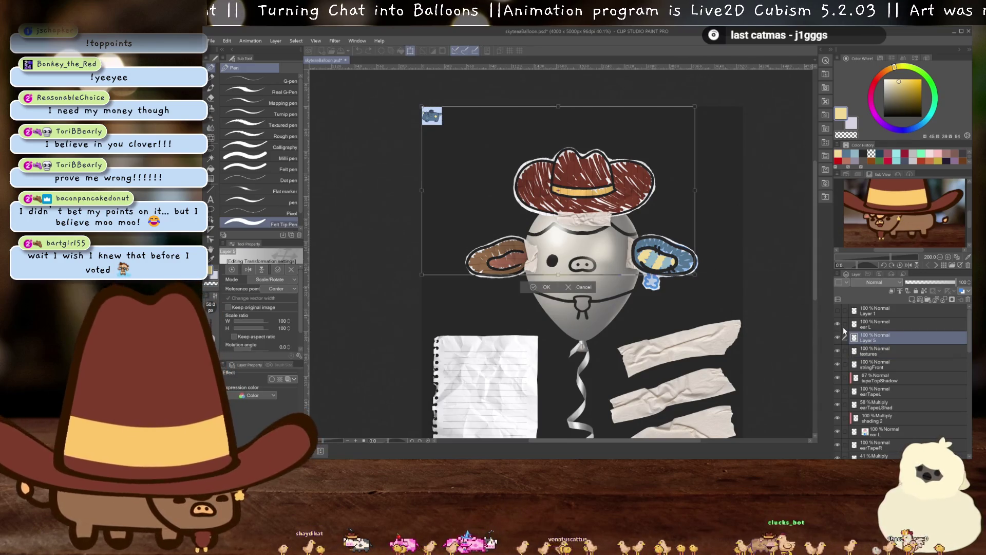
{"action": "key", "text": "Escape"}
- Reorder ear L and Layer 5, moving the old ear drawing onto the balloon's ear
{"action": "left_click_drag", "start_coordinate": [876, 332], "coordinate": [872, 346]}
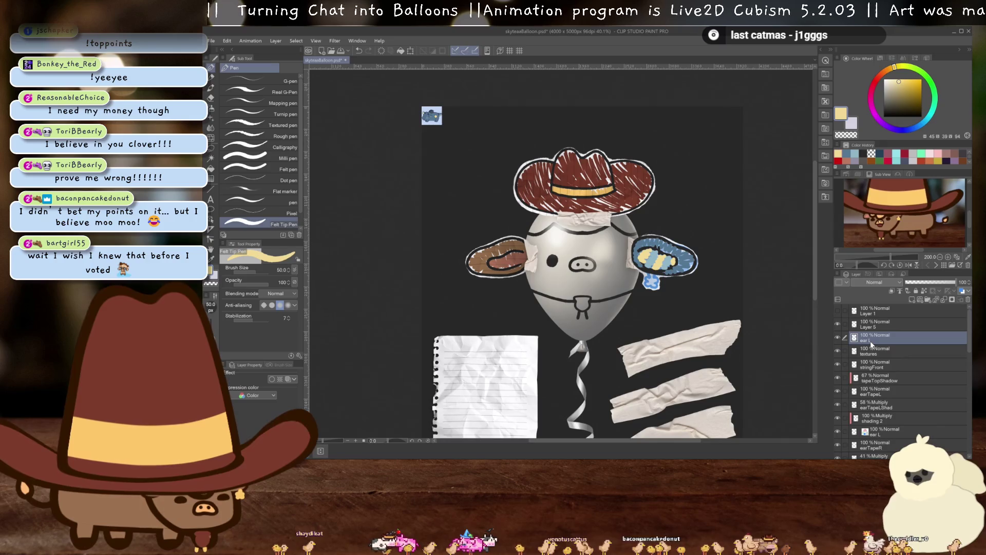
{"action": "key", "text": "ctrl+t"}
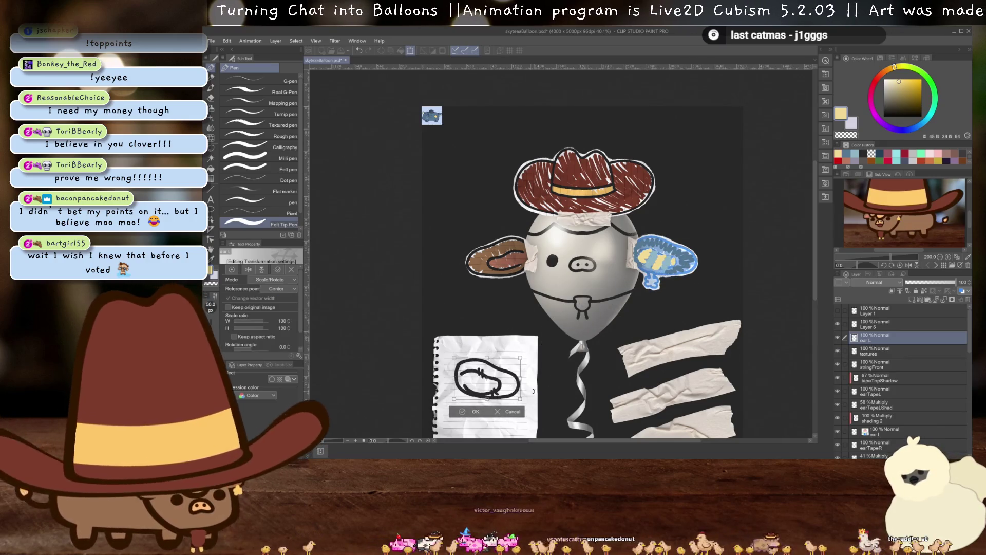
{"action": "left_click_drag", "start_coordinate": [487, 378], "coordinate": [664, 256]}
{"action": "key", "text": "Return"}
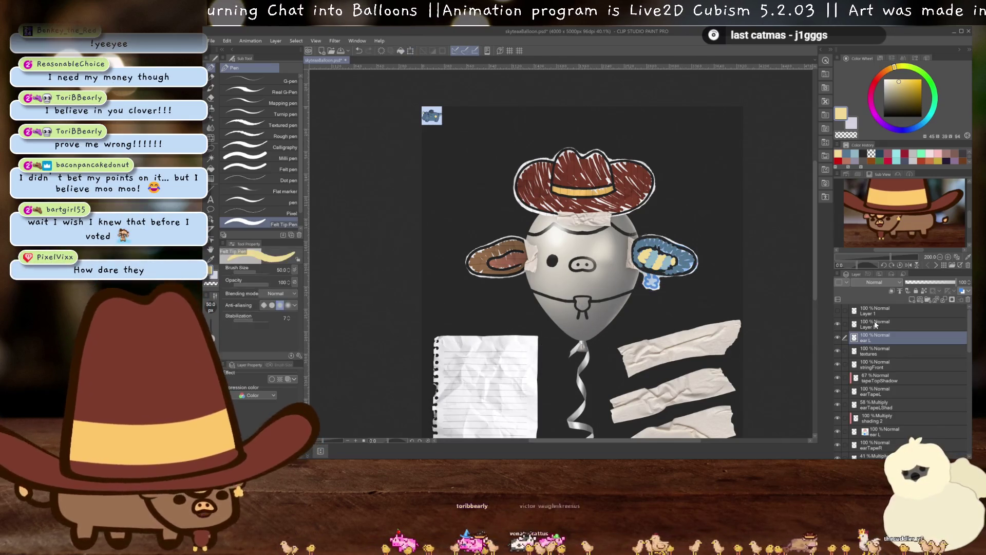
{"action": "left_click", "coordinate": [865, 325]}
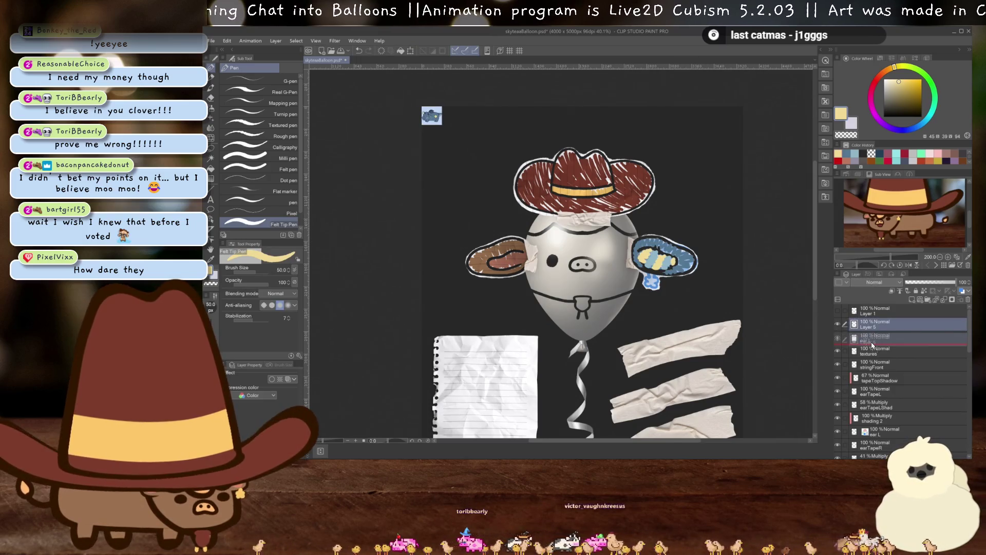
{"action": "left_click_drag", "start_coordinate": [863, 327], "coordinate": [872, 339]}
- Delete the old ear L layer and rename Layer 5 to 'ear L'
{"action": "left_click", "coordinate": [871, 329]}
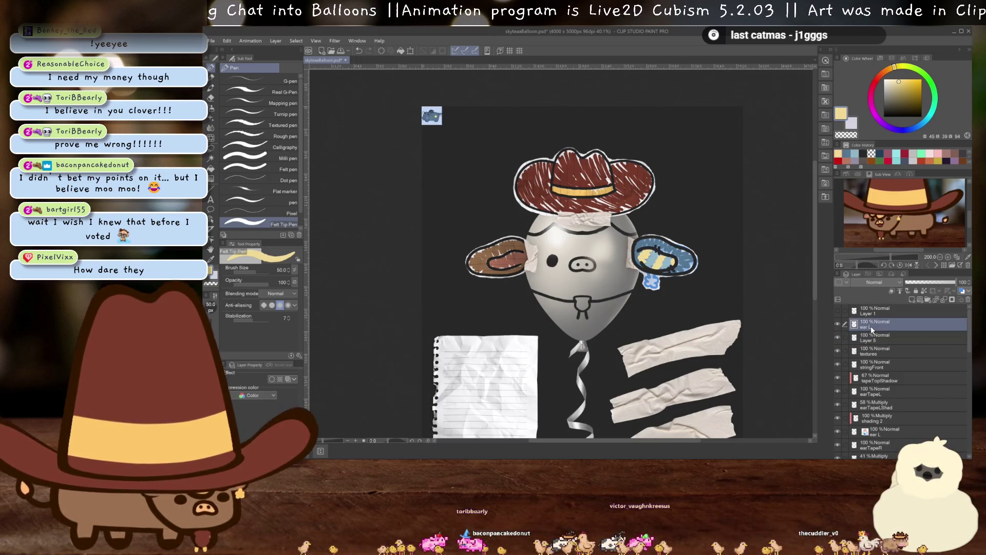
{"action": "key", "text": "ctrl+e"}
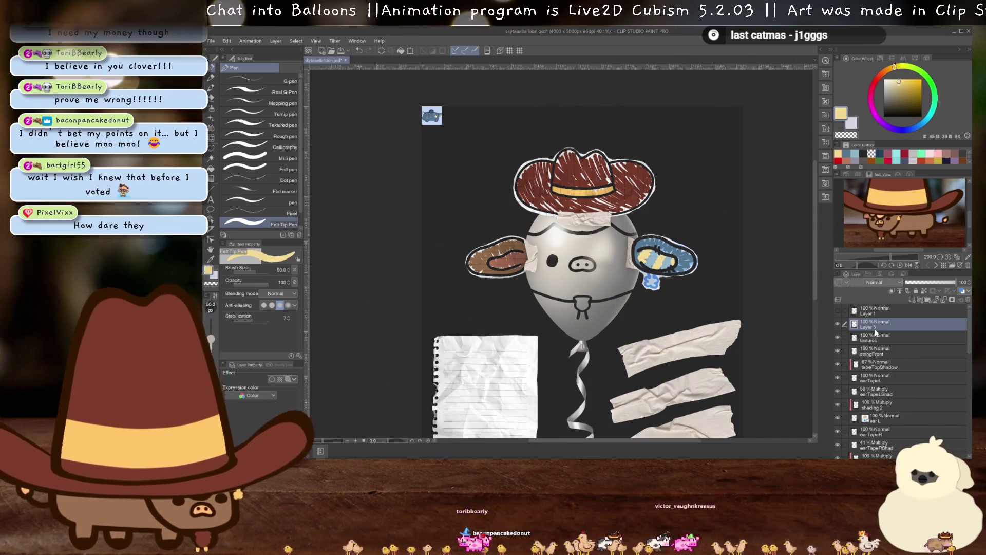
{"action": "double_click", "coordinate": [875, 329]}
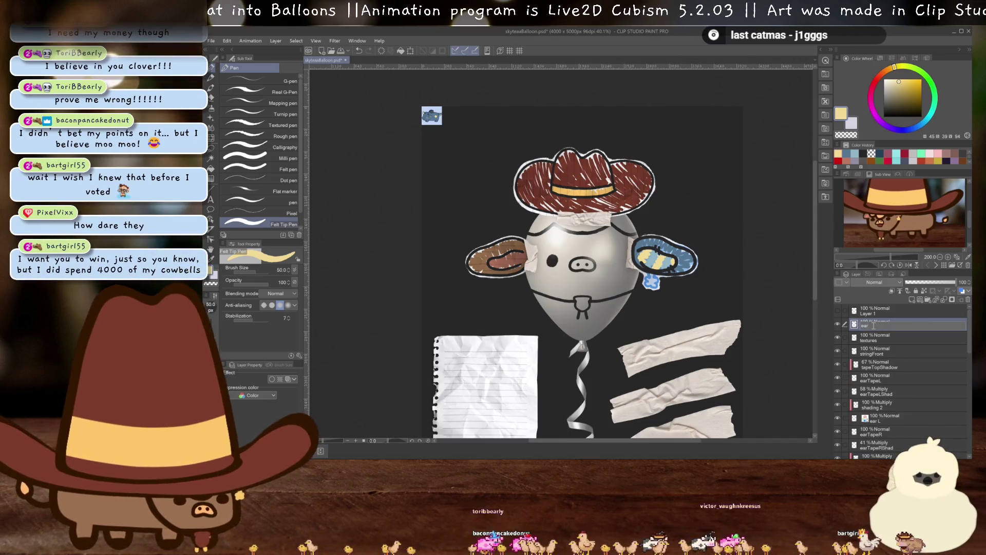
{"action": "type", "text": "r L"}
{"action": "key", "text": "Return"}
- Cut the corner reference picture onto its own layer named 'ref'
{"action": "key", "text": "m"}
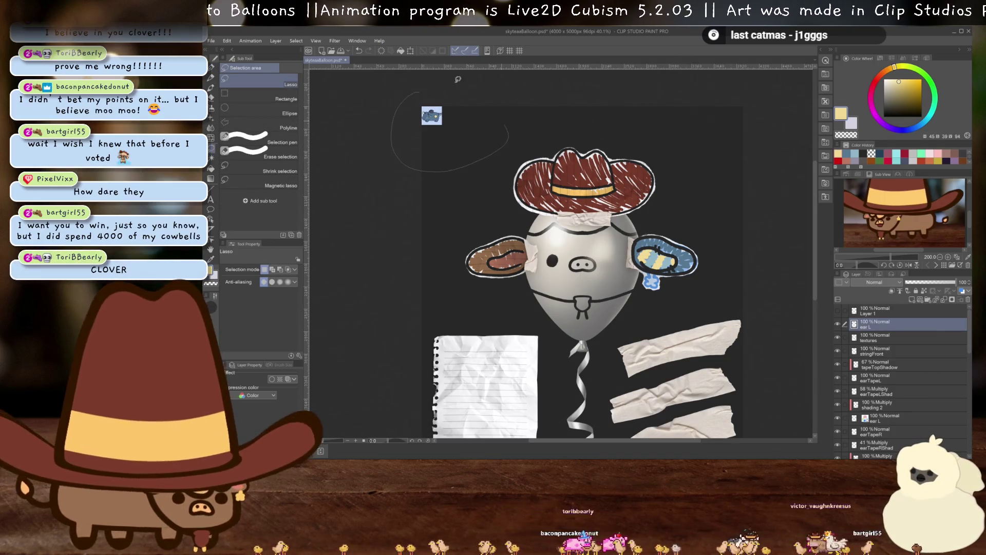
{"action": "left_click_drag", "start_coordinate": [484, 97], "coordinate": [403, 110]}
{"action": "key", "text": "ctrl+x"}
{"action": "key", "text": "ctrl+v"}
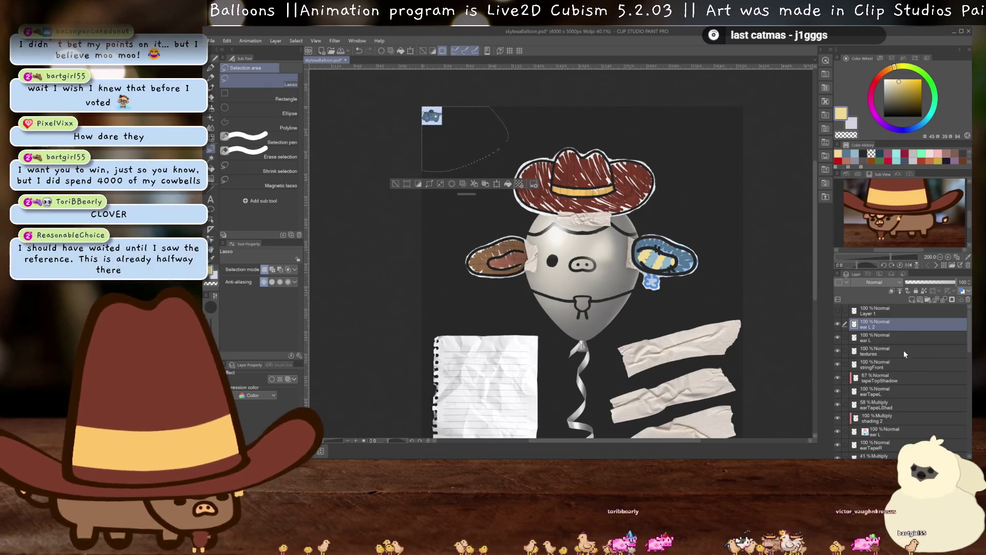
{"action": "key", "text": "ctrl+d"}
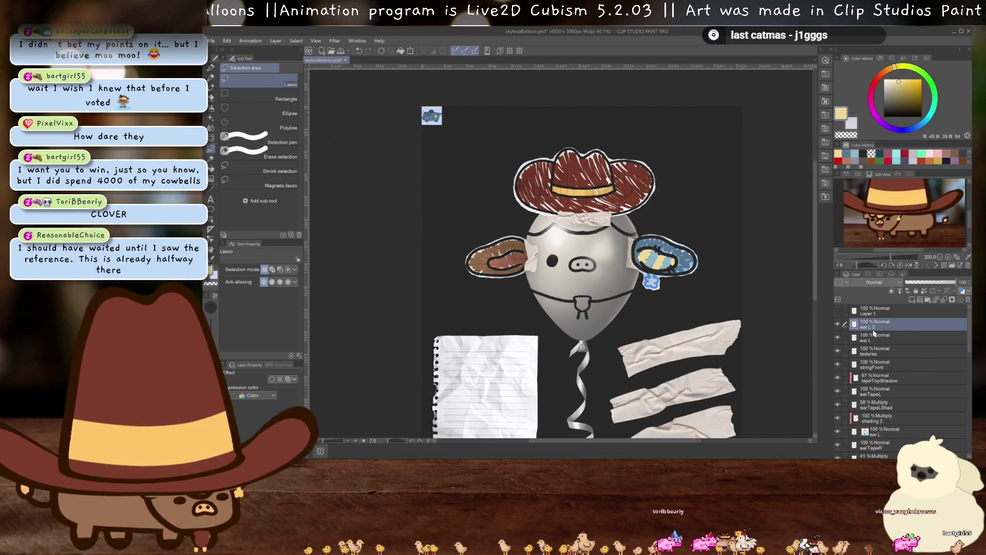
{"action": "key", "text": "BackSpace"}
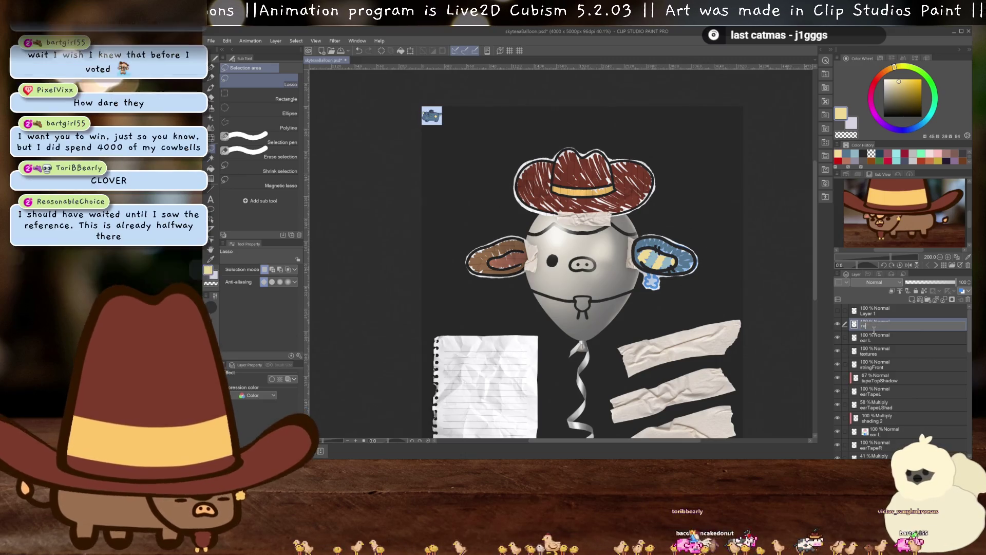
- Move the blue-striped ear L drawing onto the lined notepaper
{"action": "left_click", "coordinate": [886, 339]}
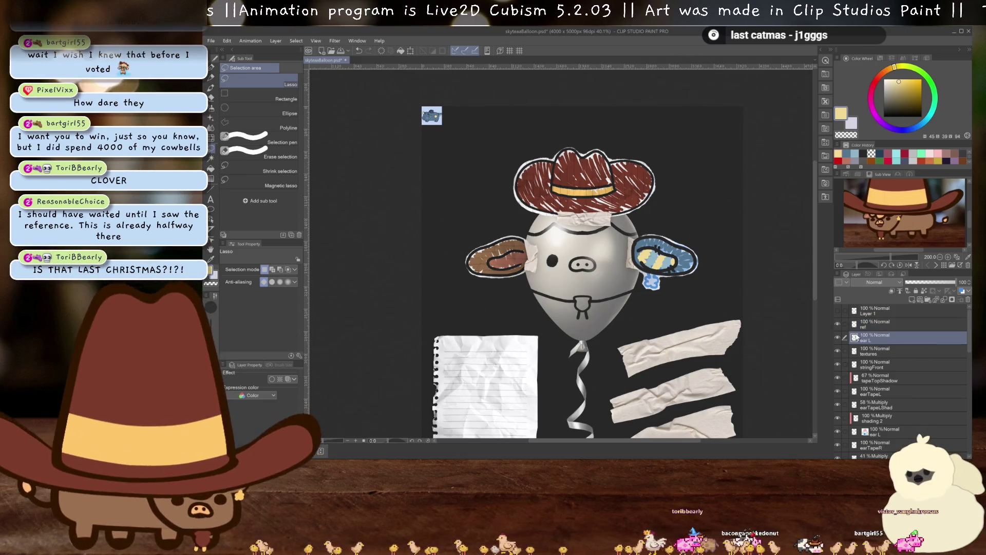
{"action": "key", "text": "ctrl+t"}
{"action": "left_click_drag", "start_coordinate": [665, 262], "coordinate": [488, 396]}
{"action": "mouse_move", "coordinate": [547, 393]}
{"action": "left_mouse_down"}
{"action": "mouse_move", "coordinate": [579, 321]}
{"action": "mouse_move", "coordinate": [535, 319]}
{"action": "left_mouse_up"}
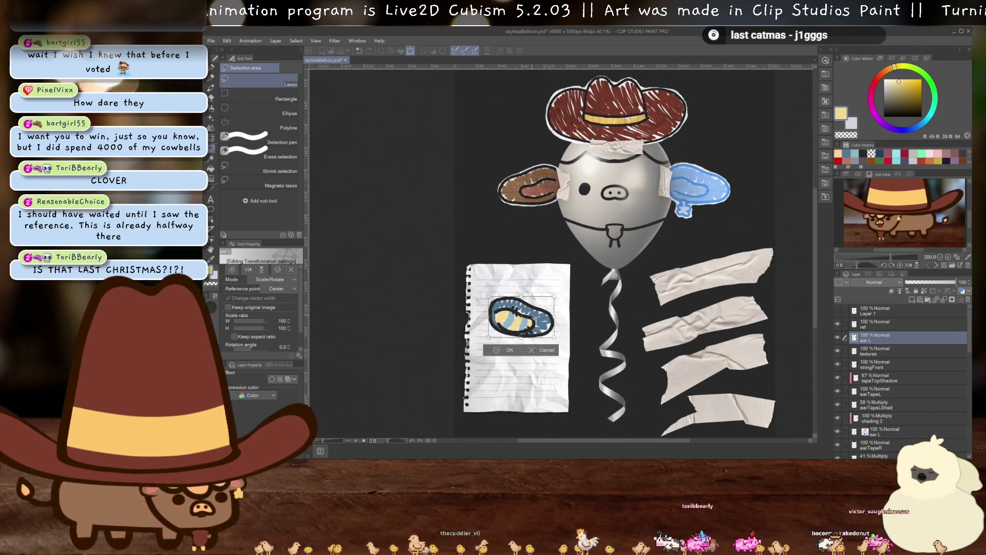
{"action": "key", "text": "Return"}
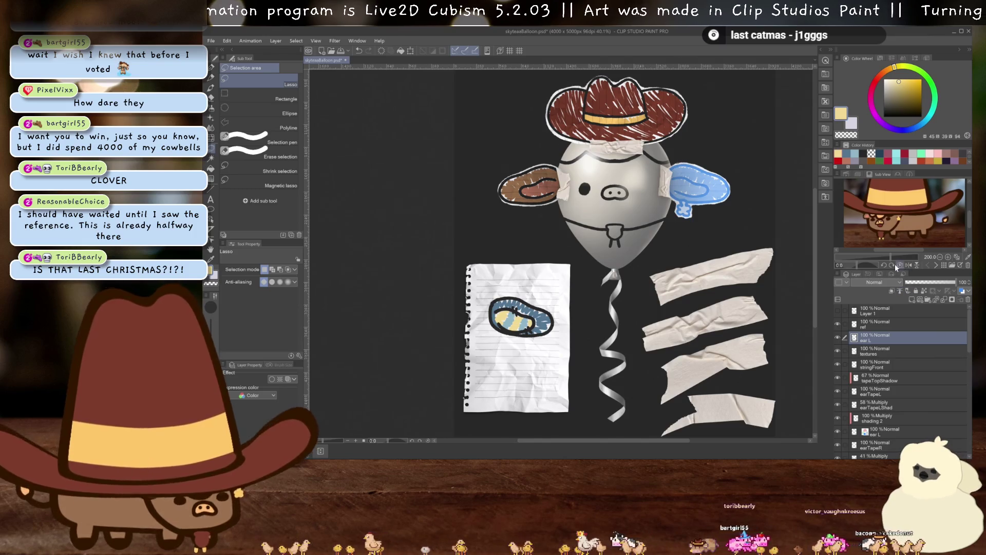
{"action": "left_click", "coordinate": [873, 283]}
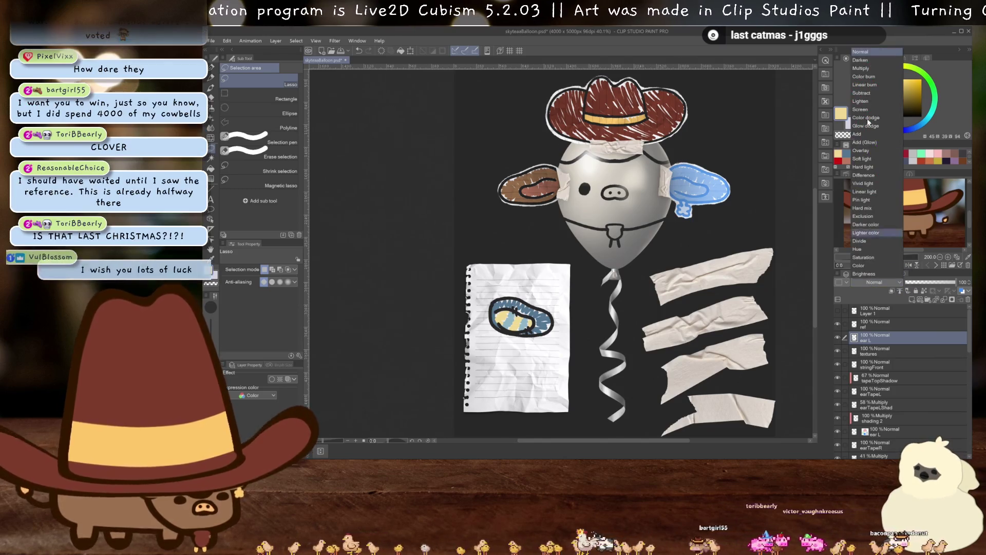
- Set the ear L layer's blend mode to Multiply
{"action": "left_click", "coordinate": [864, 68]}
{"action": "scroll", "coordinate": [500, 349], "scroll_direction": "up", "scroll_amount": 3}
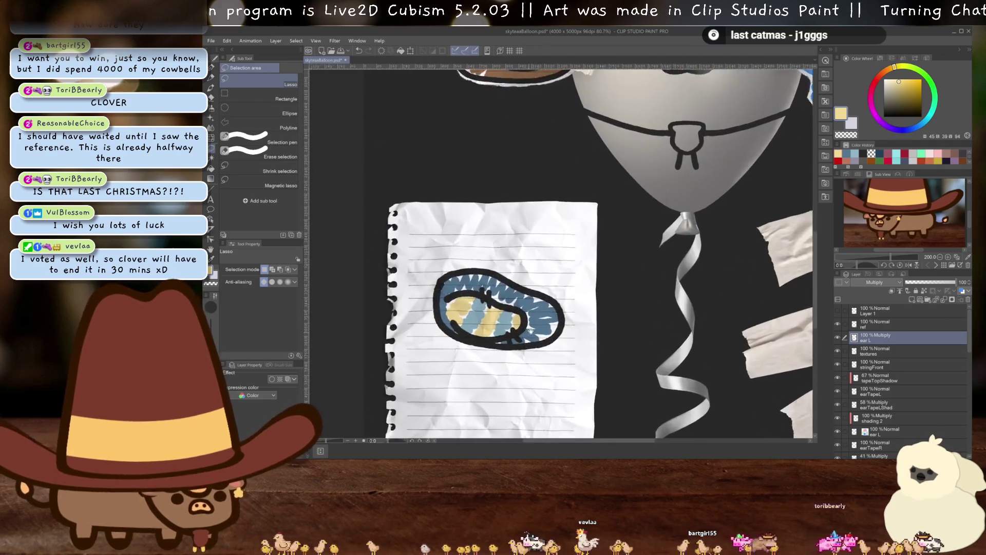
{"action": "scroll", "coordinate": [879, 359], "scroll_direction": "down", "scroll_amount": 3}
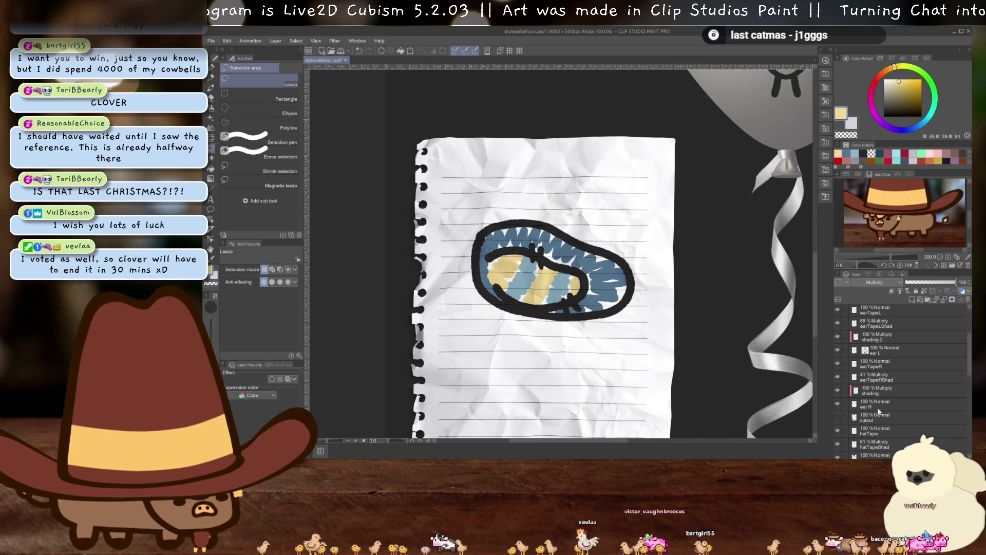
- Move the cutout layer up beneath ear L, make it visible, and zoom onto the ear
{"action": "mouse_move", "coordinate": [873, 450]}
{"action": "left_mouse_down"}
{"action": "mouse_move", "coordinate": [878, 312]}
{"action": "mouse_move", "coordinate": [874, 342]}
{"action": "left_mouse_up"}
{"action": "left_click", "coordinate": [837, 345]}
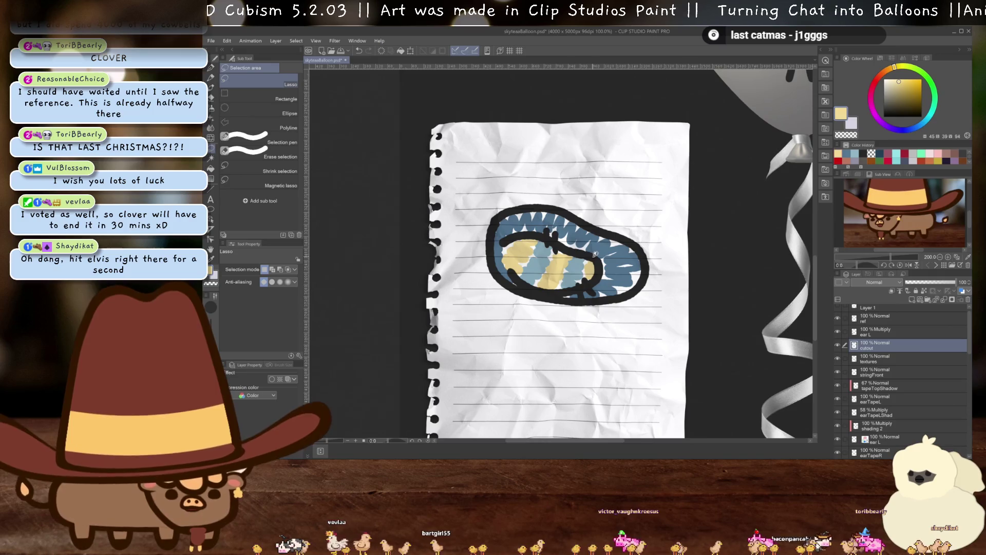
{"action": "scroll", "coordinate": [486, 268], "scroll_direction": "up", "scroll_amount": 3}
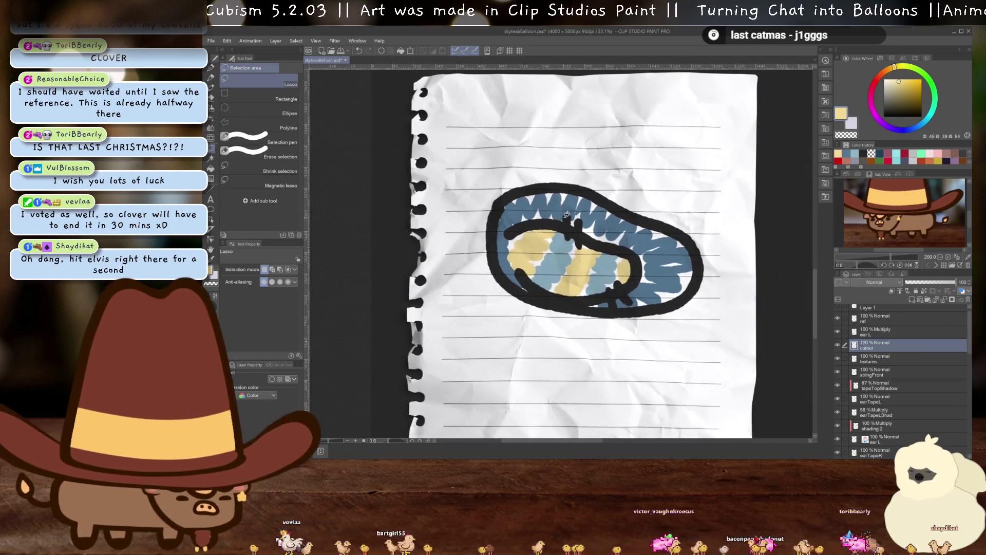
{"action": "left_click_drag", "start_coordinate": [560, 257], "coordinate": [509, 275]}
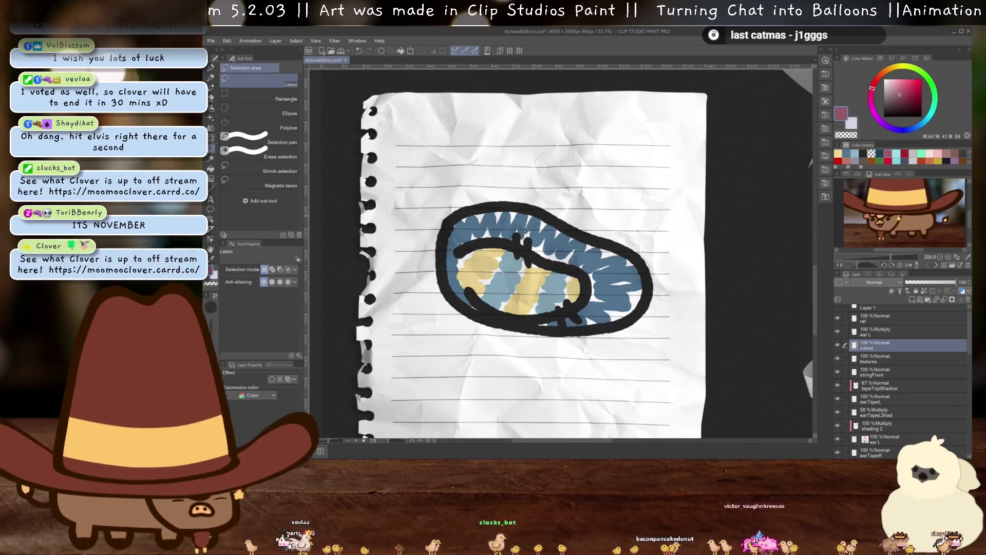
- Trace a dusty pink cutout border around the ear and fill its inside
{"action": "key", "text": "p"}
{"action": "key", "text": "e"}
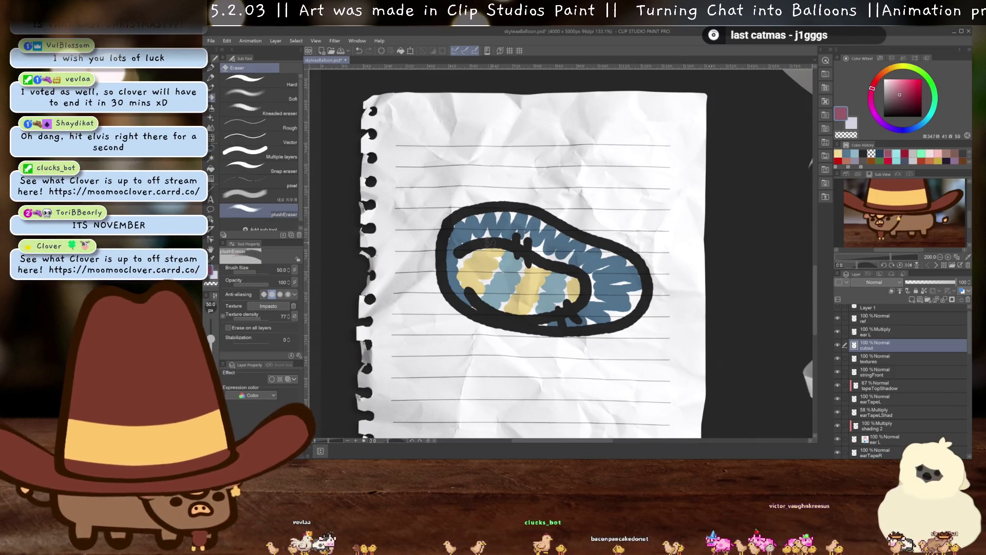
{"action": "key", "text": "p"}
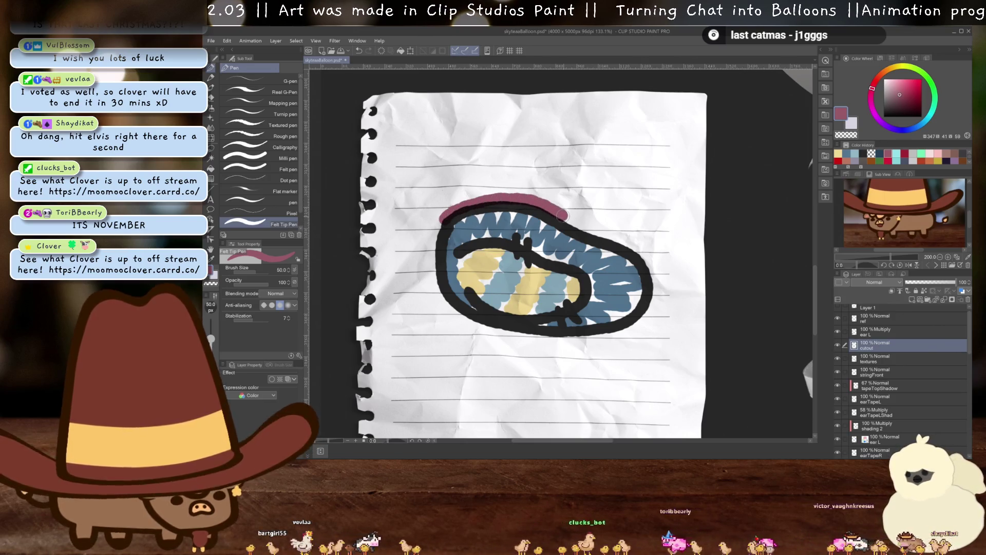
{"action": "left_click_drag", "start_coordinate": [635, 325], "coordinate": [459, 320]}
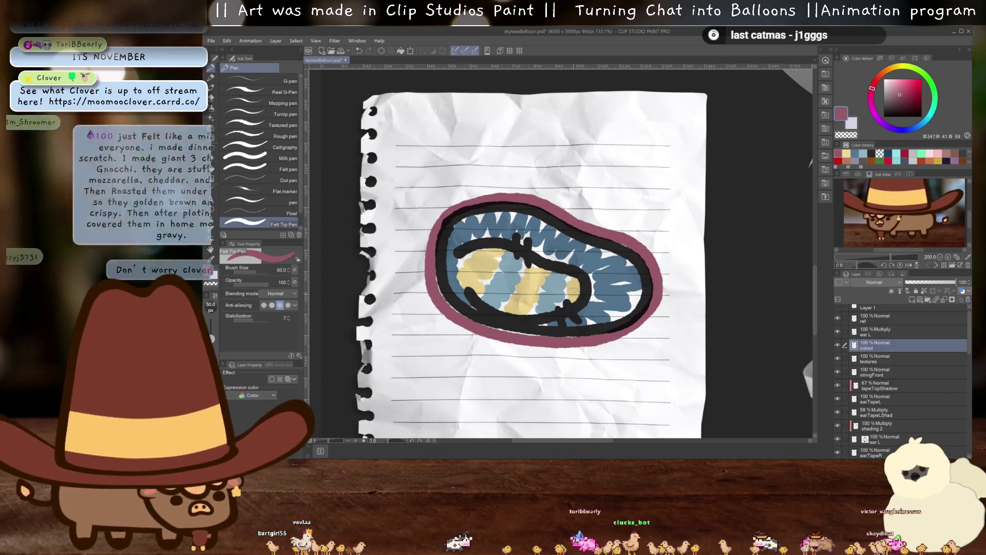
{"action": "key", "text": "g"}
{"action": "left_click", "coordinate": [557, 248]}
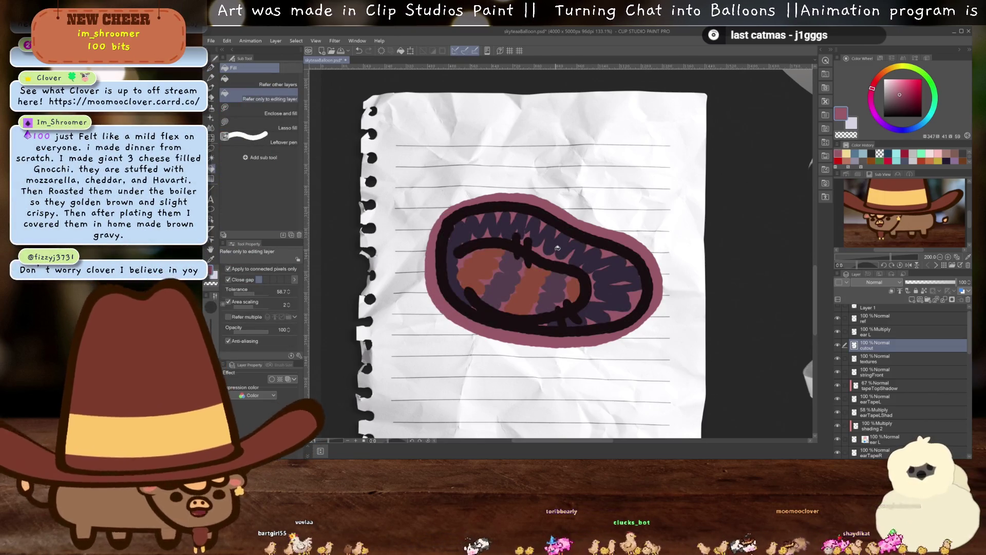
{"action": "scroll", "coordinate": [555, 247], "scroll_direction": "down", "scroll_amount": 3}
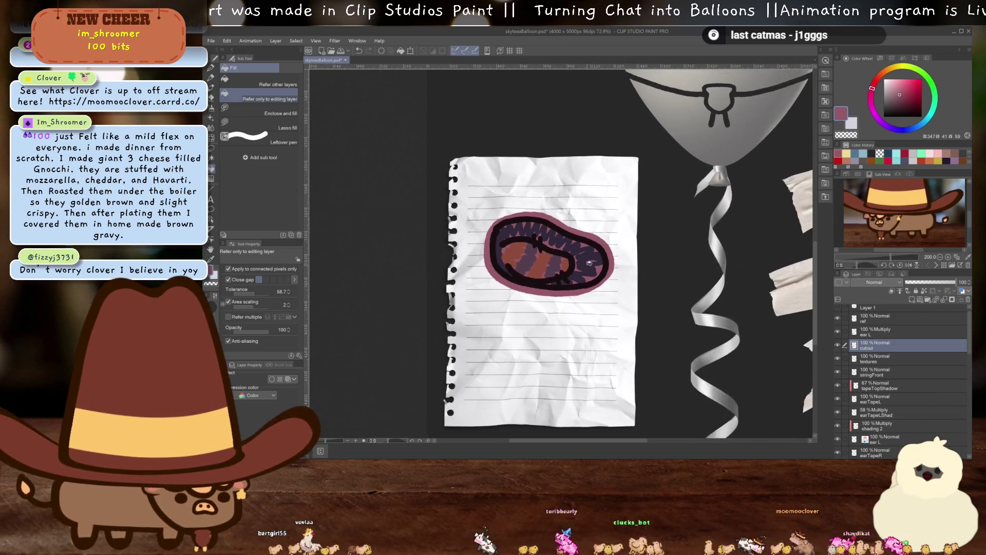
- Auto-select the filled shape, hide cutout, and copy the paper texture onto new layer 'textures 2'
{"action": "key", "text": "w"}
{"action": "left_click", "coordinate": [552, 261]}
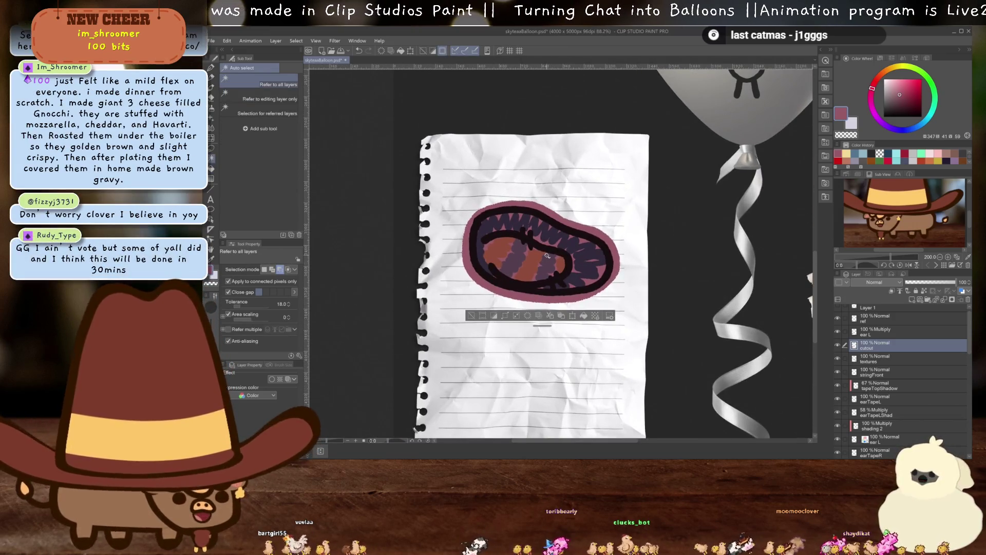
{"action": "left_click", "coordinate": [838, 344]}
{"action": "left_click", "coordinate": [878, 359]}
{"action": "key", "text": "ctrl+c"}
{"action": "key", "text": "ctrl+v"}
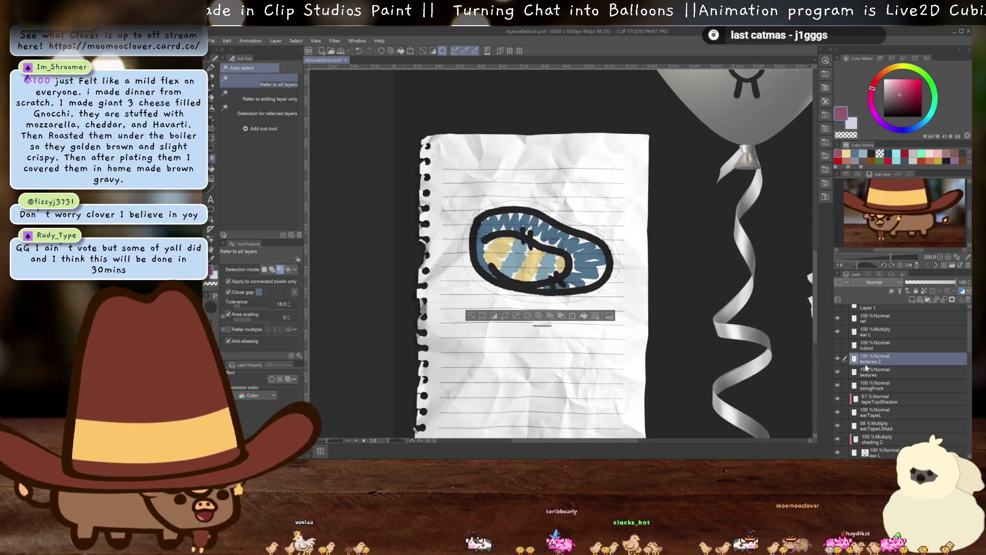
- Place textures 2 above cutout, hide the textures backdrop, and merge ear L into textures 2
{"action": "left_click_drag", "start_coordinate": [868, 353], "coordinate": [868, 343]}
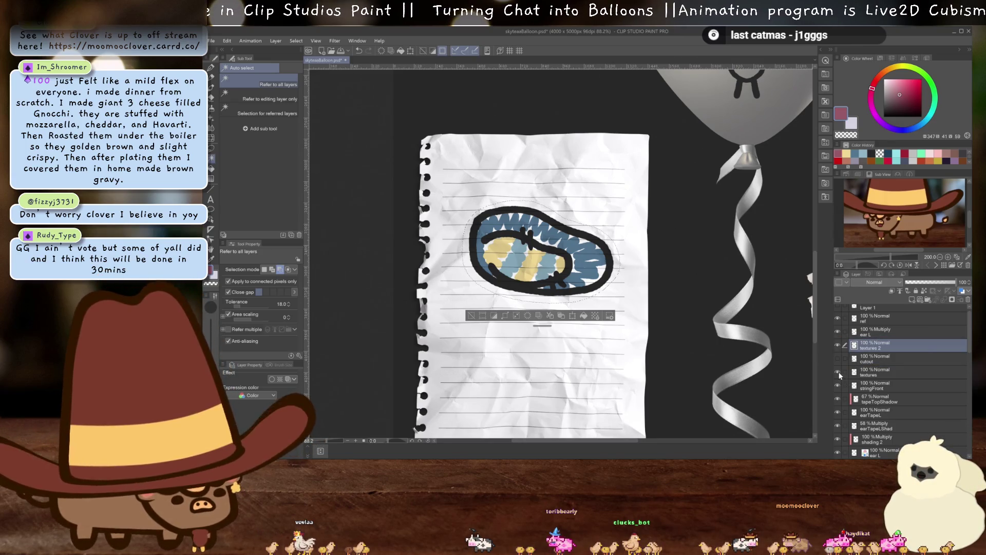
{"action": "left_click", "coordinate": [838, 370]}
{"action": "left_click", "coordinate": [863, 335]}
{"action": "key", "text": "ctrl+e"}
{"action": "scroll", "coordinate": [582, 277], "scroll_direction": "up", "scroll_amount": 5}
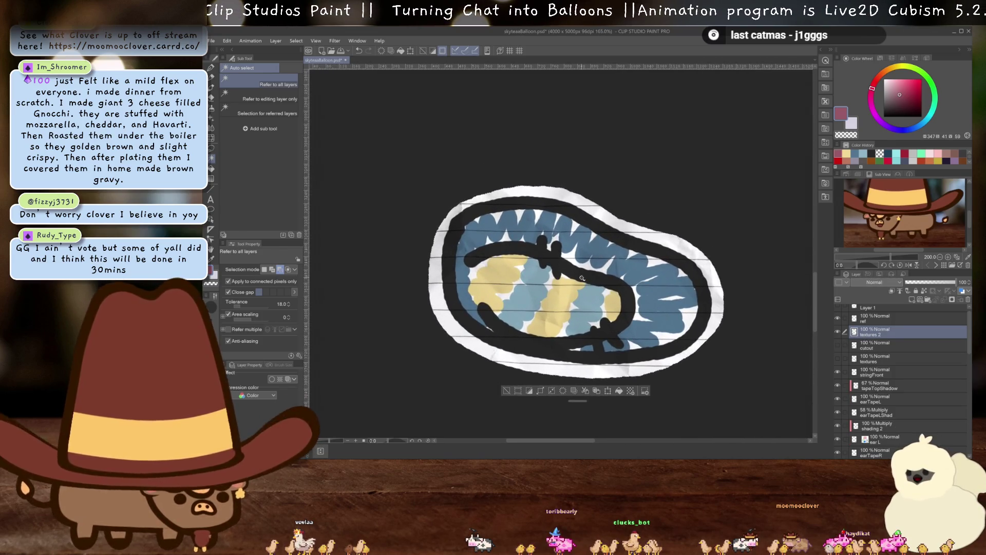
{"action": "key", "text": "ctrl+d"}
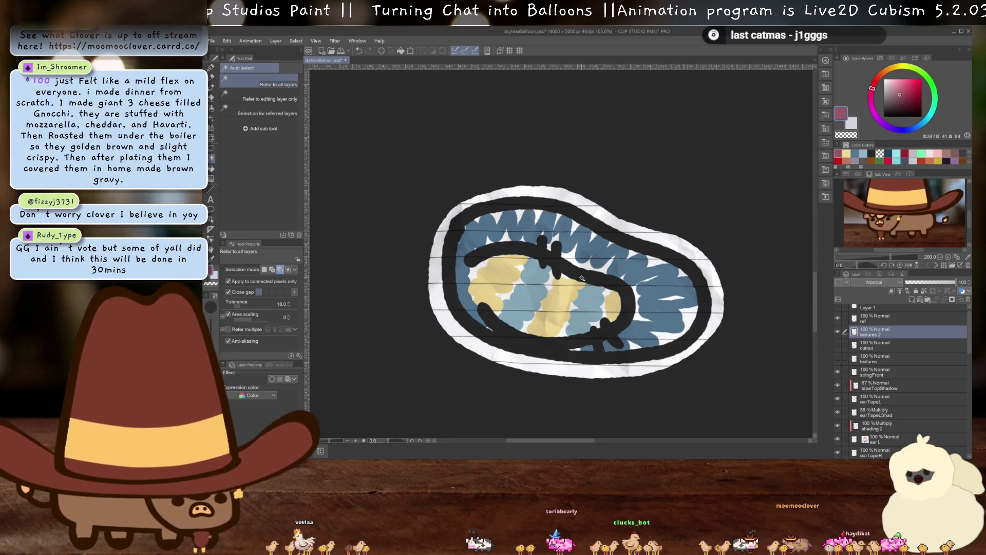
{"action": "key", "text": "e"}
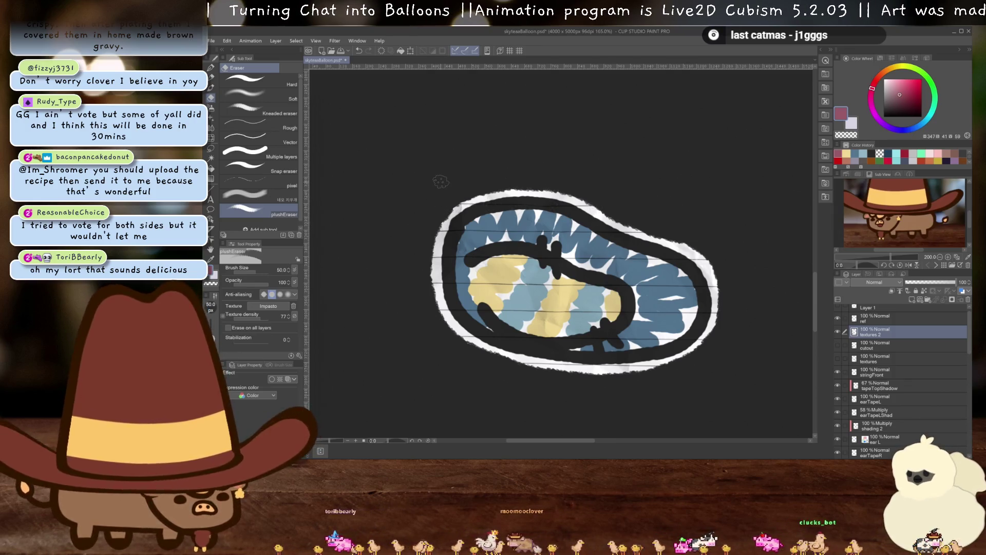
{"action": "scroll", "coordinate": [402, 269], "scroll_direction": "down", "scroll_amount": 4}
- Rename the textures 2 layer to 'ear L' and move the ear onto the balloon's right side
{"action": "double_click", "coordinate": [876, 334]}
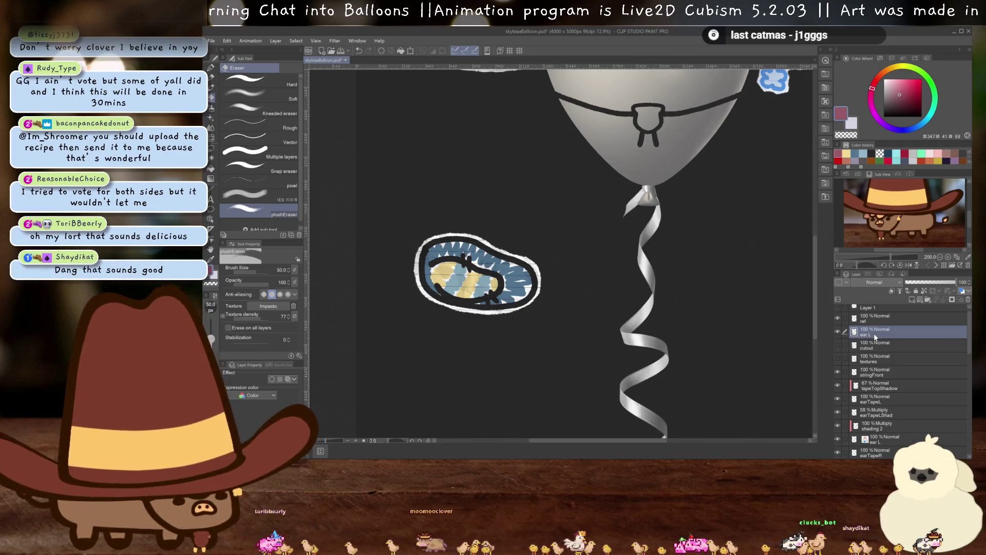
{"action": "key", "text": "ctrl+t"}
{"action": "key", "text": "ctrl+minus"}
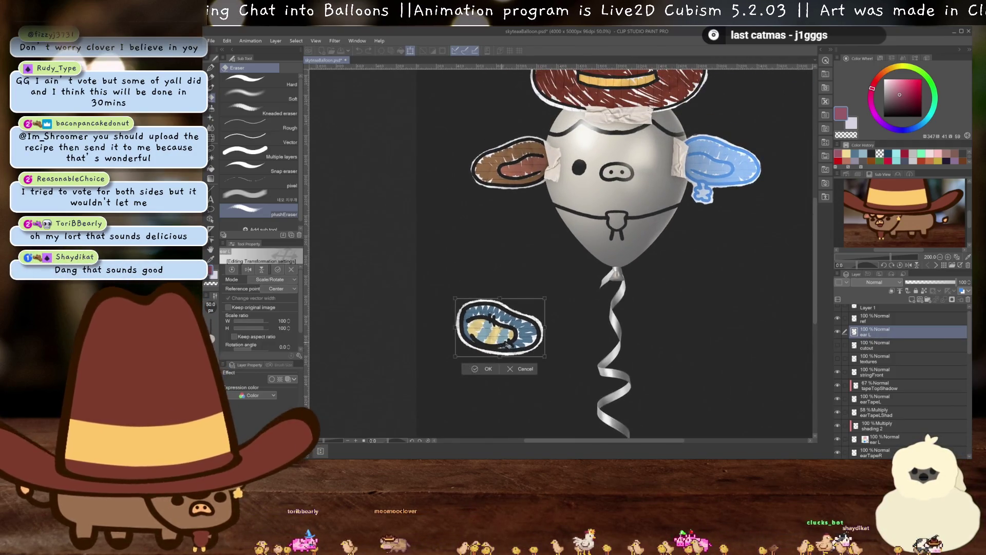
{"action": "left_click_drag", "start_coordinate": [504, 345], "coordinate": [730, 181]}
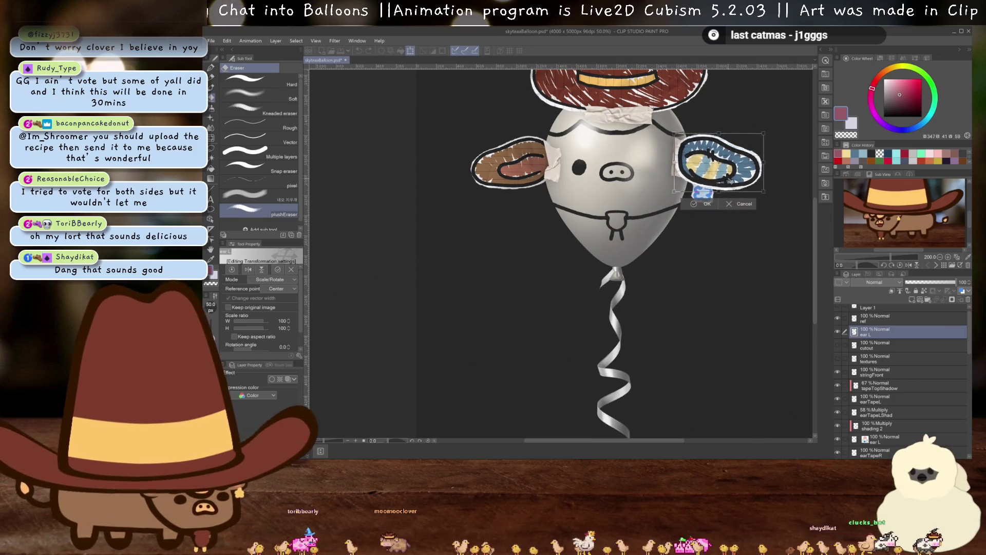
{"action": "key", "text": "Return"}
{"action": "scroll", "coordinate": [697, 325], "scroll_direction": "up", "scroll_amount": 5}
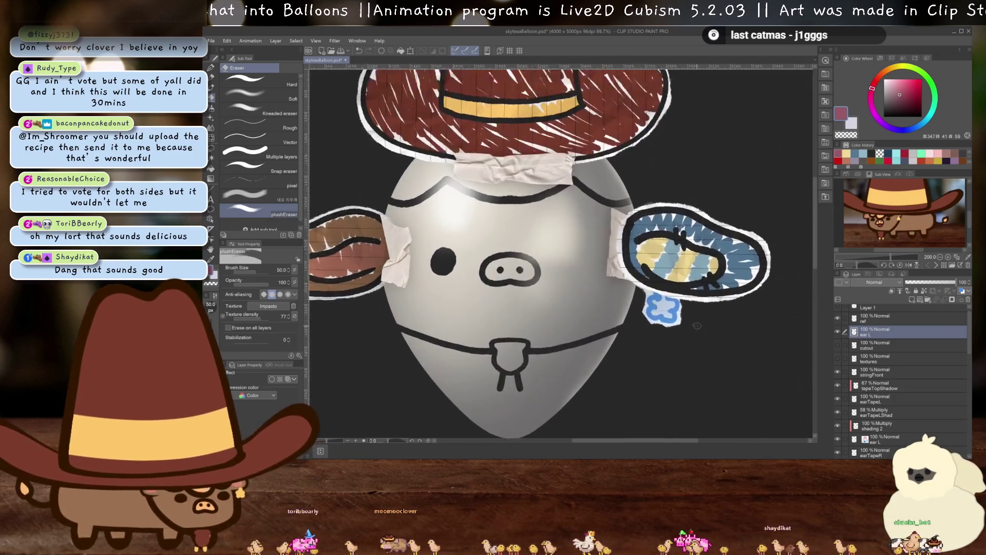
{"action": "scroll", "coordinate": [696, 325], "scroll_direction": "up", "scroll_amount": 1}
- Move ear L below shading 2 and delete the old blue ear layer
{"action": "left_click_drag", "start_coordinate": [862, 334], "coordinate": [890, 437]}
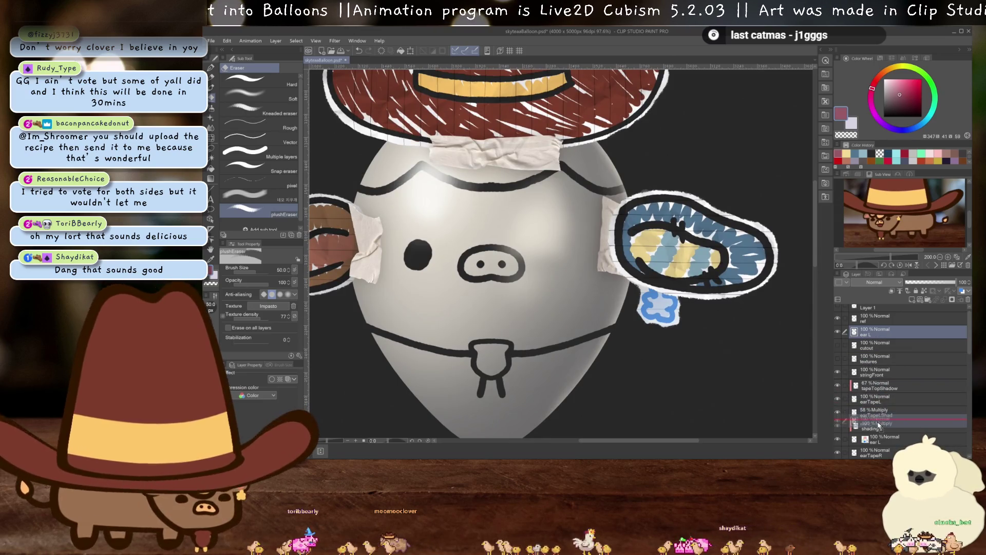
{"action": "left_click", "coordinate": [890, 437]}
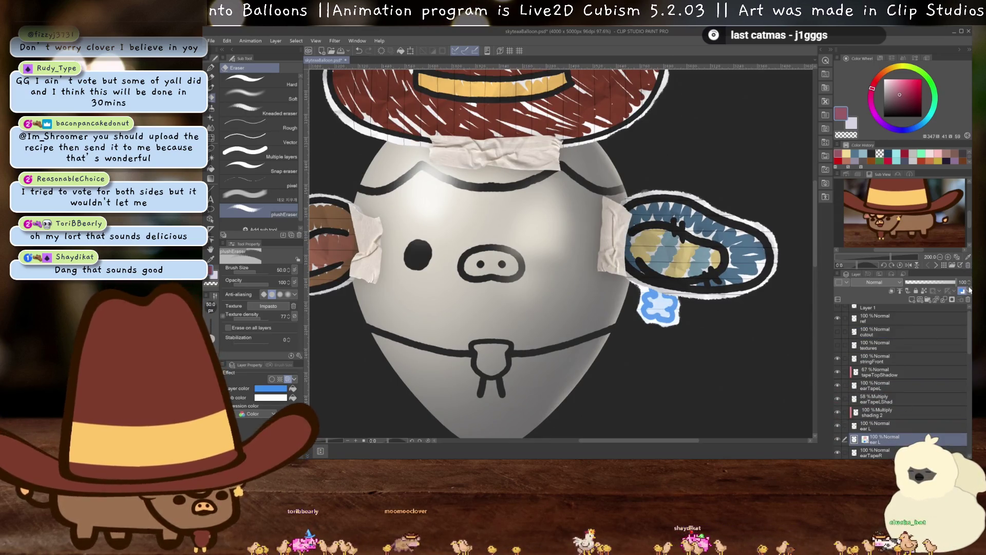
{"action": "left_click", "coordinate": [969, 303]}
{"action": "scroll", "coordinate": [924, 361], "scroll_direction": "down", "scroll_amount": 2}
- Duplicate the new striped ear L layer
{"action": "left_click", "coordinate": [881, 419]}
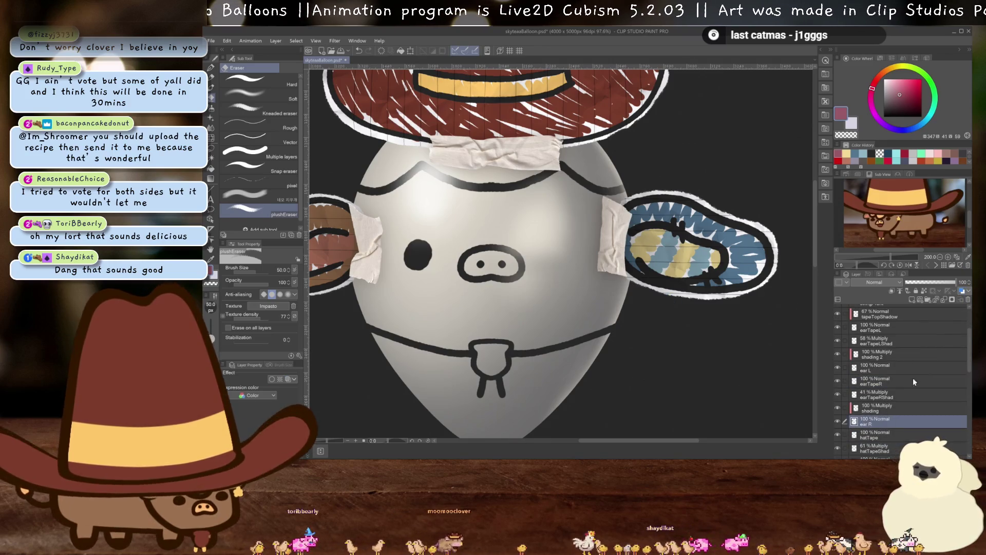
{"action": "scroll", "coordinate": [722, 308], "scroll_direction": "down", "scroll_amount": 5}
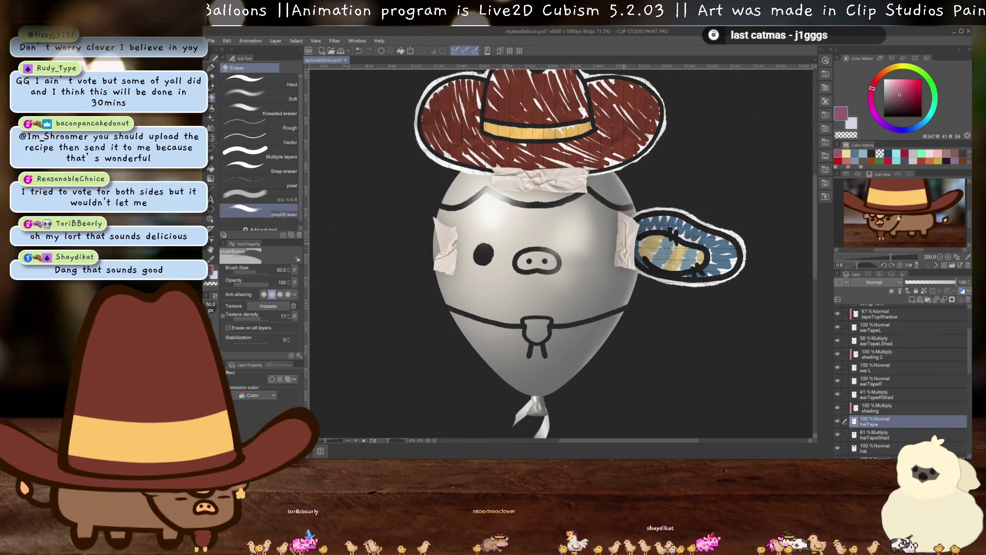
{"action": "scroll", "coordinate": [881, 411], "scroll_direction": "down", "scroll_amount": 1}
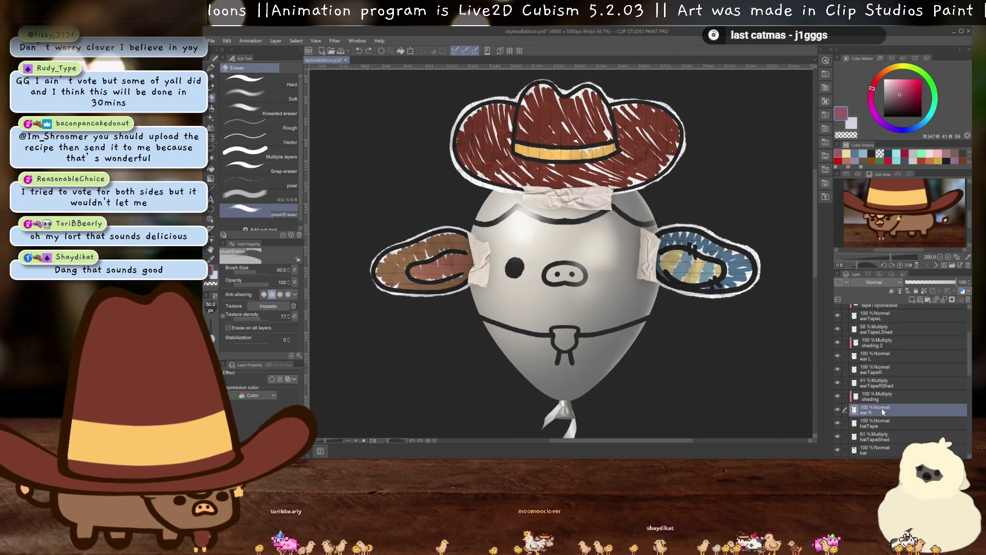
{"action": "scroll", "coordinate": [879, 343], "scroll_direction": "up", "scroll_amount": 2}
{"action": "scroll", "coordinate": [878, 343], "scroll_direction": "up", "scroll_amount": 2}
{"action": "scroll", "coordinate": [881, 348], "scroll_direction": "up", "scroll_amount": 1}
{"action": "scroll", "coordinate": [882, 351], "scroll_direction": "up", "scroll_amount": 1}
{"action": "scroll", "coordinate": [879, 354], "scroll_direction": "down", "scroll_amount": 4}
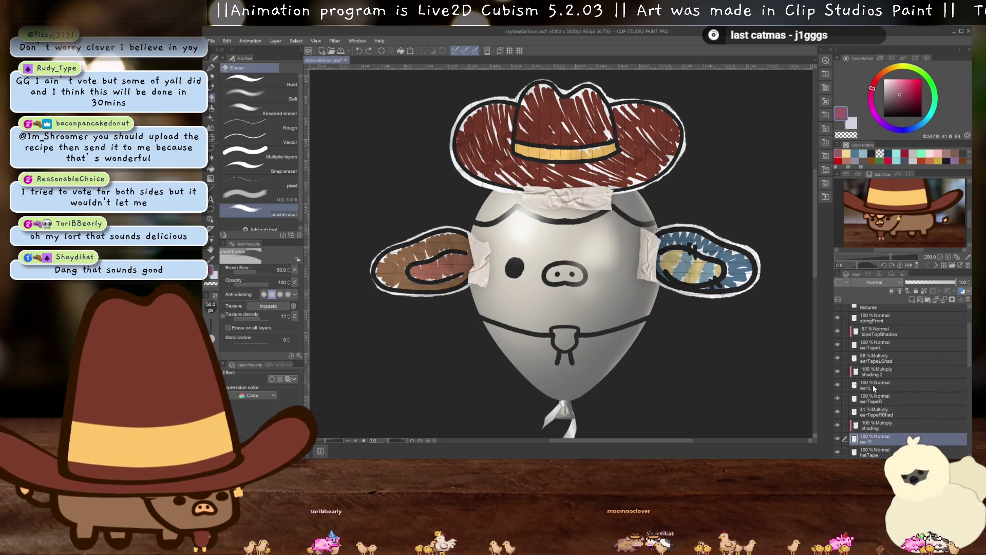
{"action": "left_click", "coordinate": [873, 384]}
{"action": "key", "text": "ctrl+c"}
{"action": "key", "text": "ctrl+v"}
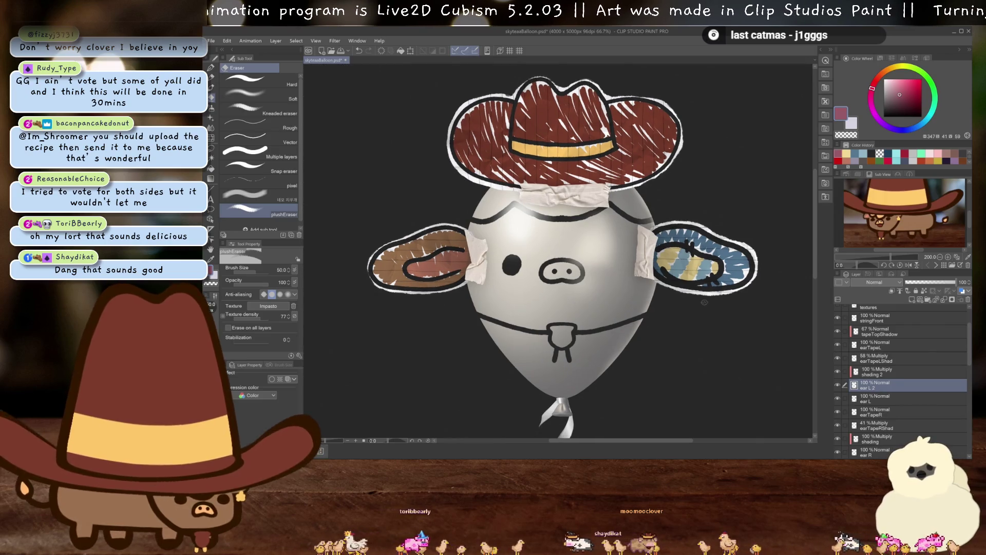
- Flip the copied ear horizontally and position it over the balloon's left ear
{"action": "key", "text": "ctrl+r"}
{"action": "key", "text": "ctrl+t"}
{"action": "left_click", "coordinate": [248, 269]}
{"action": "left_click_drag", "start_coordinate": [450, 250], "coordinate": [460, 259]}
{"action": "key", "text": "Return"}
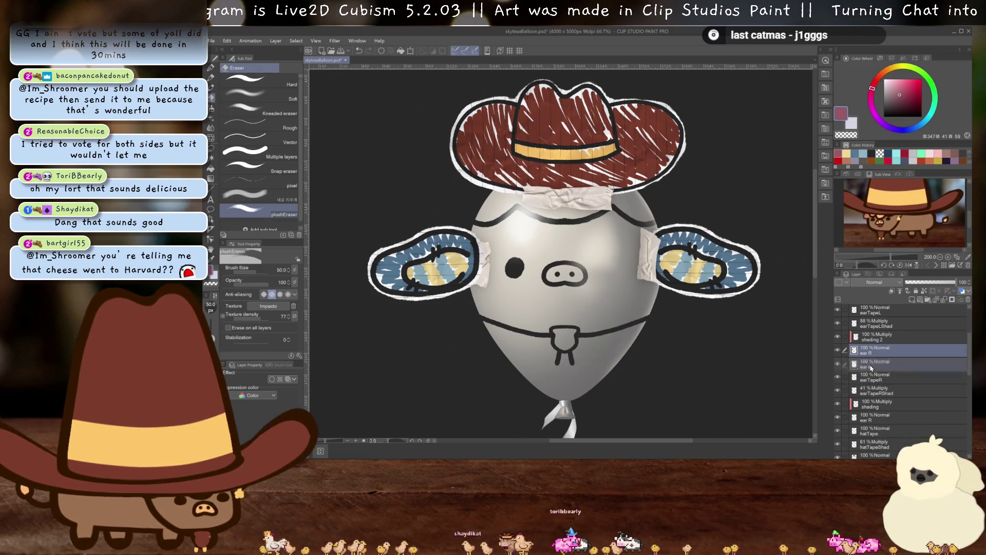
- Place the new ear layer below the old ear R and delete the brown ear R layer
{"action": "left_click_drag", "start_coordinate": [880, 391], "coordinate": [877, 422]}
{"action": "left_click", "coordinate": [884, 408]}
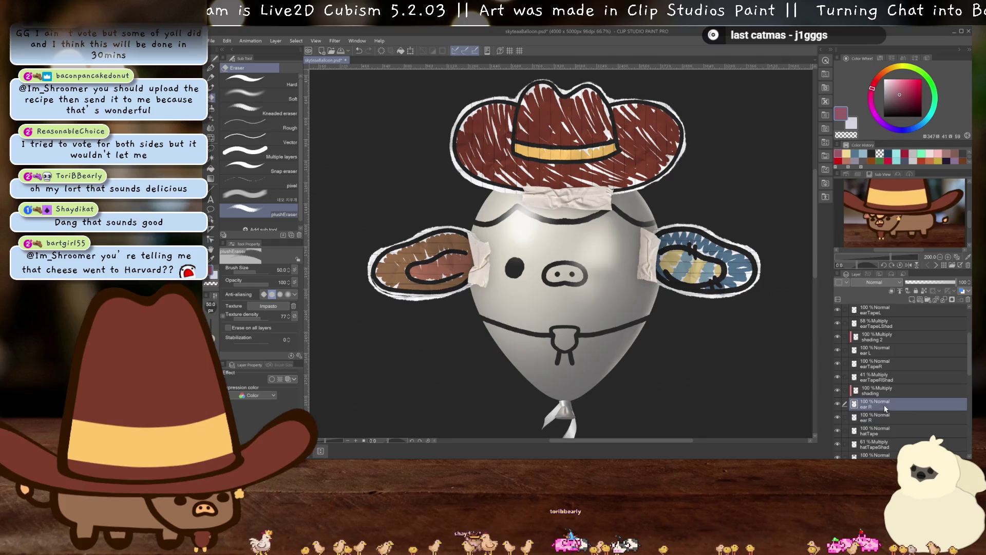
{"action": "left_click", "coordinate": [968, 300]}
{"action": "scroll", "coordinate": [512, 288], "scroll_direction": "down", "scroll_amount": 1}
{"action": "left_click_drag", "start_coordinate": [512, 287], "coordinate": [572, 329]}
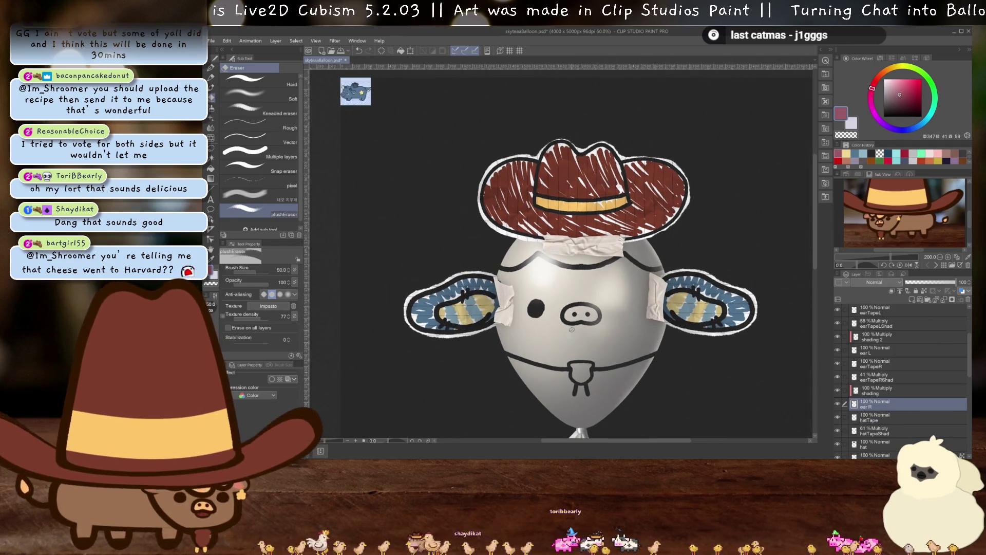
- Delete the hat, hatTape and hatTapeShad layers from the balloon
{"action": "left_click_drag", "start_coordinate": [555, 283], "coordinate": [603, 321]}
{"action": "scroll", "coordinate": [602, 322], "scroll_direction": "up", "scroll_amount": 1}
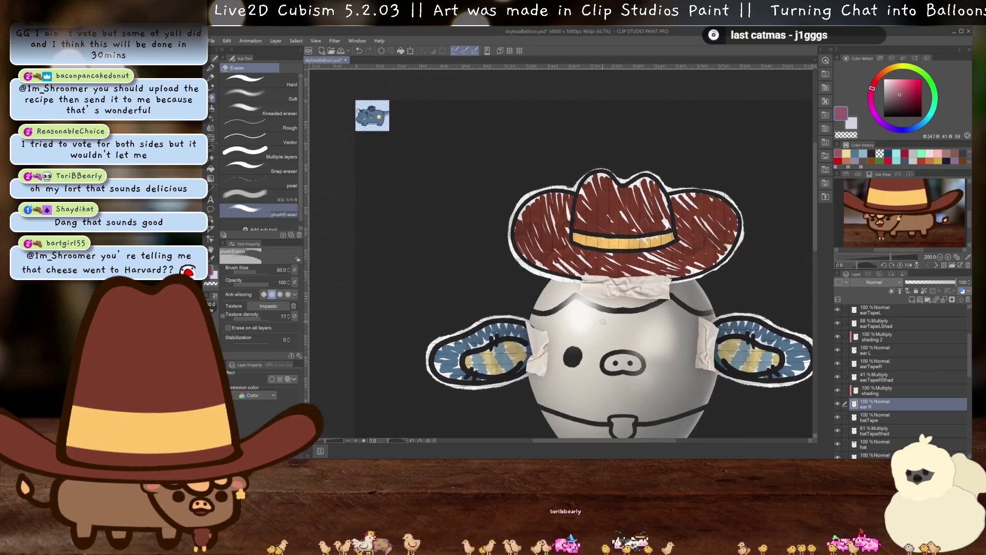
{"action": "scroll", "coordinate": [589, 343], "scroll_direction": "up", "scroll_amount": 2}
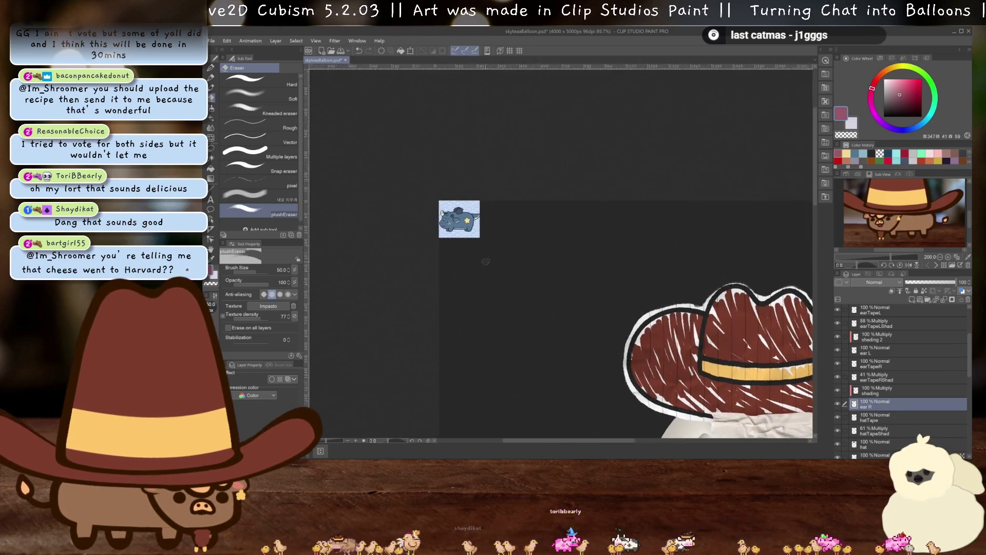
{"action": "scroll", "coordinate": [589, 342], "scroll_direction": "up", "scroll_amount": 1}
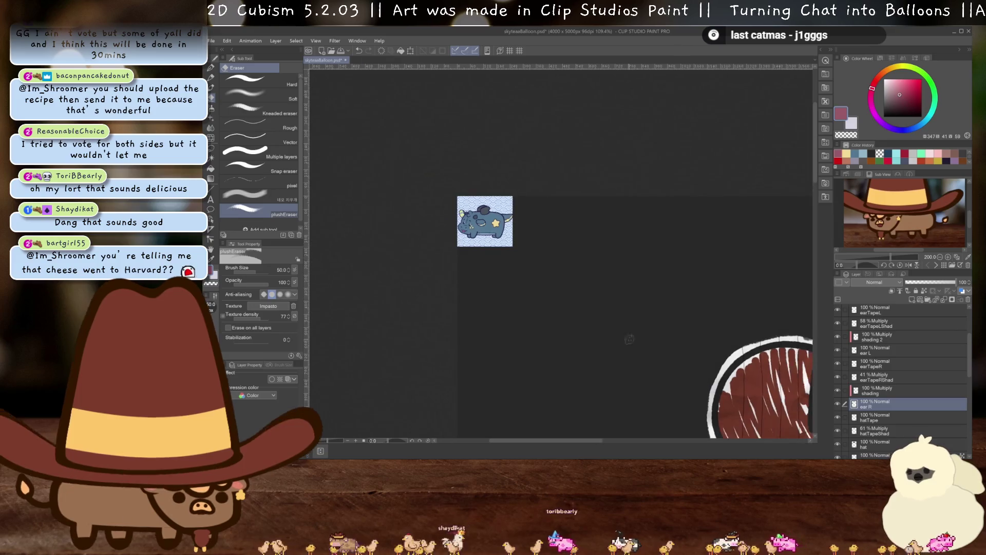
{"action": "scroll", "coordinate": [635, 296], "scroll_direction": "down", "scroll_amount": 2}
{"action": "scroll", "coordinate": [636, 297], "scroll_direction": "down", "scroll_amount": 2}
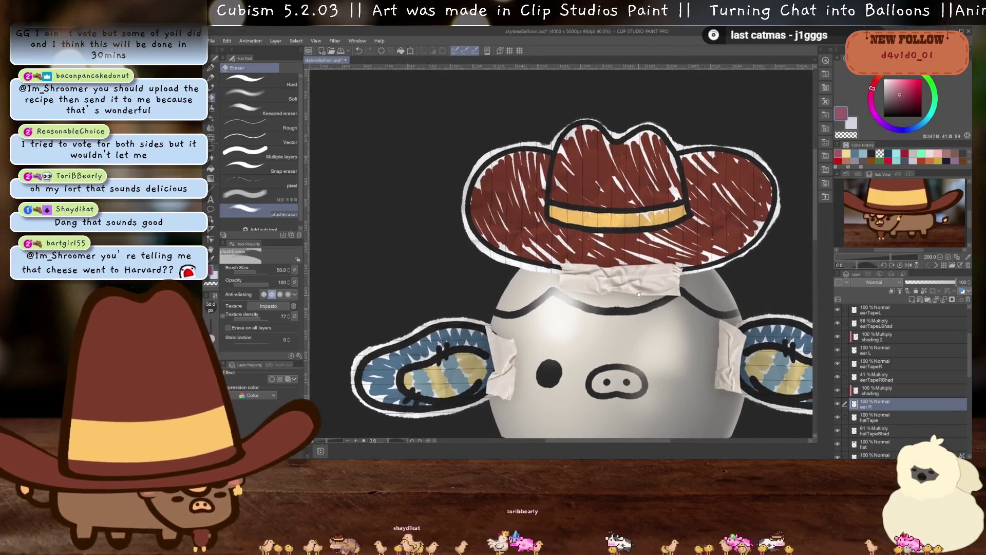
{"action": "scroll", "coordinate": [636, 290], "scroll_direction": "down", "scroll_amount": 1}
{"action": "scroll", "coordinate": [635, 284], "scroll_direction": "down", "scroll_amount": 1}
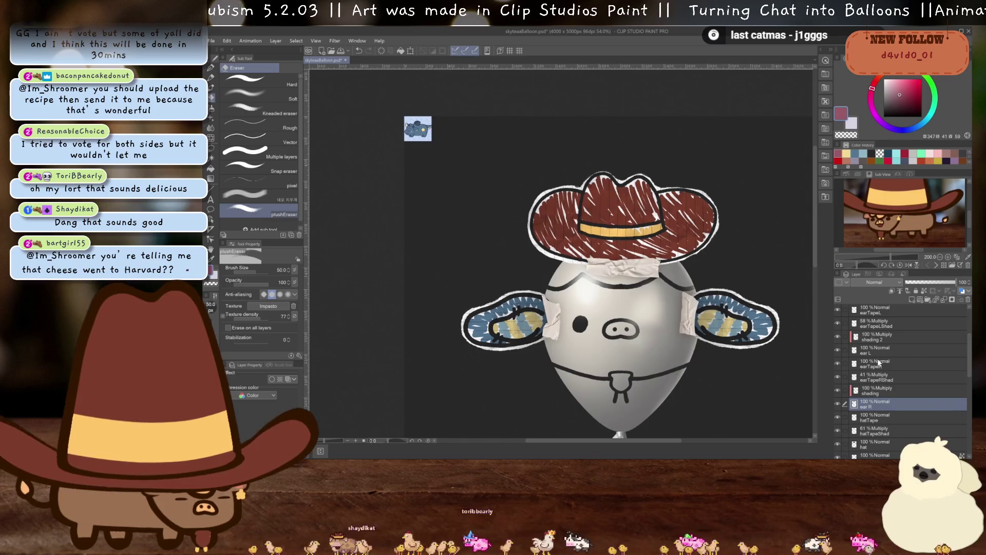
{"action": "scroll", "coordinate": [883, 351], "scroll_direction": "up", "scroll_amount": 3}
{"action": "scroll", "coordinate": [883, 350], "scroll_direction": "up", "scroll_amount": 3}
{"action": "scroll", "coordinate": [883, 350], "scroll_direction": "down", "scroll_amount": 4}
{"action": "key", "text": "o"}
{"action": "scroll", "coordinate": [883, 351], "scroll_direction": "down", "scroll_amount": 5}
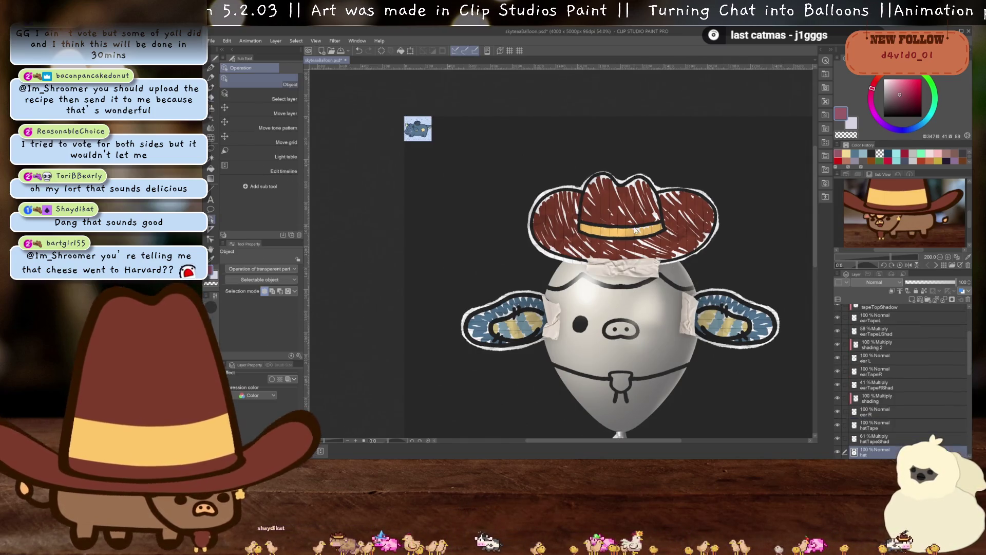
{"action": "left_click", "coordinate": [878, 359]}
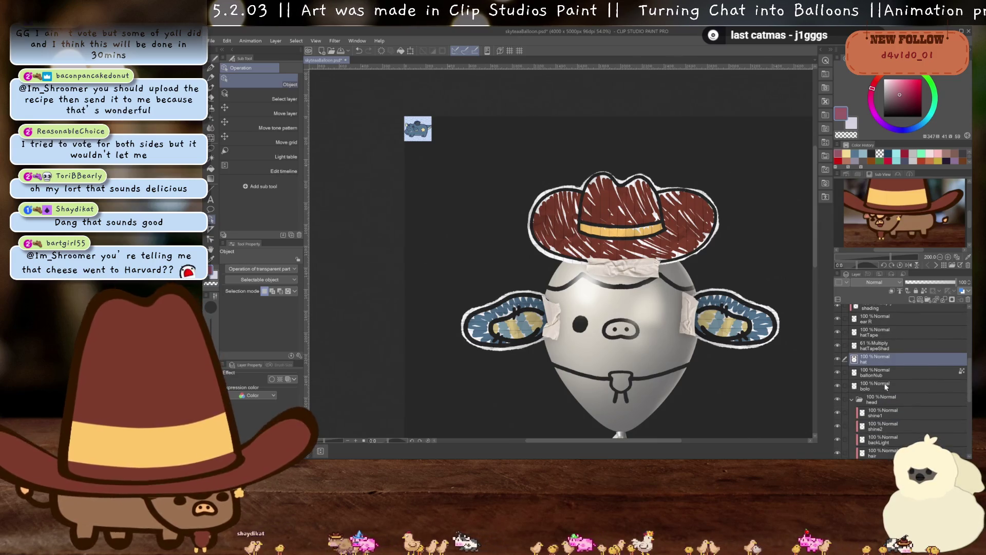
{"action": "left_click", "coordinate": [877, 332]}
{"action": "left_click", "coordinate": [881, 362], "text": "shift"}
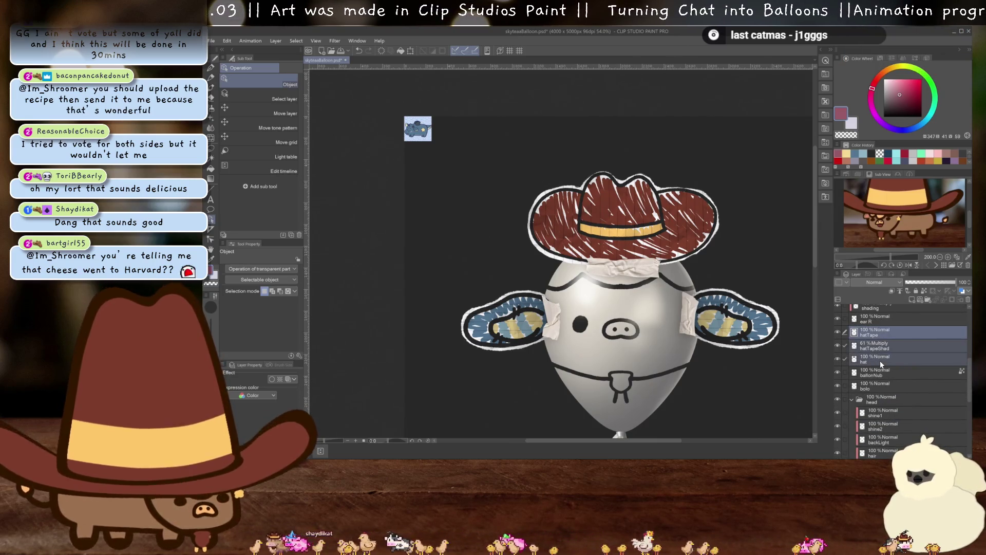
{"action": "left_click", "coordinate": [968, 300]}
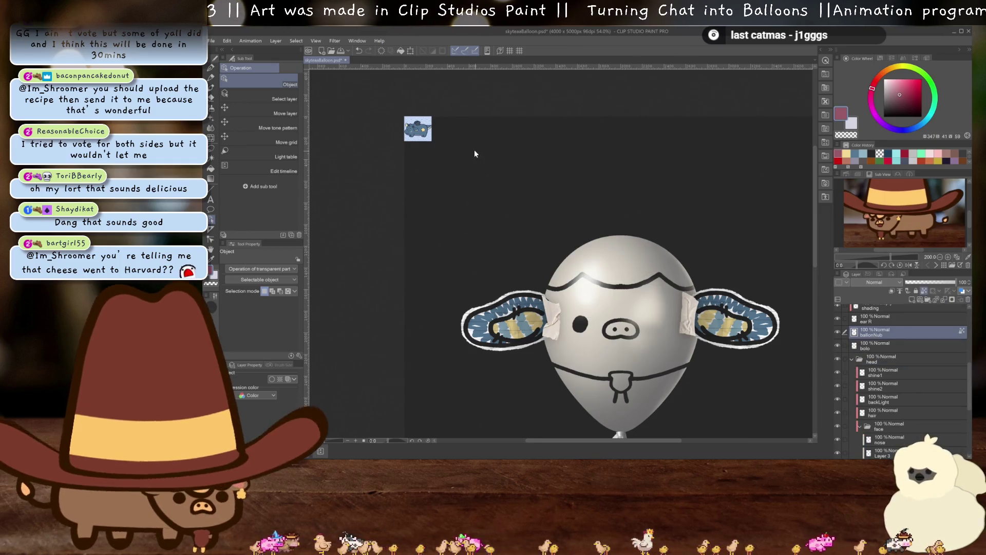
{"action": "left_click", "coordinate": [212, 40]}
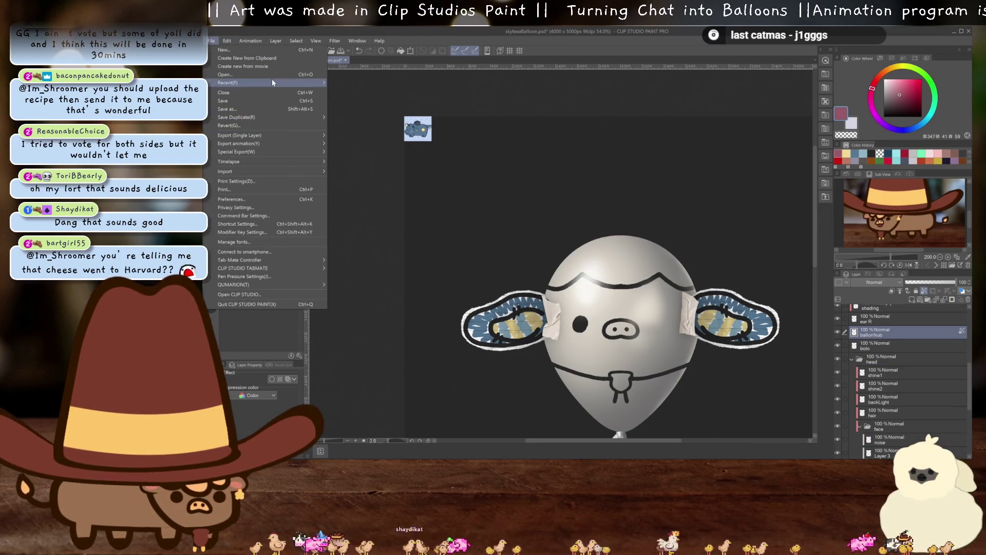
- Open lillyBalloon.psd from the recent files
{"action": "mouse_move", "coordinate": [279, 84]}
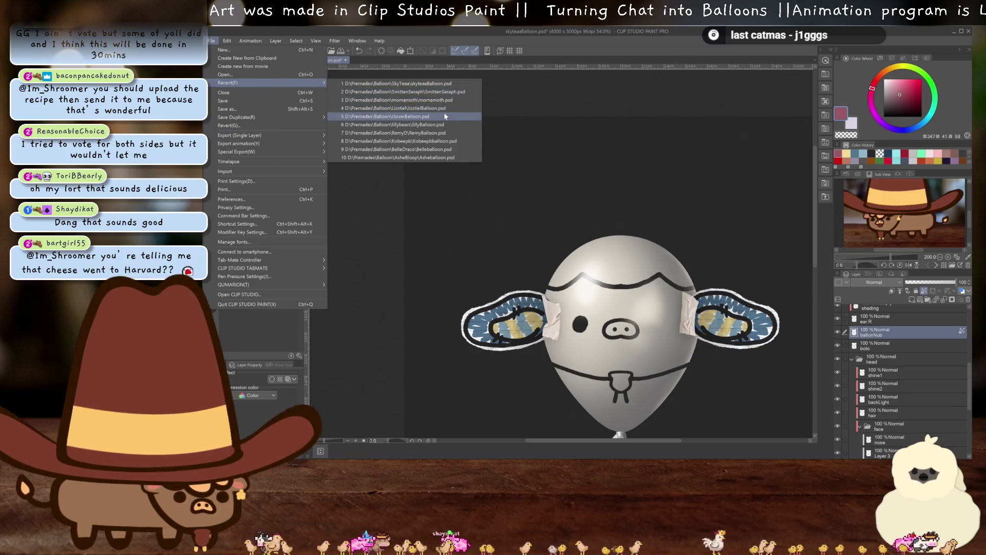
{"action": "left_click", "coordinate": [436, 125]}
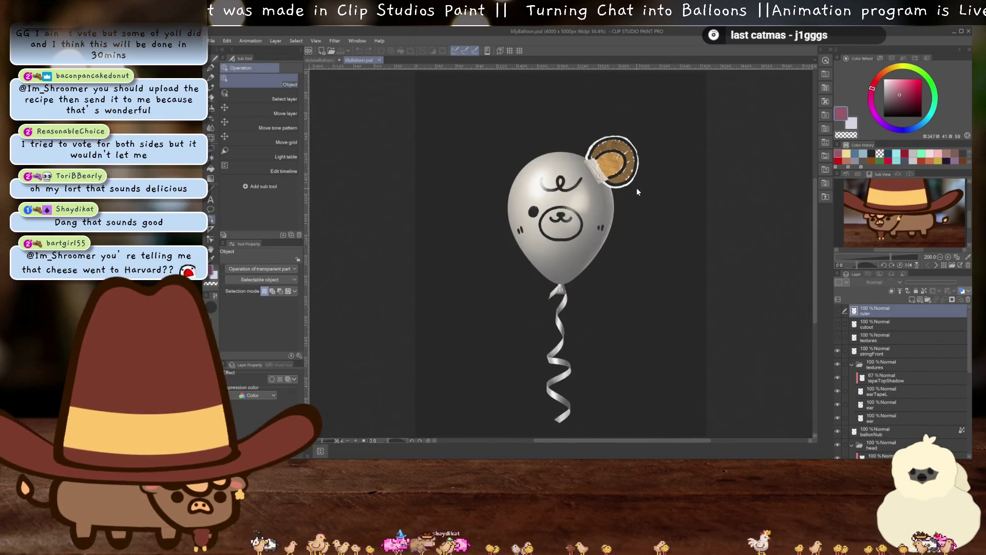
{"action": "scroll", "coordinate": [610, 263], "scroll_direction": "up", "scroll_amount": 5}
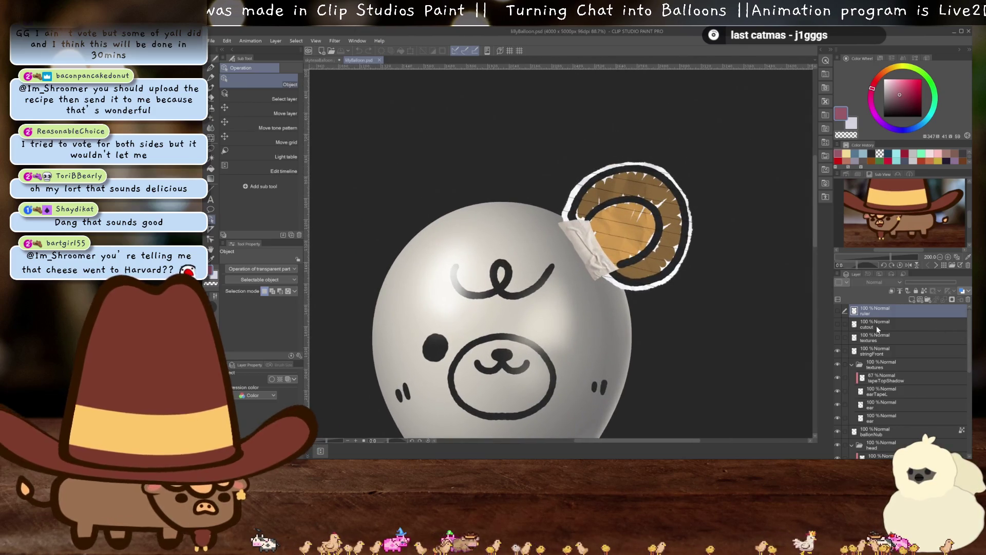
- Select the horn's tapeTopShadow, earTapeL and ear layers, then return to skyteaBalloon.psd
{"action": "left_click", "coordinate": [619, 214]}
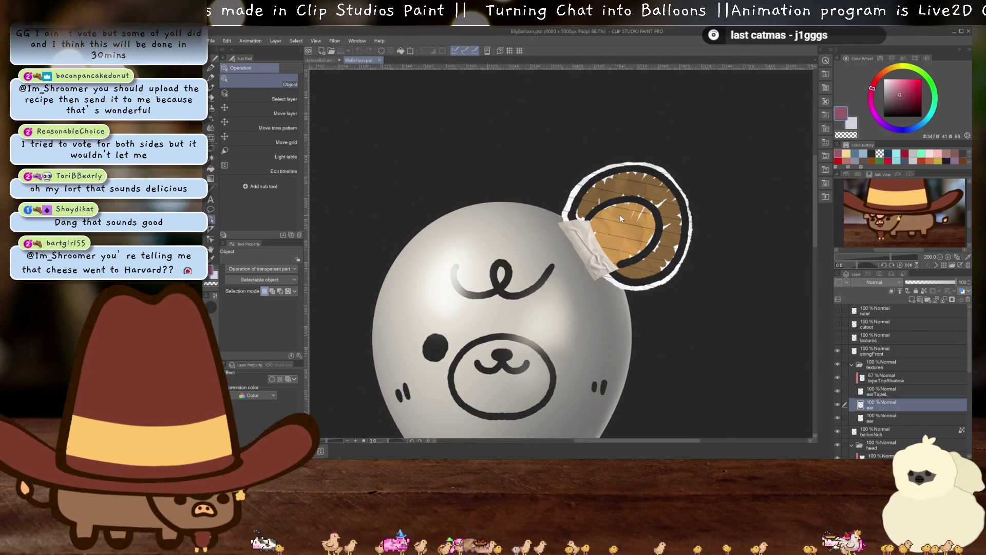
{"action": "left_click", "coordinate": [881, 378]}
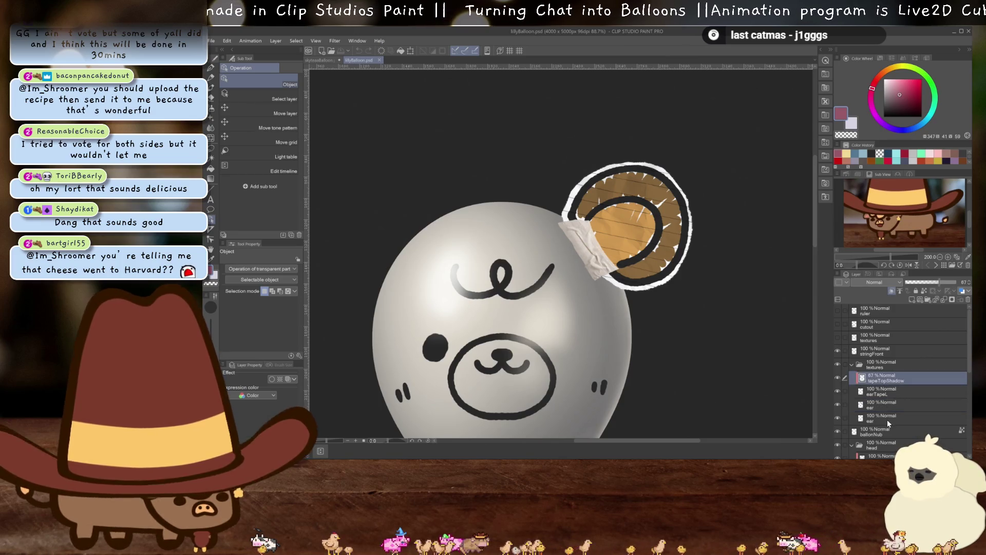
{"action": "left_click", "coordinate": [886, 417], "text": "shift"}
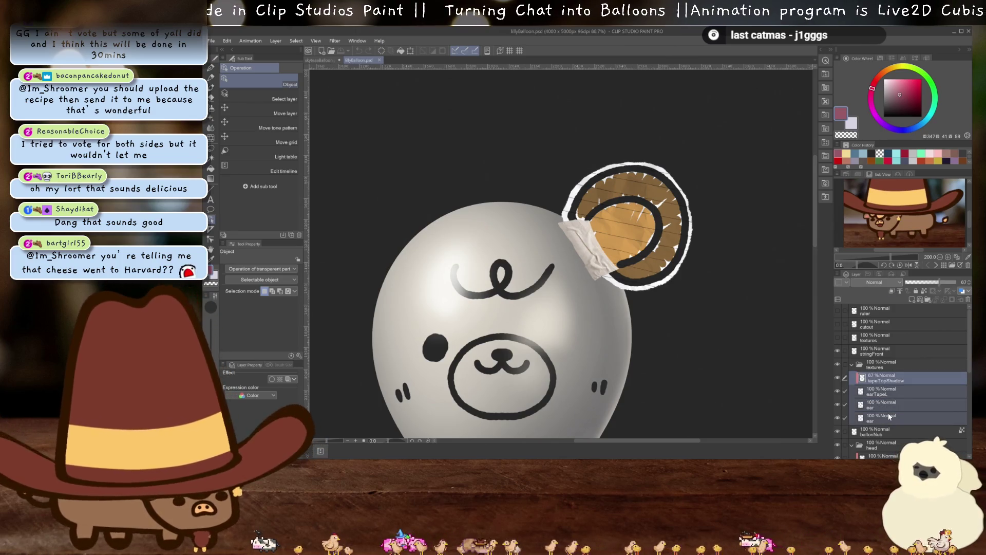
{"action": "left_click", "coordinate": [324, 60]}
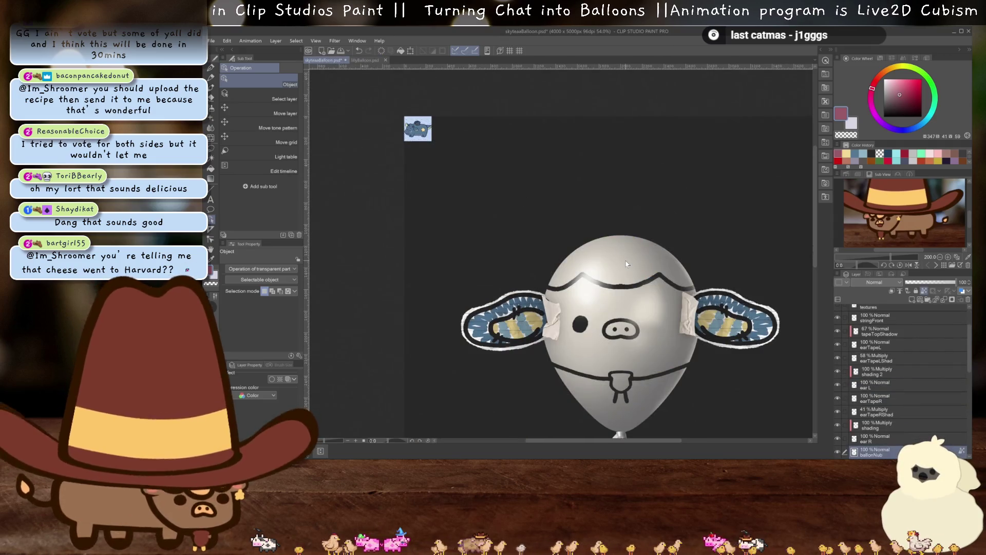
- Paste the copied horn layers into skyteaBalloon, then undo the paste
{"action": "key", "text": "ctrl+v"}
{"action": "scroll", "coordinate": [702, 282], "scroll_direction": "up", "scroll_amount": 1}
{"action": "scroll", "coordinate": [925, 385], "scroll_direction": "down", "scroll_amount": 1}
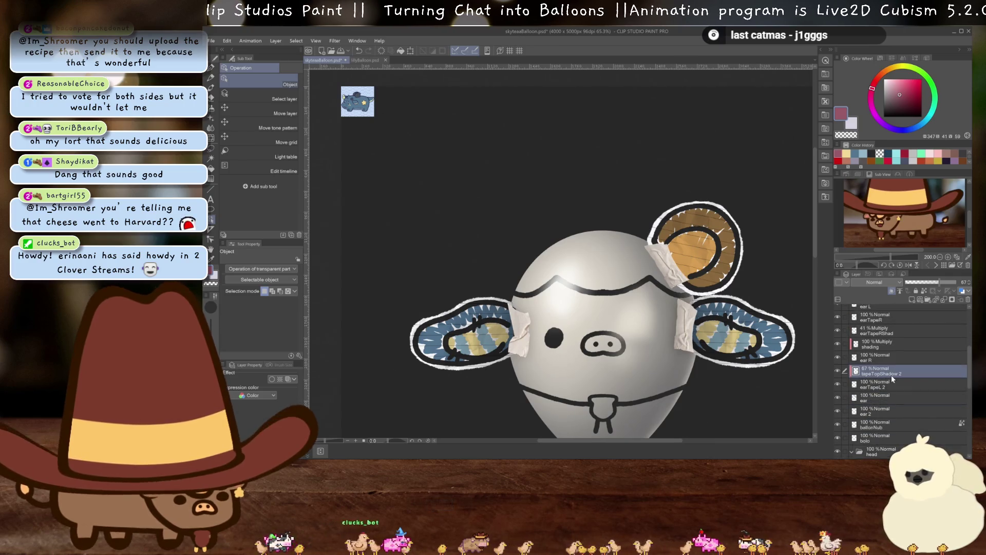
{"action": "scroll", "coordinate": [889, 368], "scroll_direction": "down", "scroll_amount": 2}
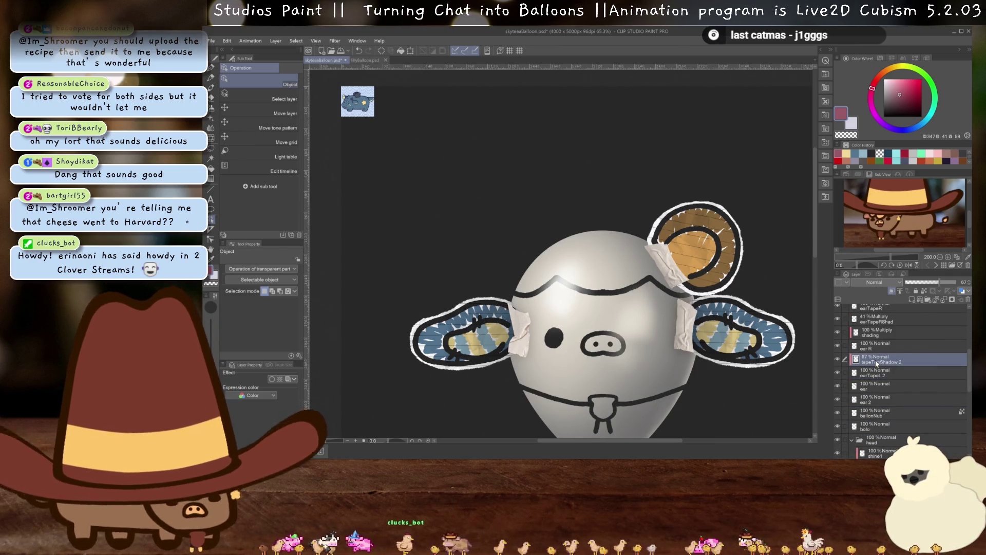
{"action": "key", "text": "ctrl+z"}
- In lillyBalloon, narrow the selection to tapeTopShadow and rename the textures folder to 'ear'
{"action": "left_click", "coordinate": [373, 61]}
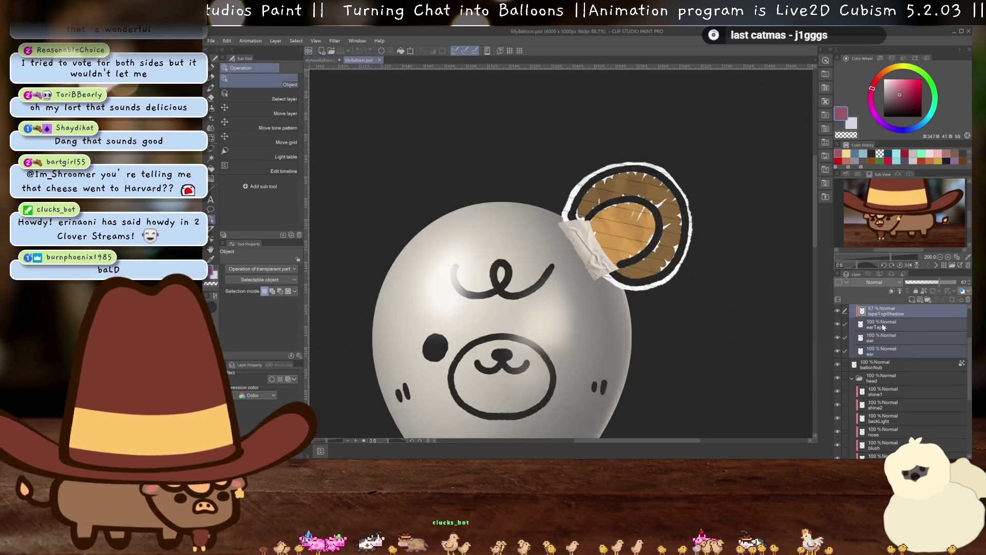
{"action": "left_click", "coordinate": [870, 365]}
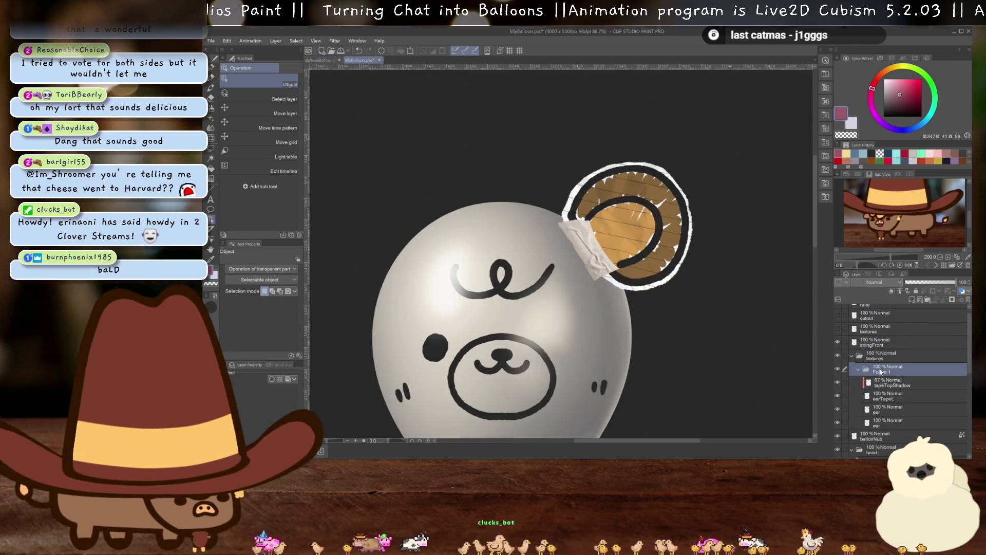
{"action": "left_click", "coordinate": [853, 357]}
{"action": "type", "text": "ear"}
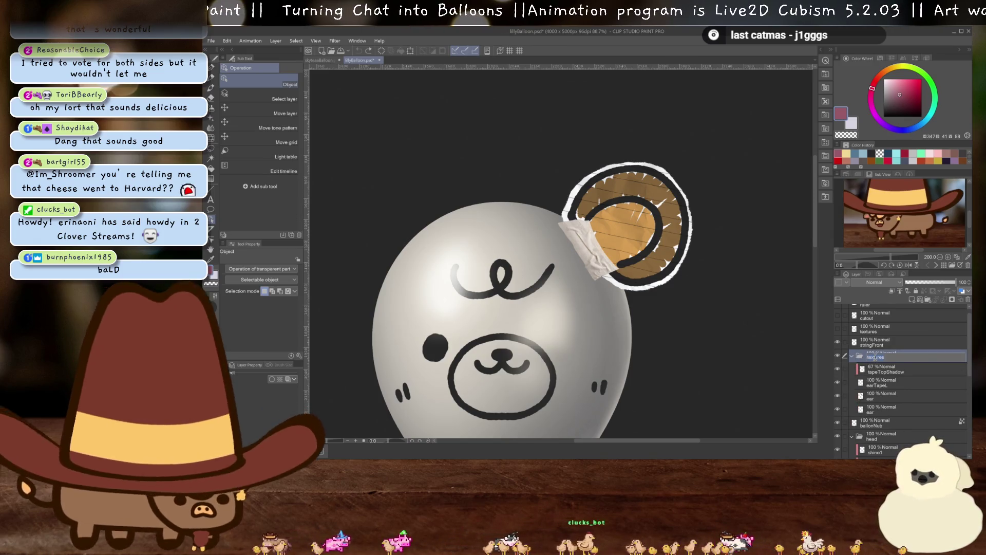
{"action": "key", "text": "Return"}
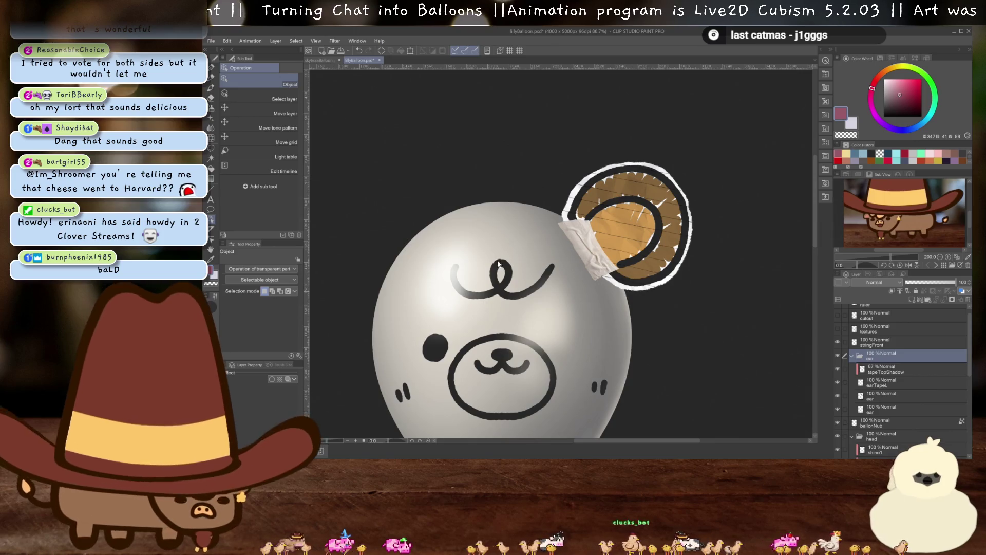
- In skyteaBalloon, rename the ear 2 layer to 'horn' and delete the ear 3 layer
{"action": "left_click", "coordinate": [327, 62]}
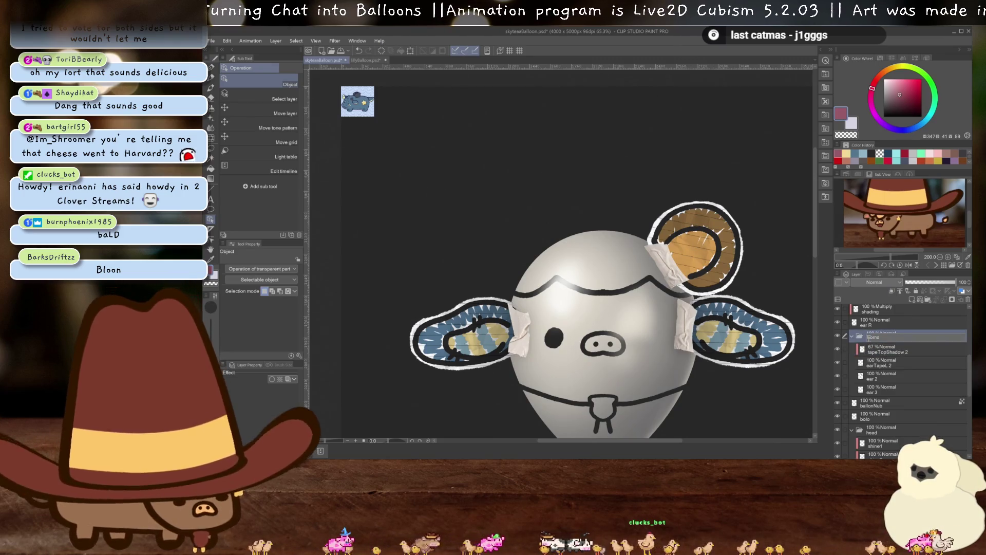
{"action": "double_click", "coordinate": [873, 377]}
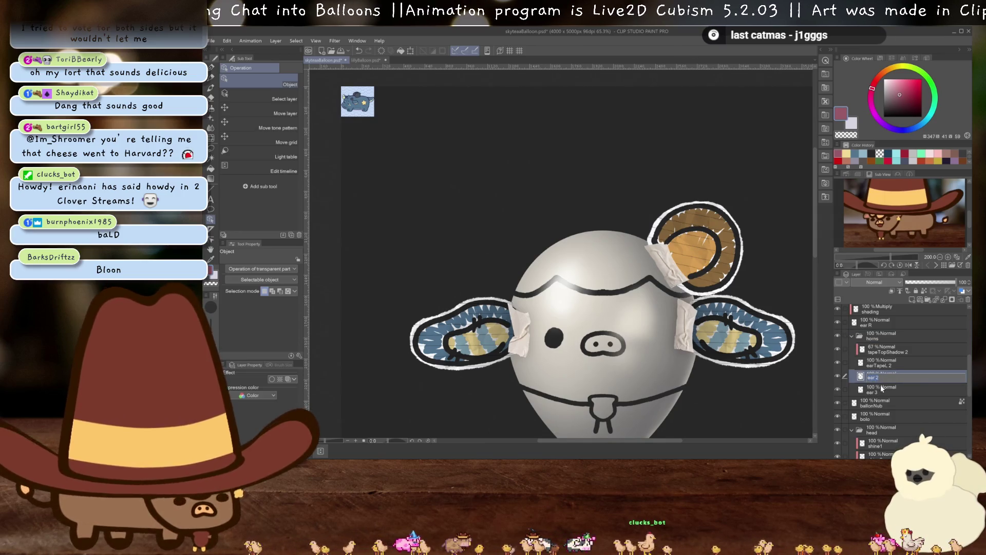
{"action": "type", "text": "horn"}
{"action": "key", "text": "Return"}
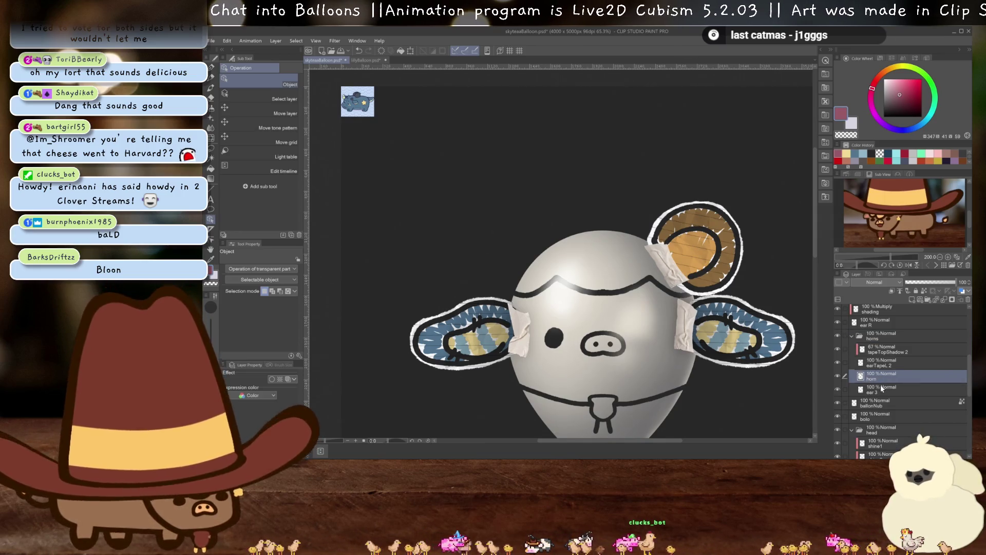
{"action": "left_click", "coordinate": [883, 393]}
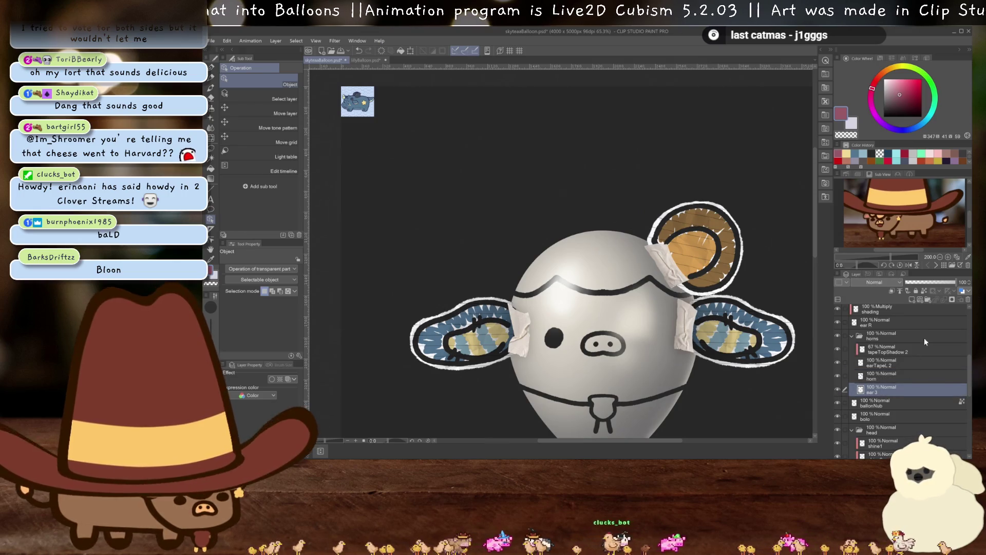
{"action": "left_click", "coordinate": [967, 299]}
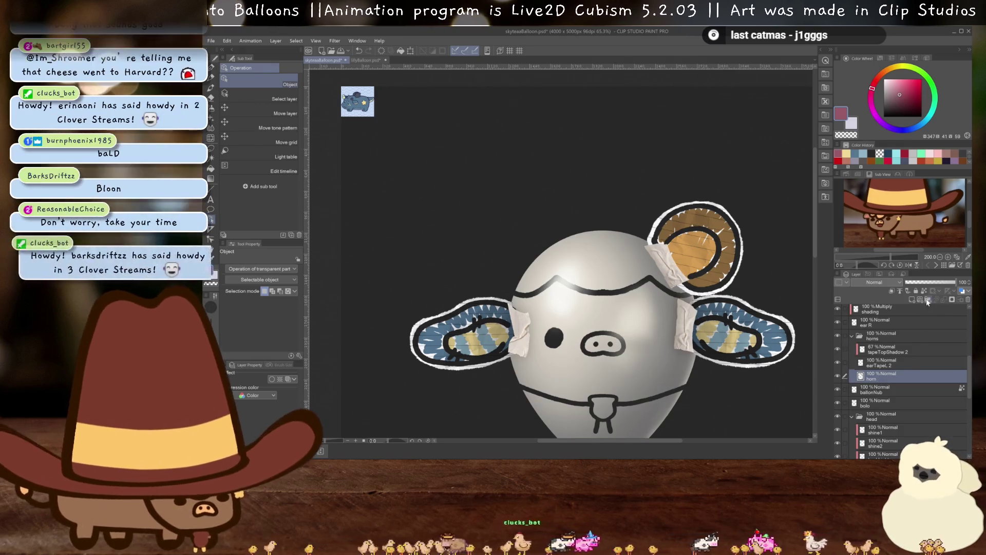
- Add a new blank layer above horn and zoom toward the reference
{"action": "left_click", "coordinate": [911, 299]}
{"action": "scroll", "coordinate": [713, 270], "scroll_direction": "up", "scroll_amount": 3}
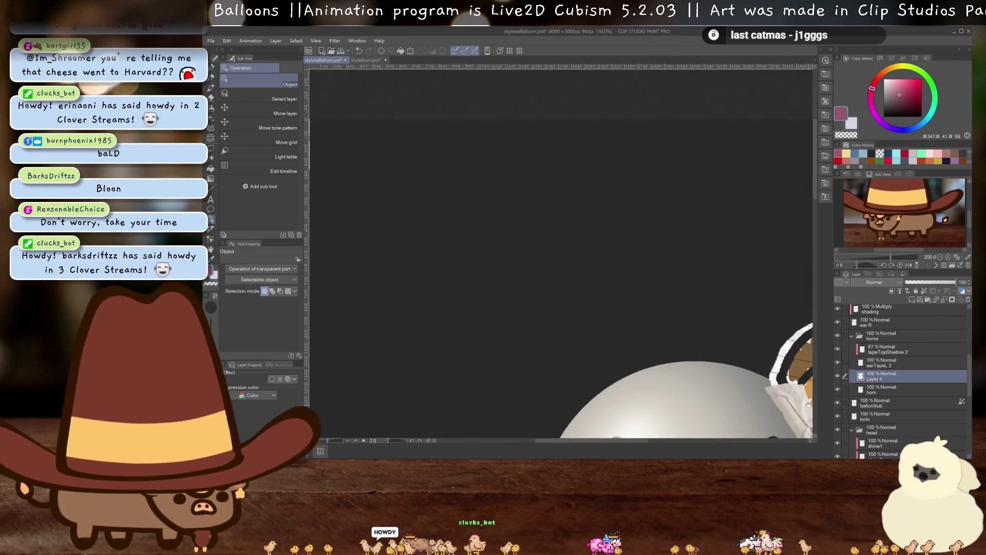
{"action": "scroll", "coordinate": [559, 294], "scroll_direction": "up", "scroll_amount": 3}
{"action": "scroll", "coordinate": [519, 270], "scroll_direction": "up", "scroll_amount": 2}
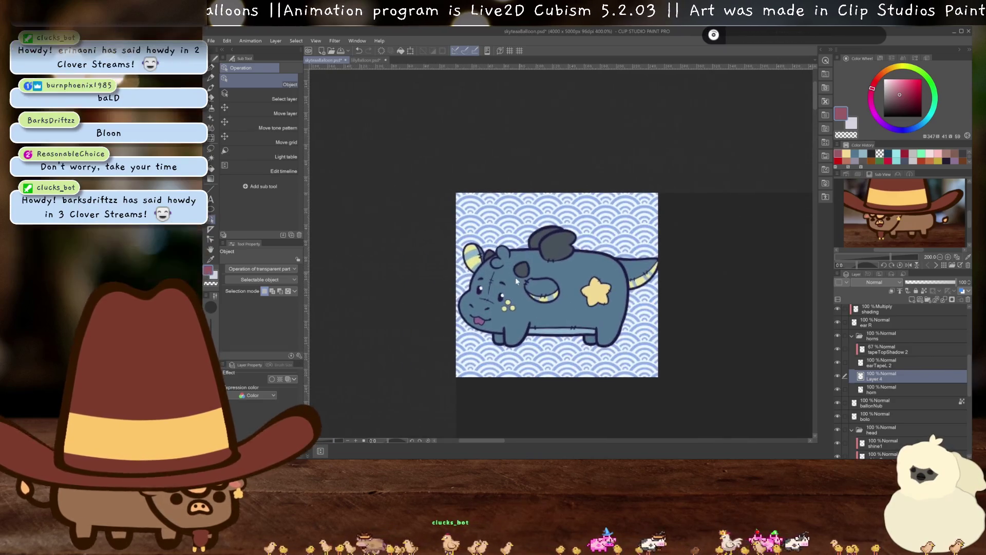
{"action": "key", "text": "i"}
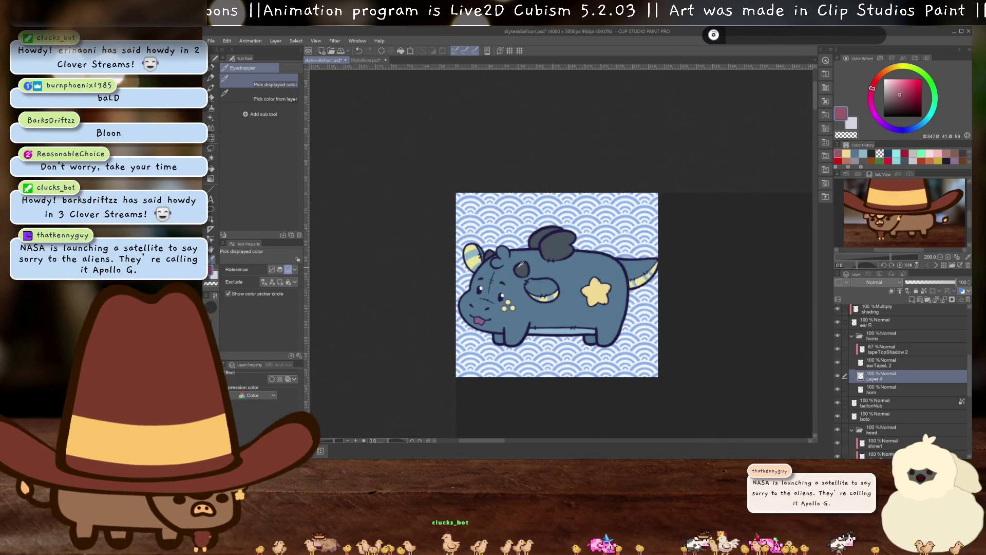
- Sample the creature's dark blue-grey colour with the eyedropper
{"action": "left_click", "coordinate": [526, 266]}
{"action": "key", "text": "o"}
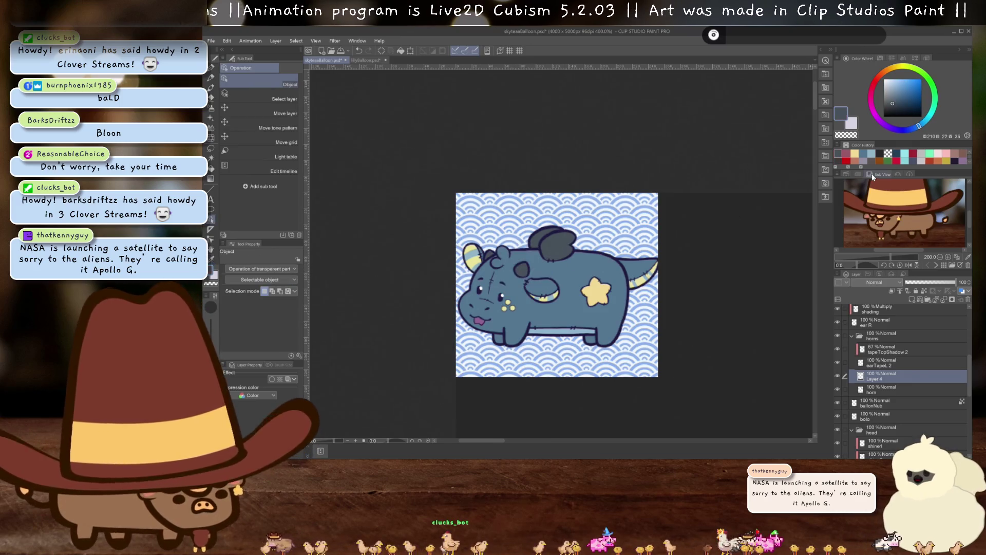
{"action": "scroll", "coordinate": [549, 255], "scroll_direction": "down", "scroll_amount": 3}
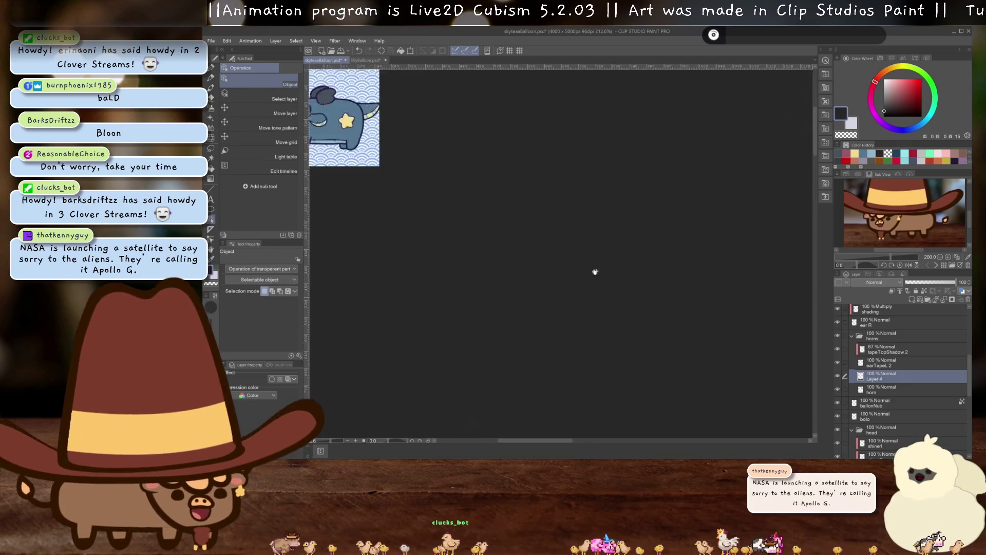
{"action": "scroll", "coordinate": [549, 255], "scroll_direction": "right", "scroll_amount": 10}
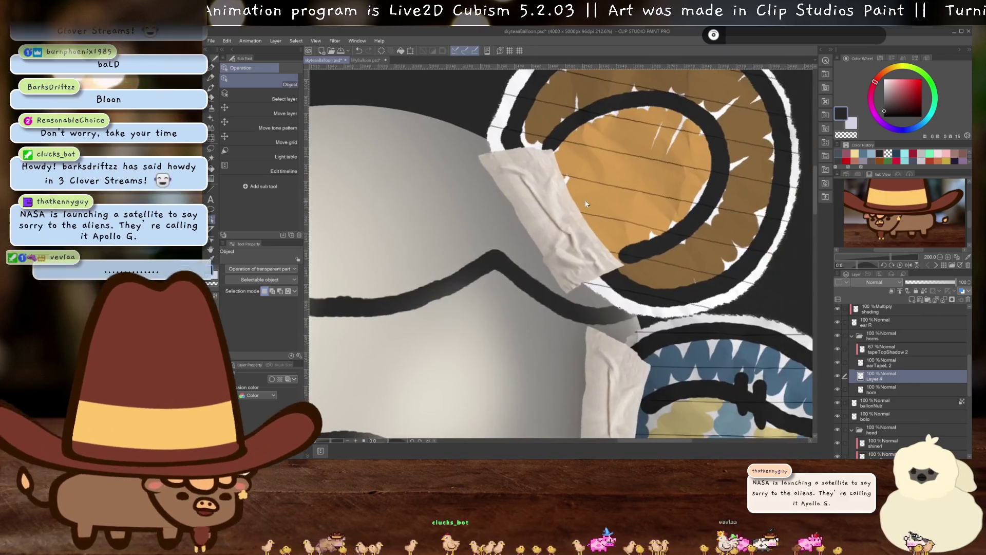
{"action": "scroll", "coordinate": [545, 238], "scroll_direction": "down", "scroll_amount": 1}
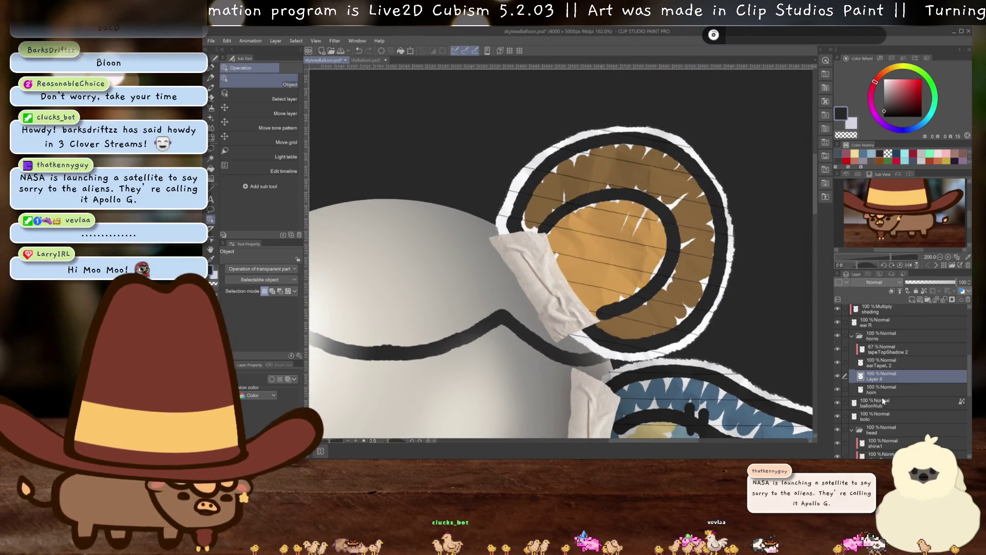
- Tint the horn cutout layer blue with Layer Color, then select Layer 4
{"action": "left_click", "coordinate": [689, 393]}
{"action": "left_click", "coordinate": [288, 379]}
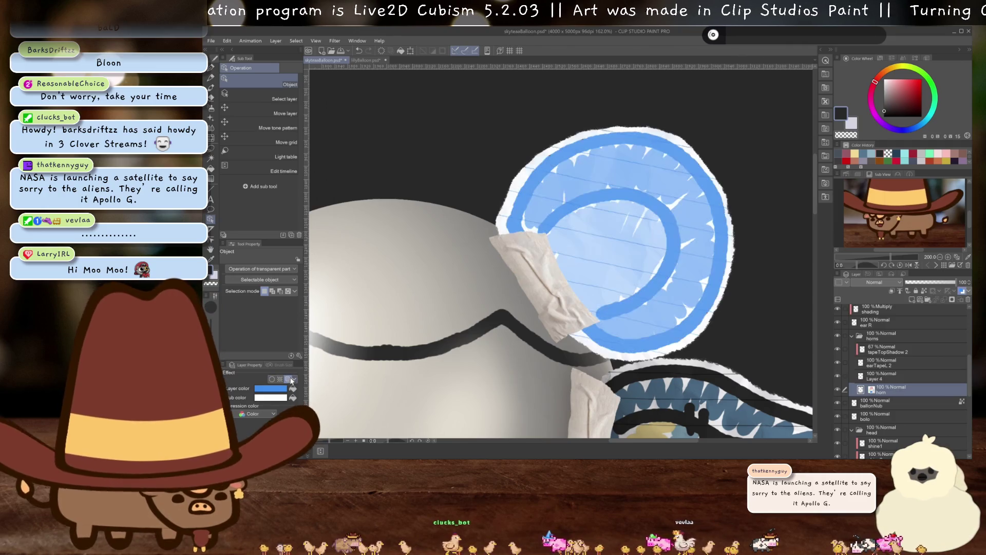
{"action": "left_click", "coordinate": [867, 373]}
{"action": "scroll", "coordinate": [534, 265], "scroll_direction": "up", "scroll_amount": 1}
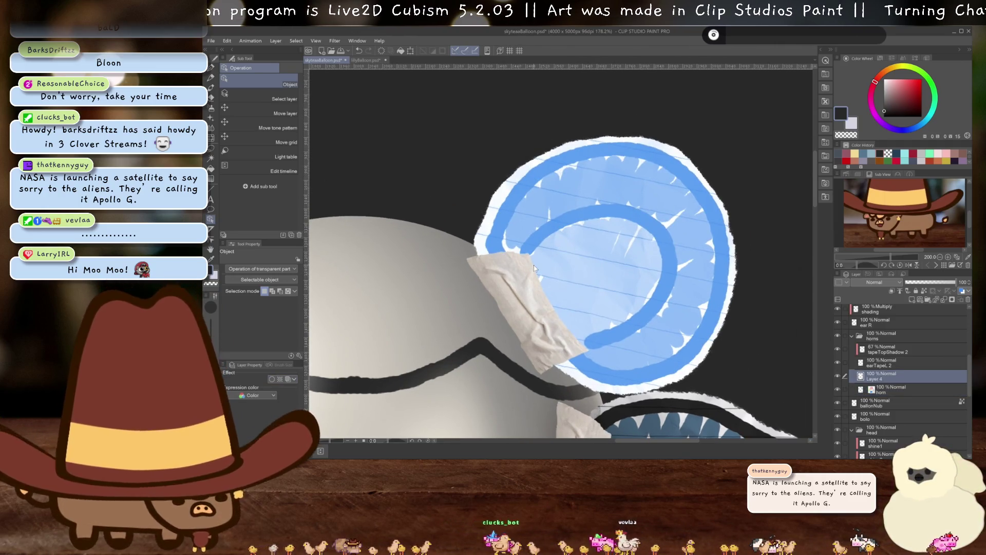
- Draw dark pen lines up the horn and around its inner arc
{"action": "key", "text": "p"}
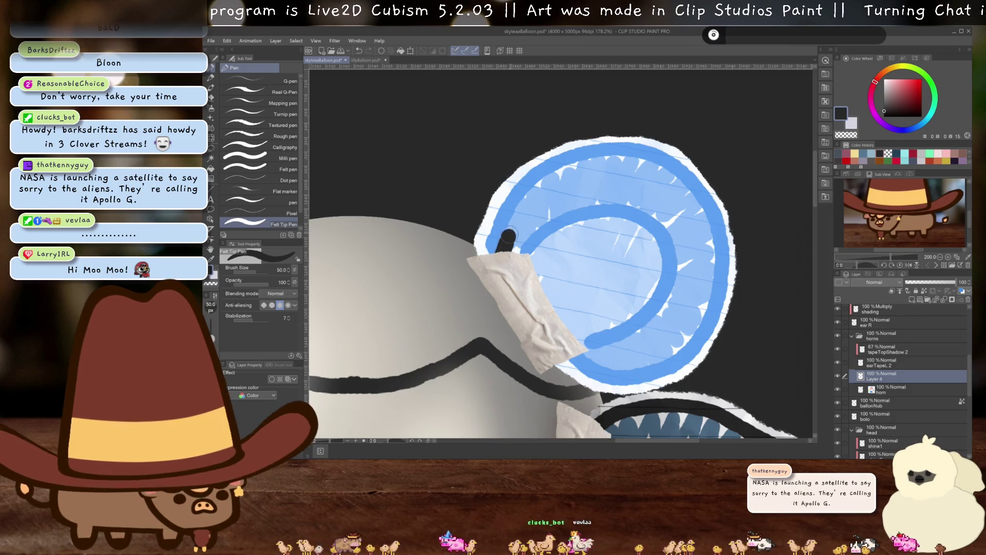
{"action": "left_click_drag", "start_coordinate": [507, 237], "coordinate": [629, 193]}
{"action": "key", "text": "ctrl+z"}
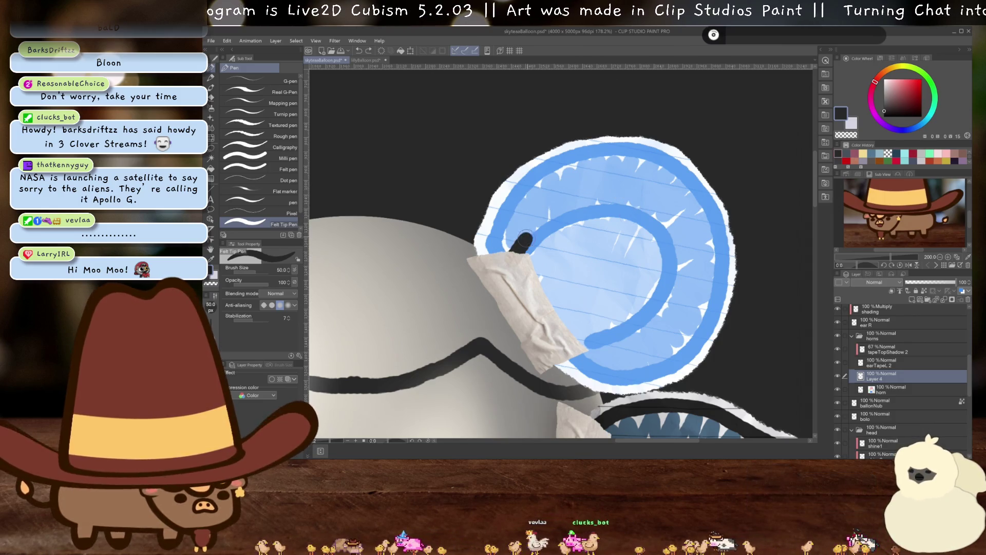
{"action": "left_click_drag", "start_coordinate": [523, 241], "coordinate": [624, 194]}
{"action": "left_click_drag", "start_coordinate": [653, 260], "coordinate": [641, 336]}
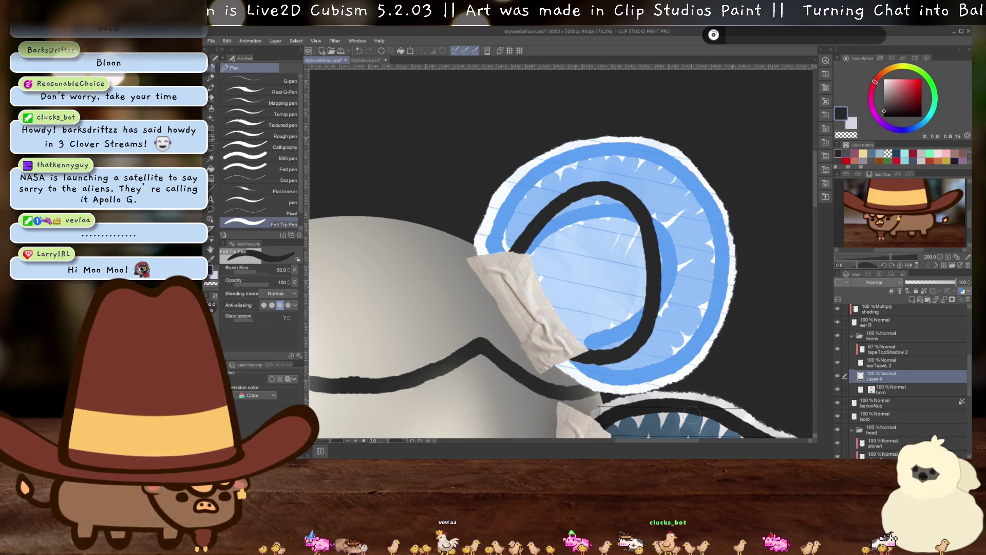
- Scribble dark blue-grey fill inside the horn's inner curve on a new layer, merged into Layer 4
{"action": "key", "text": "ctrl+shift+n"}
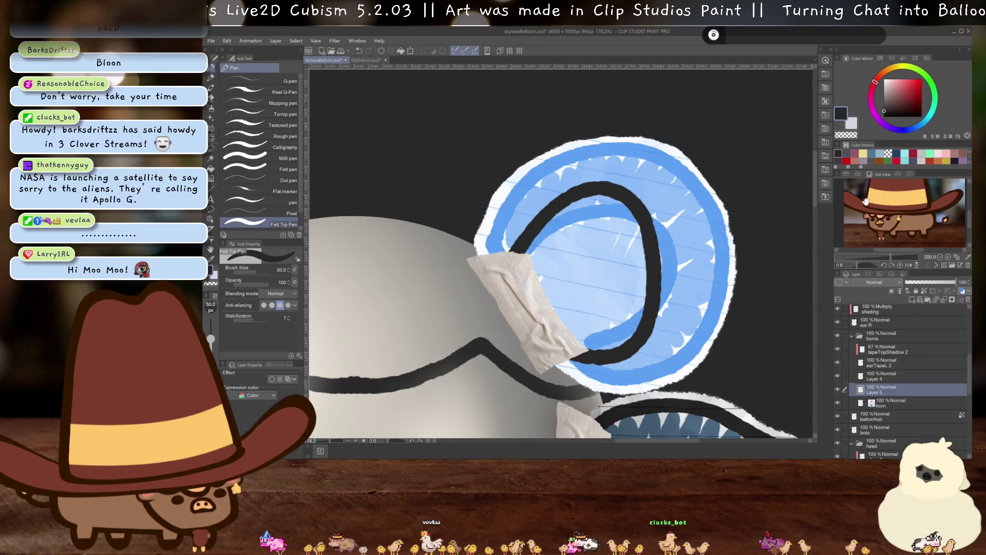
{"action": "left_click", "coordinate": [841, 160]}
{"action": "mouse_move", "coordinate": [527, 282]}
{"action": "left_mouse_down"}
{"action": "mouse_move", "coordinate": [607, 205]}
{"action": "mouse_move", "coordinate": [636, 241]}
{"action": "left_mouse_up"}
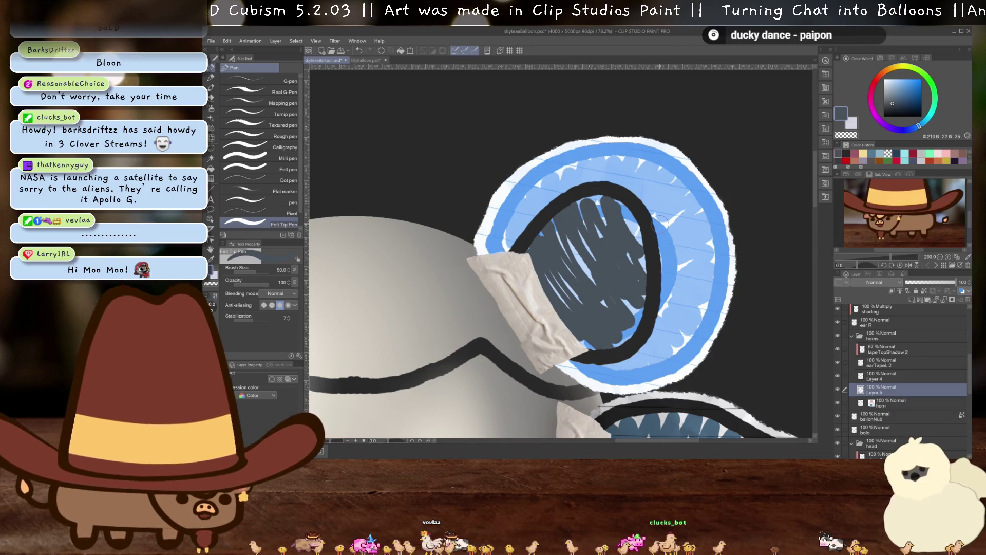
{"action": "scroll", "coordinate": [660, 224], "scroll_direction": "down", "scroll_amount": 2}
{"action": "scroll", "coordinate": [660, 223], "scroll_direction": "down", "scroll_amount": 2}
{"action": "scroll", "coordinate": [660, 224], "scroll_direction": "down", "scroll_amount": 2}
{"action": "scroll", "coordinate": [660, 223], "scroll_direction": "down", "scroll_amount": 1}
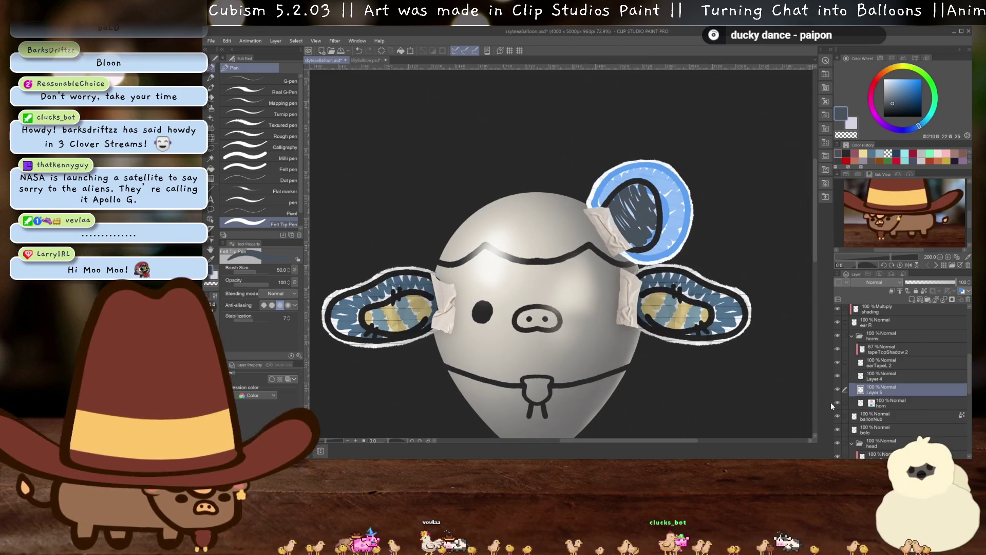
{"action": "key", "text": "ctrl+e"}
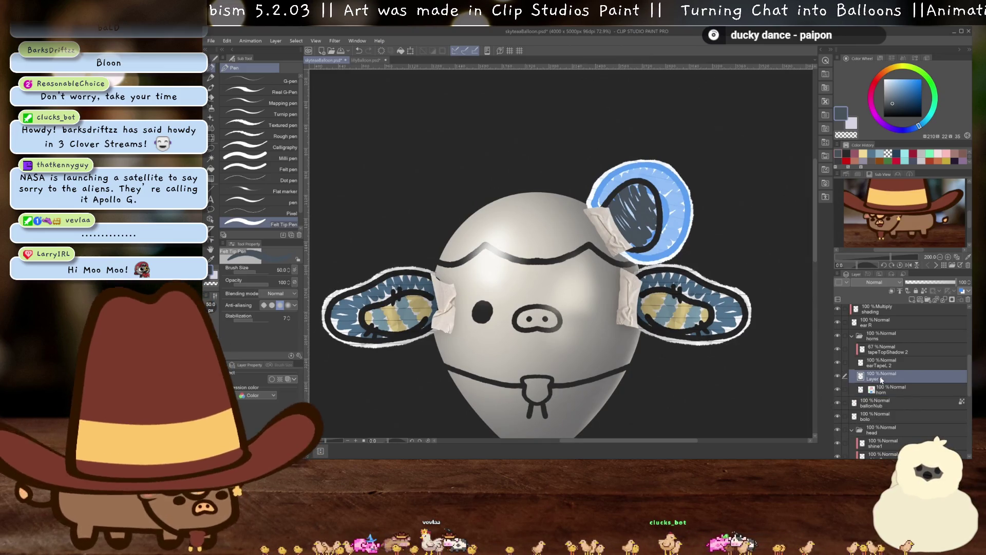
- Drag Layer 5 out of the horns folder to the top of the layer stack
{"action": "scroll", "coordinate": [872, 376], "scroll_direction": "up", "scroll_amount": 2}
{"action": "scroll", "coordinate": [872, 375], "scroll_direction": "up", "scroll_amount": 1}
{"action": "scroll", "coordinate": [872, 373], "scroll_direction": "up", "scroll_amount": 2}
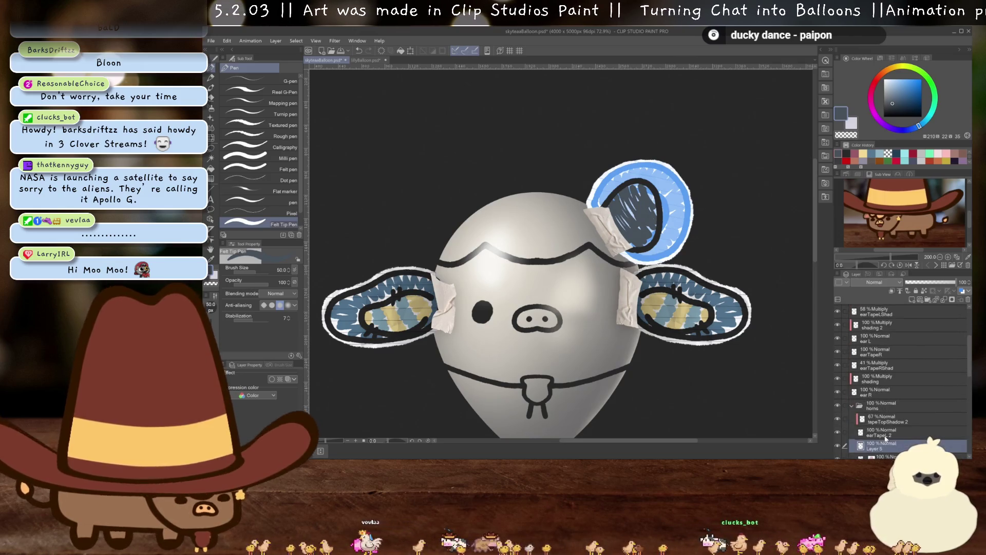
{"action": "mouse_move", "coordinate": [883, 410]}
{"action": "left_mouse_down"}
{"action": "mouse_move", "coordinate": [881, 311]}
{"action": "mouse_move", "coordinate": [878, 338]}
{"action": "left_mouse_up"}
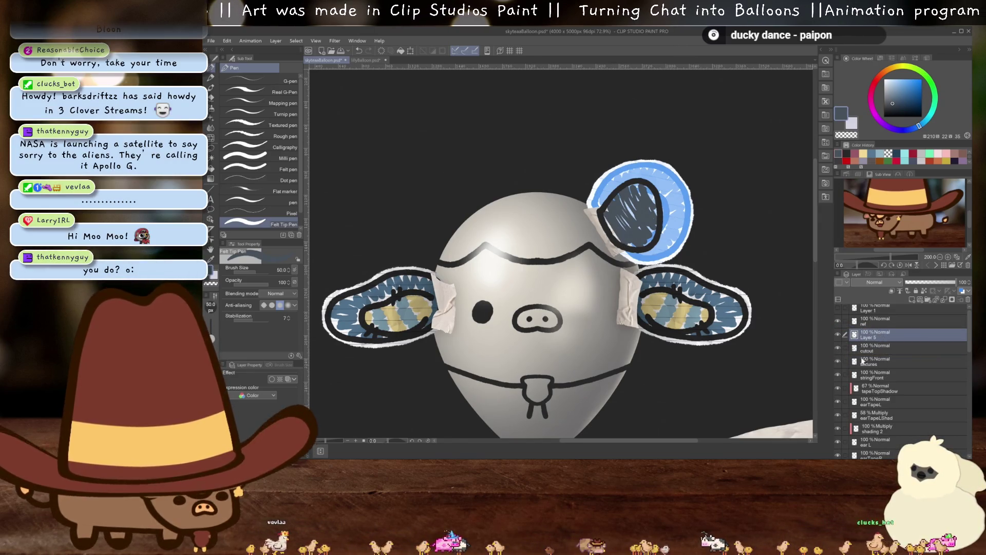
{"action": "scroll", "coordinate": [869, 344], "scroll_direction": "down", "scroll_amount": 2}
{"action": "scroll", "coordinate": [869, 344], "scroll_direction": "up", "scroll_amount": 2}
{"action": "scroll", "coordinate": [708, 263], "scroll_direction": "down", "scroll_amount": 4}
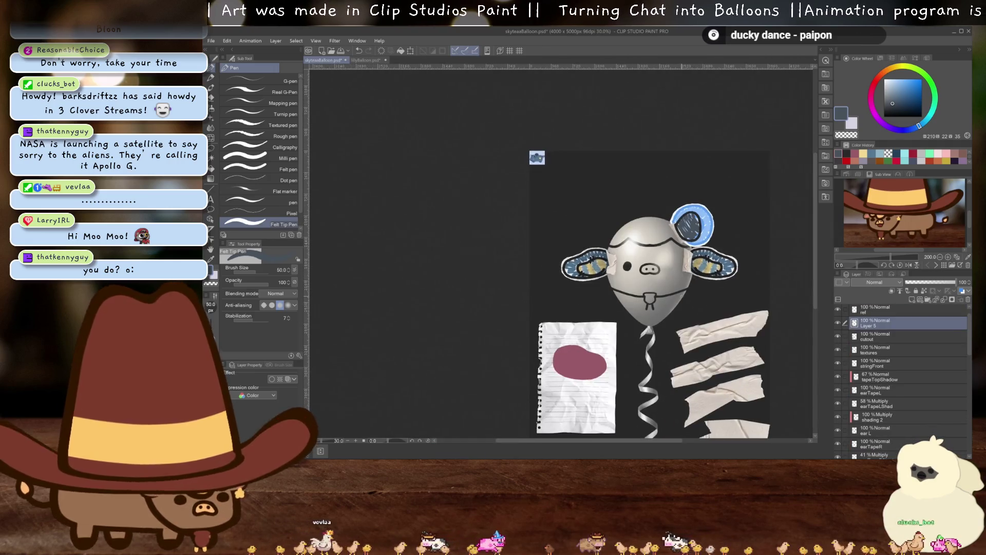
- Move the dark scribble onto the pink blob on the notebook paper
{"action": "key", "text": "ctrl+t"}
{"action": "left_click_drag", "start_coordinate": [695, 237], "coordinate": [583, 376]}
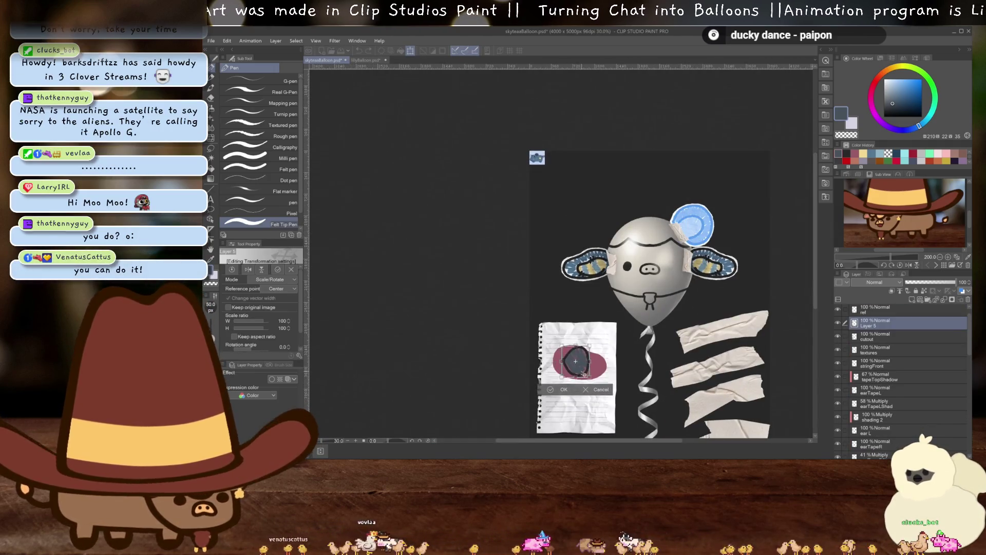
{"action": "scroll", "coordinate": [583, 376], "scroll_direction": "up", "scroll_amount": 3}
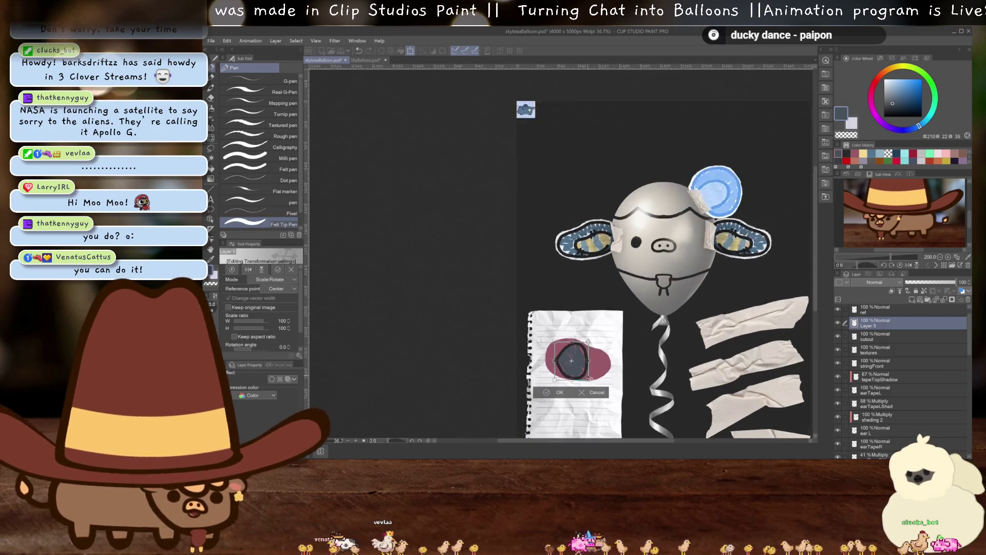
{"action": "key", "text": "Return"}
{"action": "scroll", "coordinate": [591, 338], "scroll_direction": "up", "scroll_amount": 2}
{"action": "scroll", "coordinate": [591, 338], "scroll_direction": "up", "scroll_amount": 1}
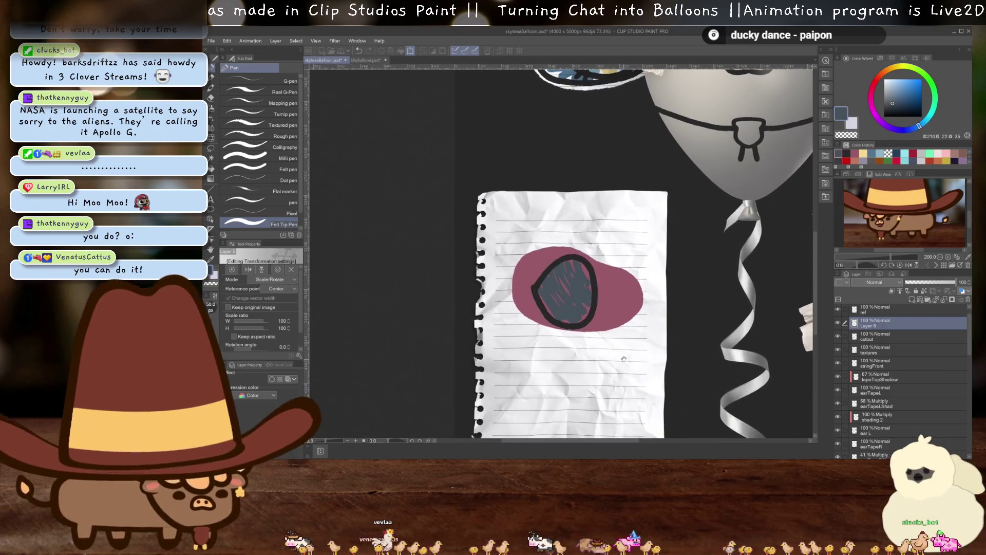
{"action": "key", "text": "Return"}
{"action": "scroll", "coordinate": [611, 347], "scroll_direction": "up", "scroll_amount": 2}
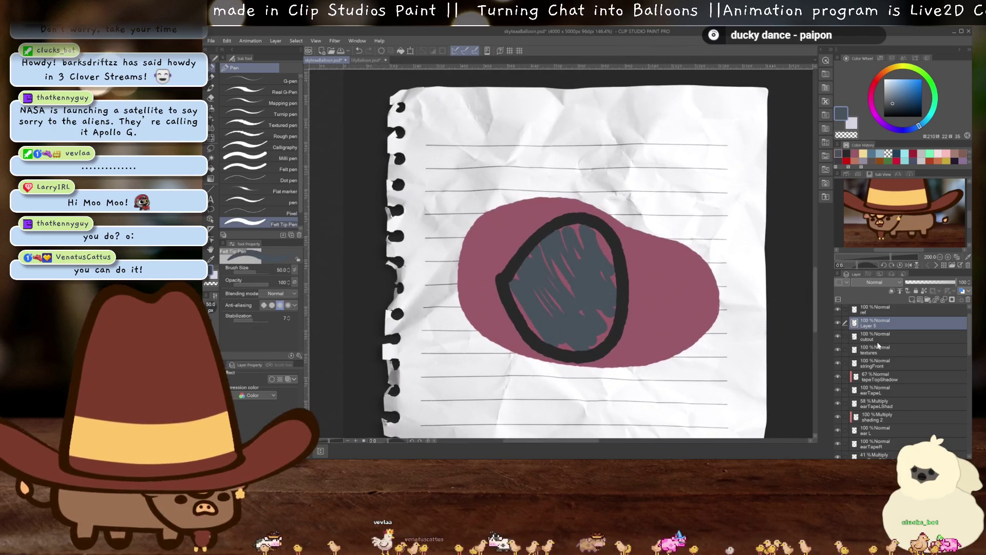
- Outline the scribble in pink on the cutout layer and fill the enclosed area
{"action": "left_click", "coordinate": [875, 336]}
{"action": "scroll", "coordinate": [637, 289], "scroll_direction": "up", "scroll_amount": 2}
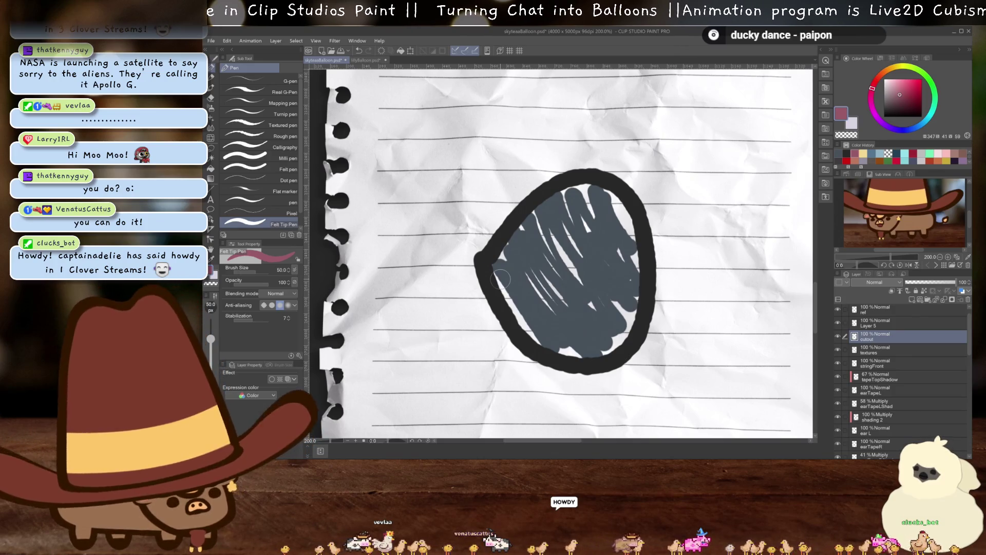
{"action": "left_click_drag", "start_coordinate": [464, 263], "coordinate": [639, 179]}
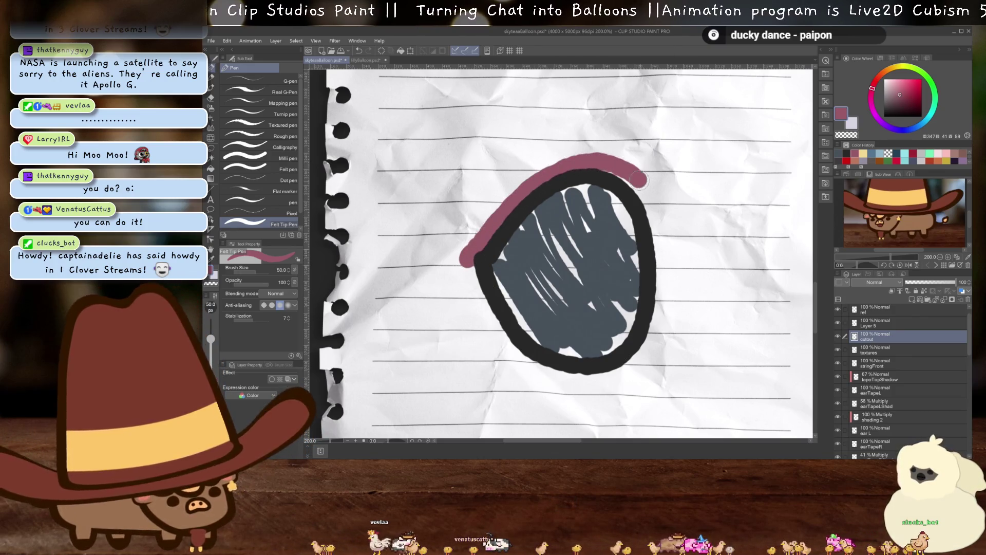
{"action": "key", "text": "ctrl+z"}
{"action": "left_click_drag", "start_coordinate": [465, 262], "coordinate": [536, 184]}
{"action": "mouse_move", "coordinate": [618, 168]}
{"action": "left_mouse_down"}
{"action": "mouse_move", "coordinate": [492, 324]}
{"action": "mouse_move", "coordinate": [463, 263]}
{"action": "left_mouse_up"}
{"action": "key", "text": "g"}
{"action": "left_click", "coordinate": [577, 259]}
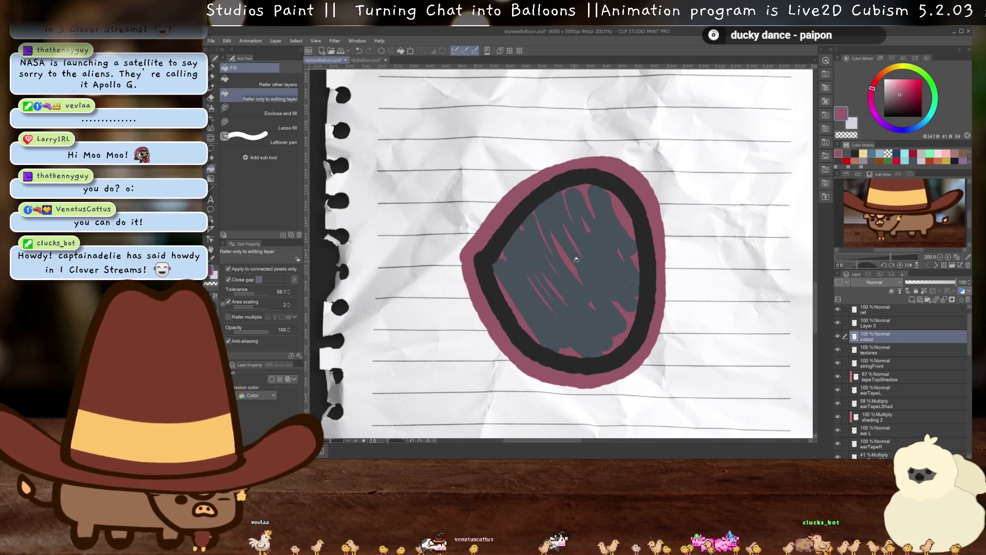
- Auto-select the pink shape and copy the paper inside it to a new textures 2 layer, hiding the originals
{"action": "key", "text": "w"}
{"action": "left_click", "coordinate": [577, 259]}
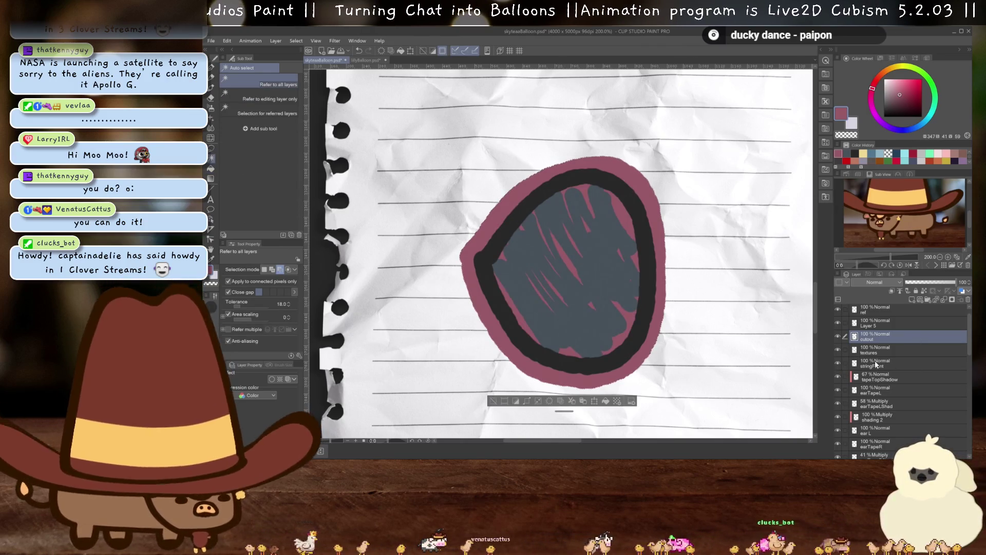
{"action": "left_click", "coordinate": [837, 337]}
{"action": "left_click", "coordinate": [890, 353]}
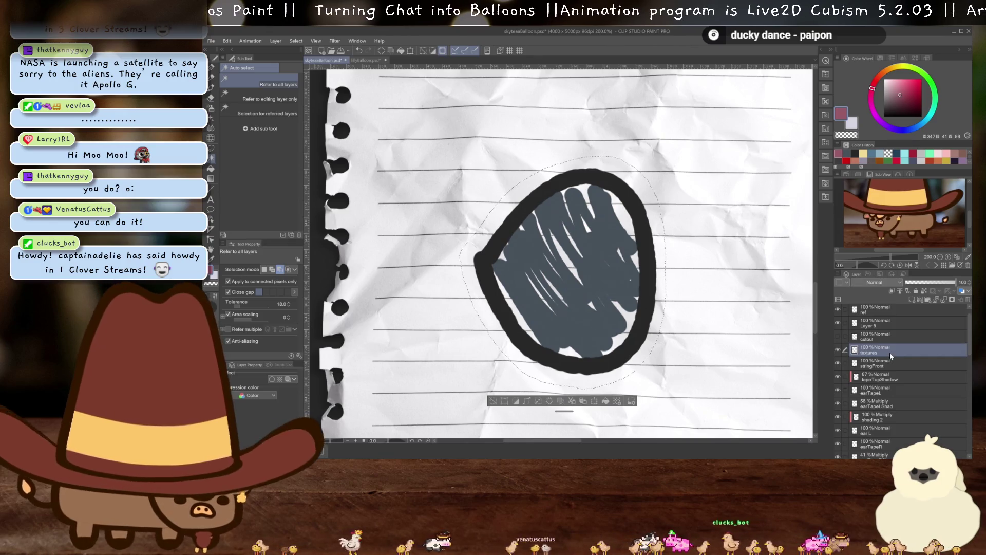
{"action": "key", "text": "ctrl+c"}
{"action": "key", "text": "ctrl+v"}
{"action": "left_click", "coordinate": [837, 363]}
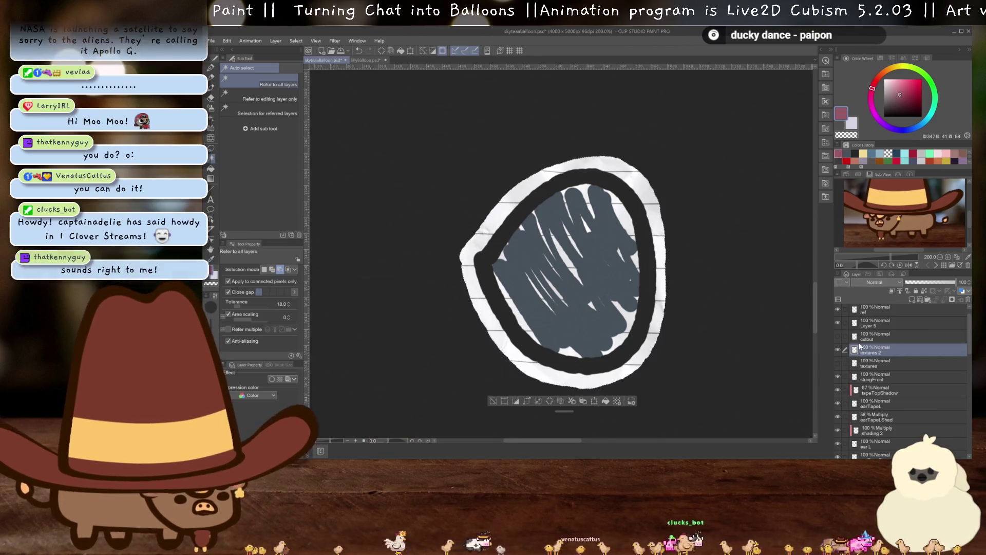
- Place textures 2 above the cutout layer, deselect, and erase the paper border thinner on all sides
{"action": "left_click_drag", "start_coordinate": [873, 350], "coordinate": [866, 333]}
{"action": "scroll", "coordinate": [607, 273], "scroll_direction": "up", "scroll_amount": 1}
{"action": "key", "text": "ctrl+d"}
{"action": "key", "text": "e"}
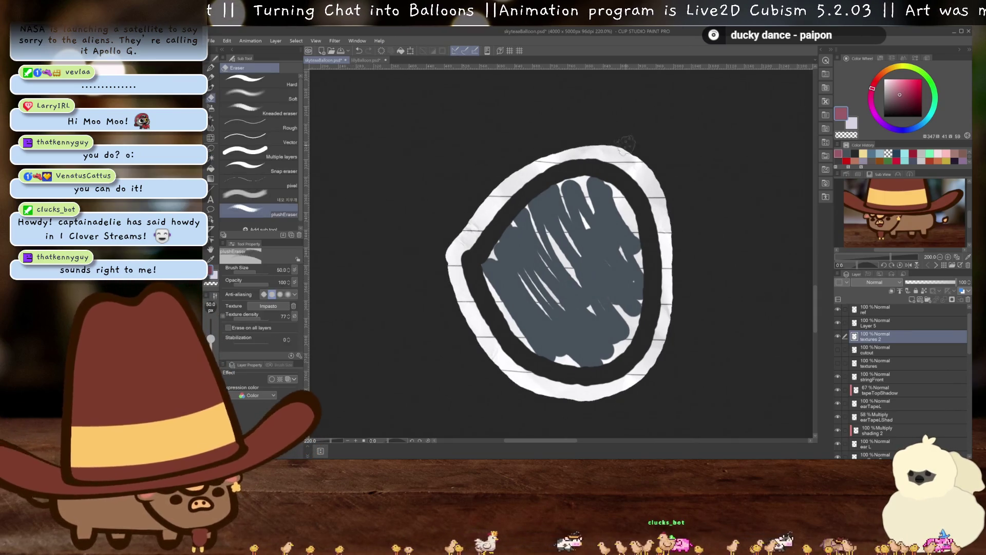
{"action": "left_click_drag", "start_coordinate": [627, 145], "coordinate": [667, 178]}
{"action": "left_click_drag", "start_coordinate": [681, 249], "coordinate": [677, 325]}
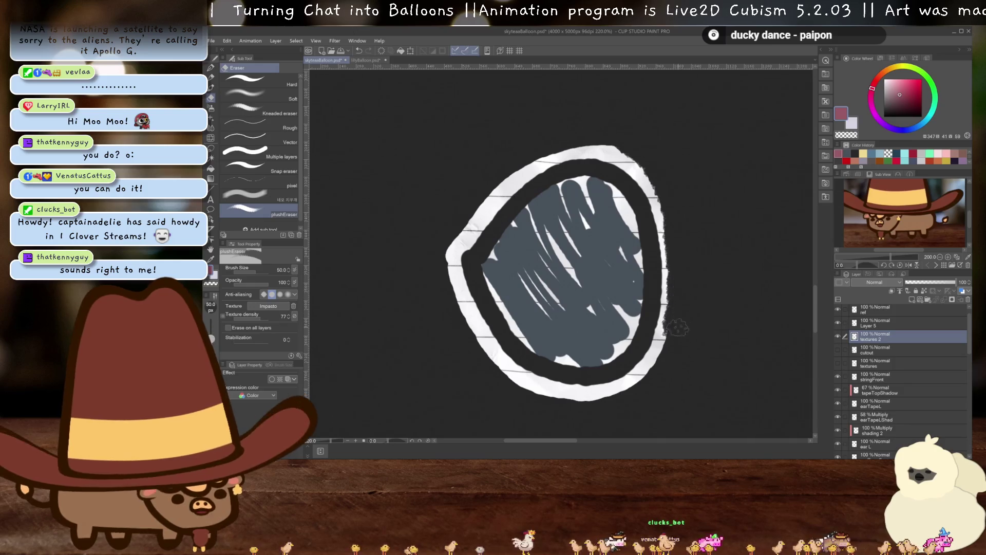
{"action": "left_click_drag", "start_coordinate": [498, 389], "coordinate": [442, 227]}
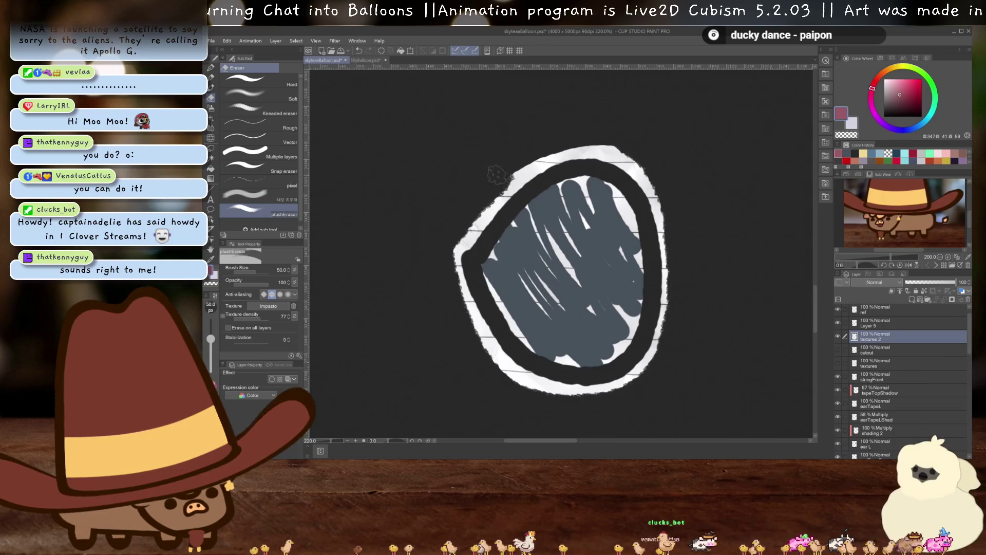
{"action": "left_click_drag", "start_coordinate": [548, 141], "coordinate": [605, 132]}
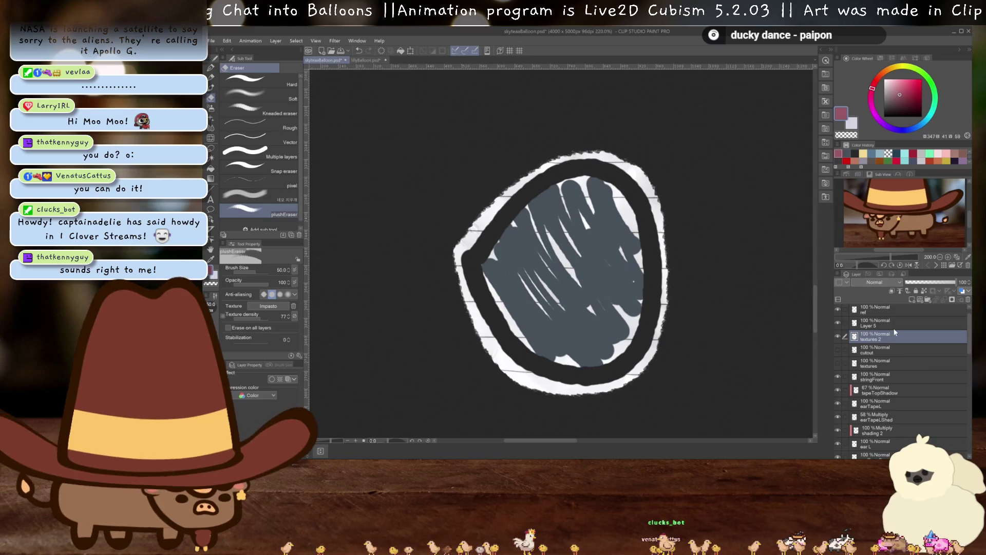
- Set Layer 5 to Multiply and merge it down into textures 2
{"action": "left_click", "coordinate": [879, 323]}
{"action": "left_click", "coordinate": [876, 282]}
{"action": "left_click", "coordinate": [877, 70]}
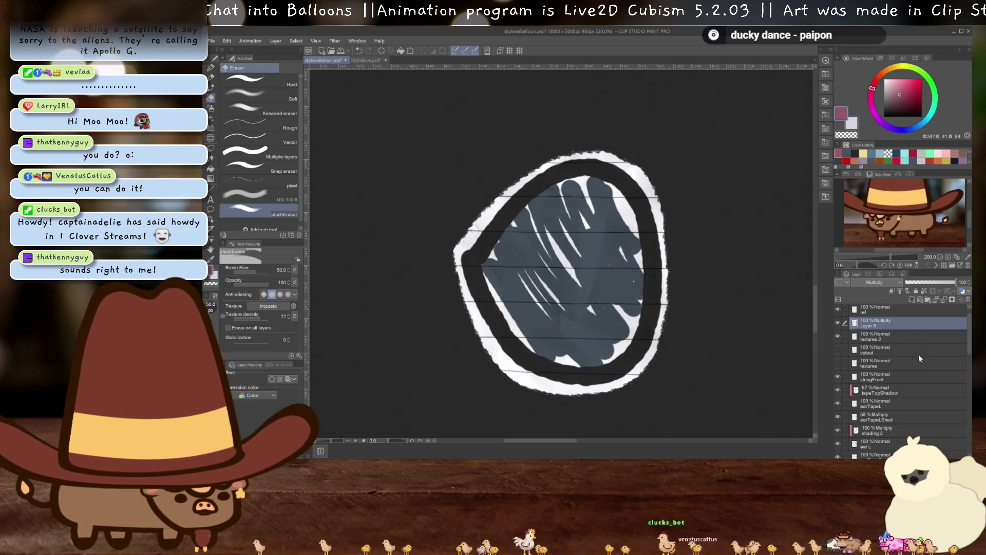
{"action": "key", "text": "ctrl+e"}
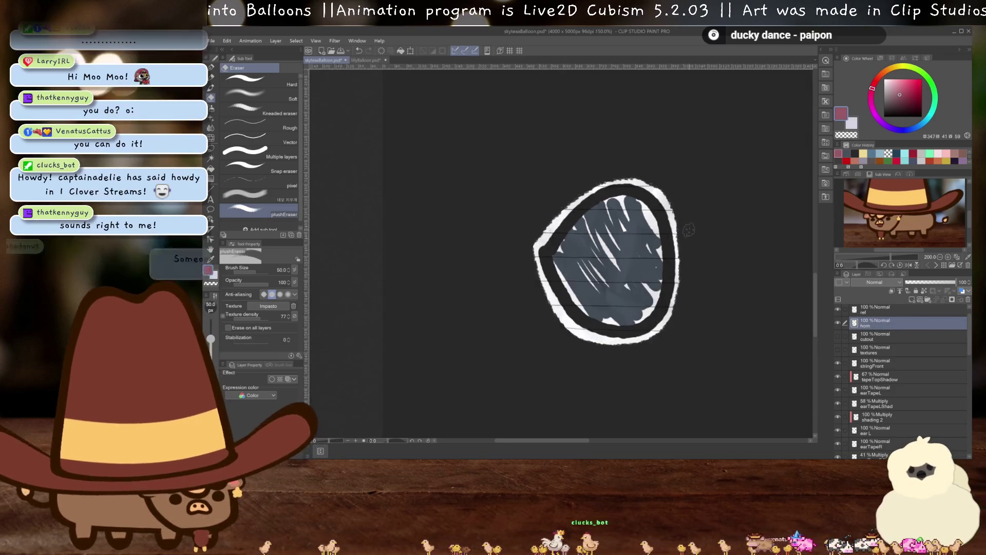
{"action": "scroll", "coordinate": [579, 328], "scroll_direction": "down", "scroll_amount": 8}
{"action": "key", "text": "ctrl+t"}
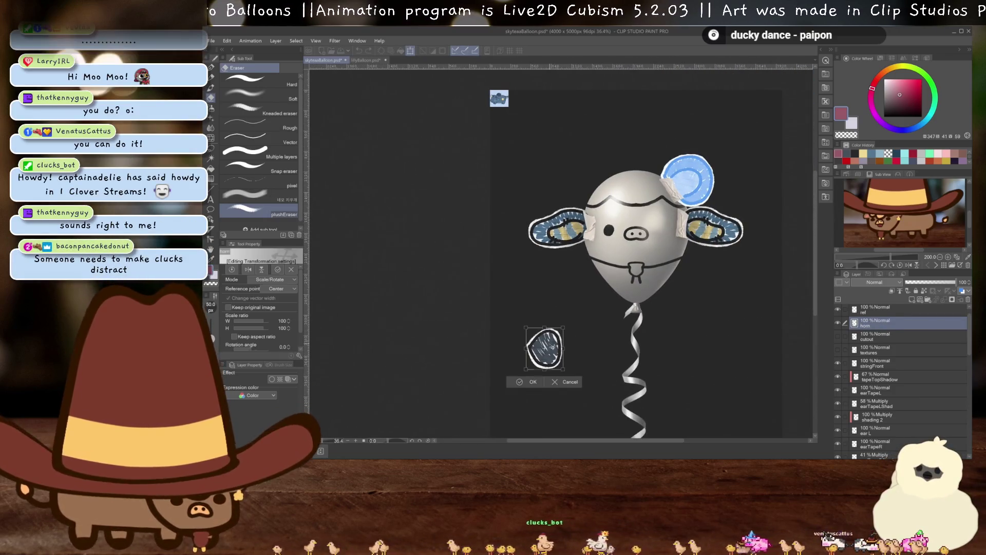
- Move the paper horn cutout onto the balloon's head over the old blue horn
{"action": "left_click_drag", "start_coordinate": [555, 359], "coordinate": [694, 191]}
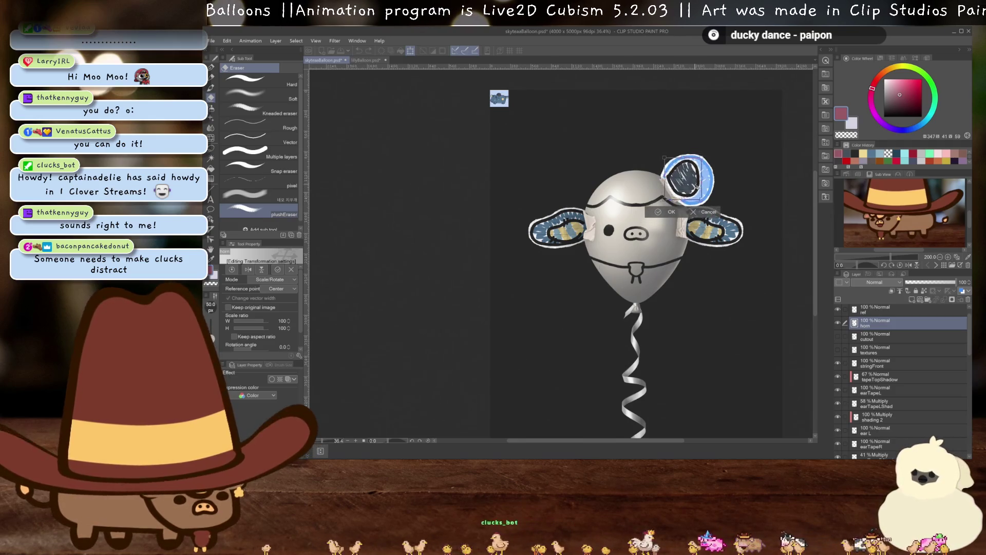
{"action": "scroll", "coordinate": [693, 189], "scroll_direction": "up", "scroll_amount": 5}
{"action": "scroll", "coordinate": [692, 188], "scroll_direction": "up", "scroll_amount": 2}
{"action": "key", "text": "Return"}
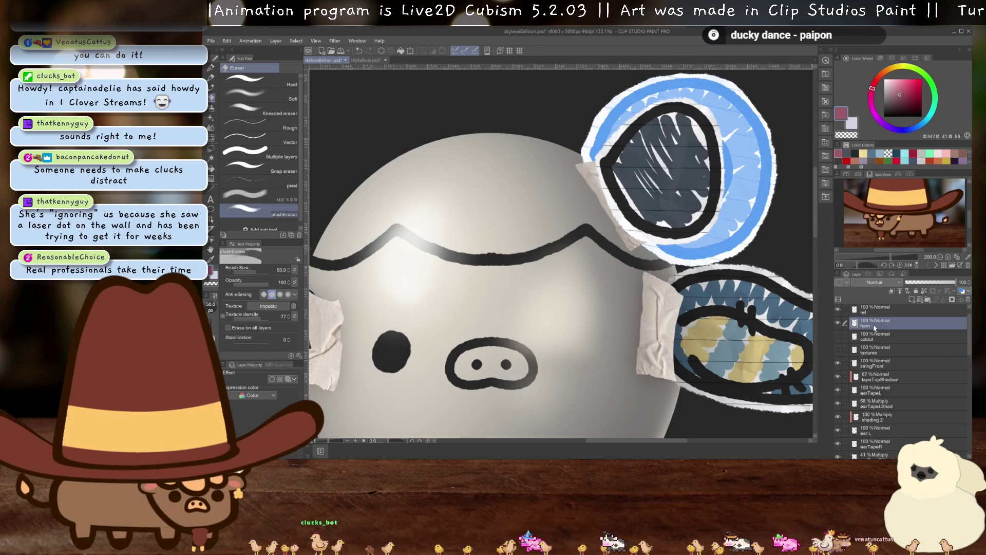
- Put the cutout layer into the horns folder and delete the old blue horn layer
{"action": "left_click_drag", "start_coordinate": [874, 334], "coordinate": [876, 456]}
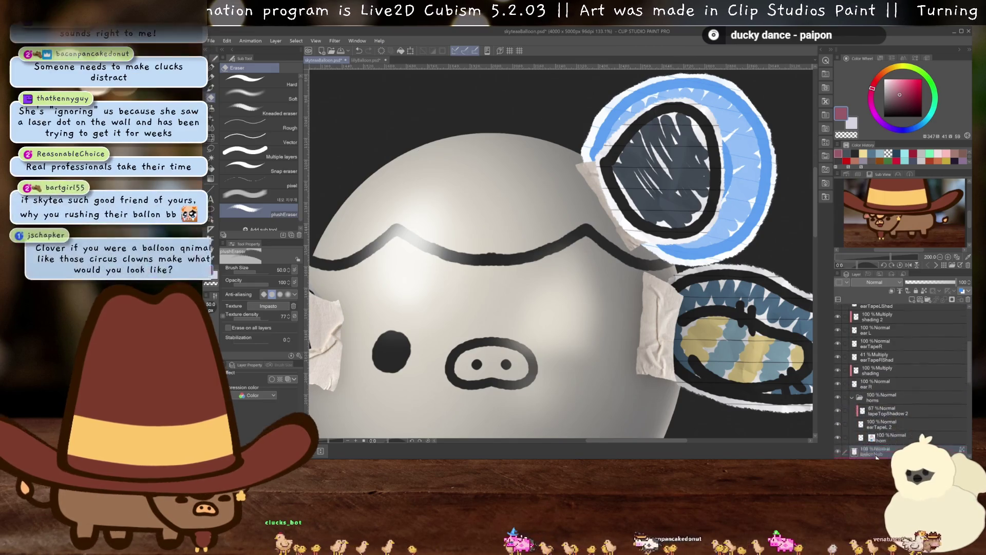
{"action": "left_click_drag", "start_coordinate": [876, 456], "coordinate": [894, 418]}
{"action": "left_click", "coordinate": [894, 416]}
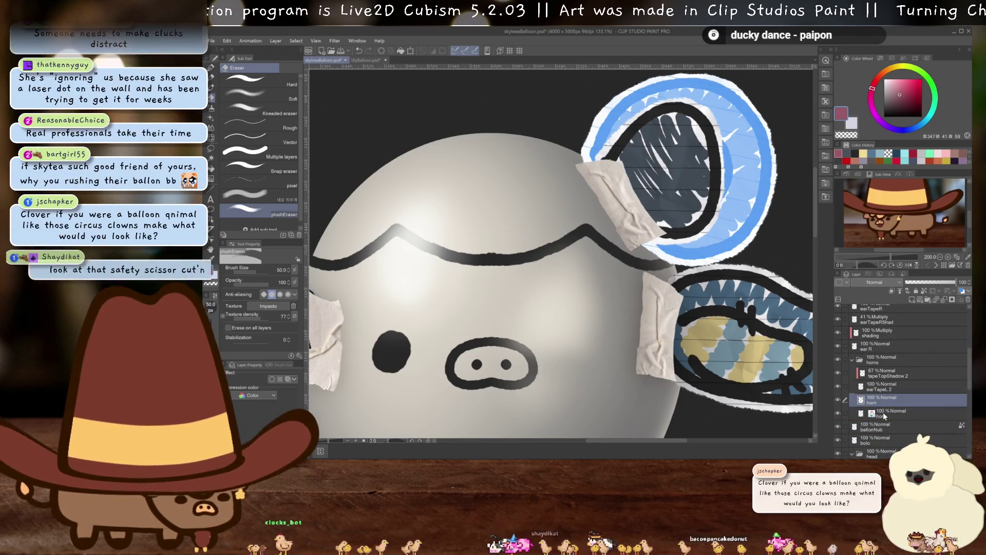
{"action": "left_click", "coordinate": [968, 301]}
{"action": "key", "text": "ctrl+minus"}
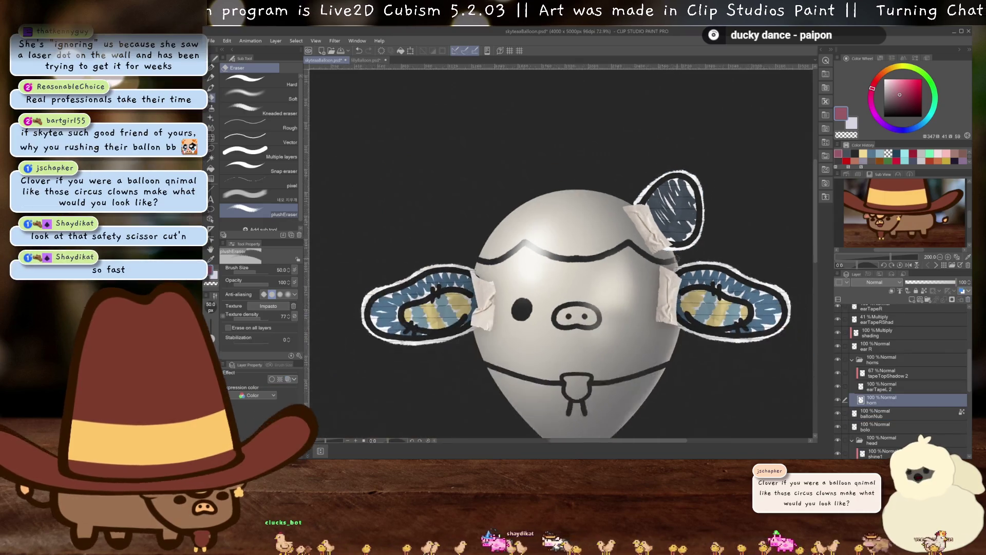
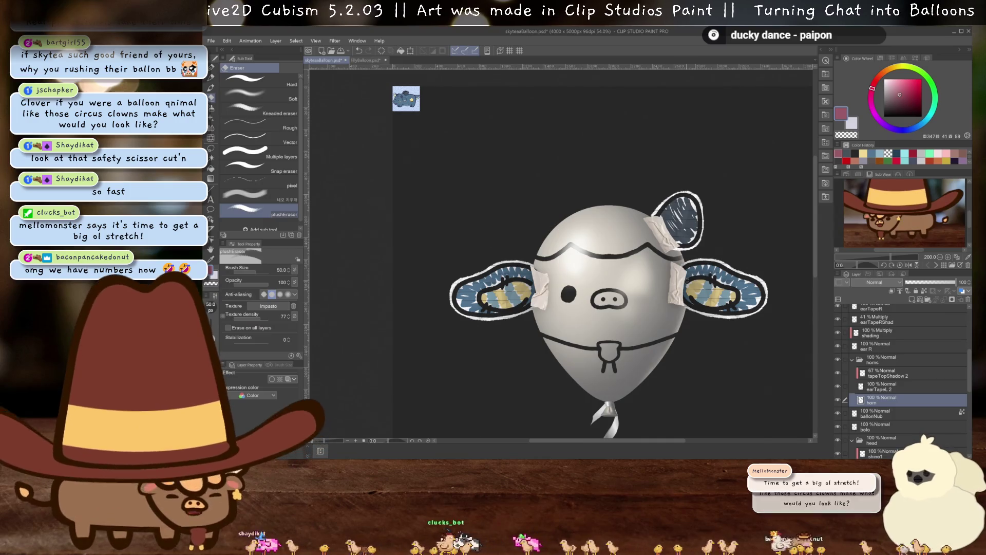
- Clear the wavy hairline from the hair layer
{"action": "scroll", "coordinate": [634, 263], "scroll_direction": "up", "scroll_amount": 3}
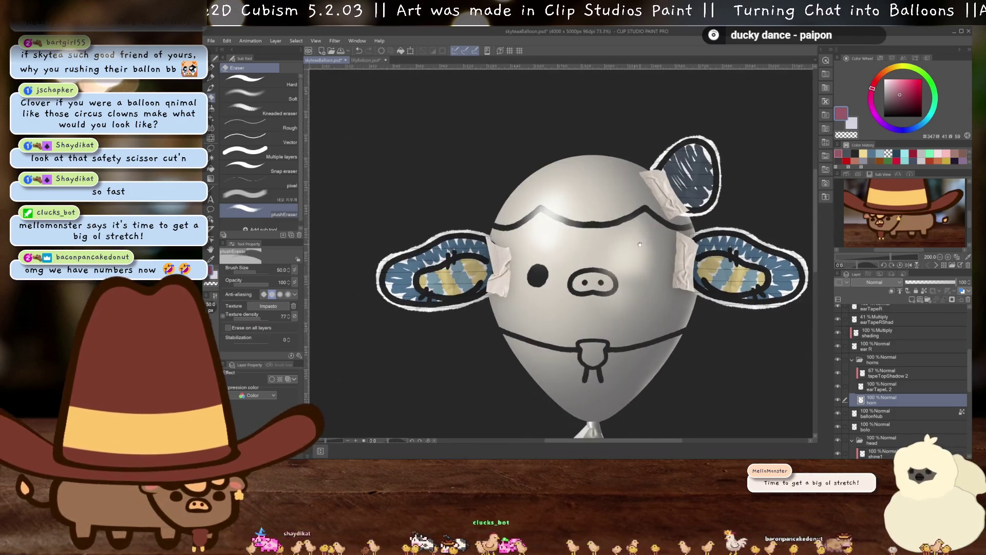
{"action": "scroll", "coordinate": [634, 263], "scroll_direction": "up", "scroll_amount": 2}
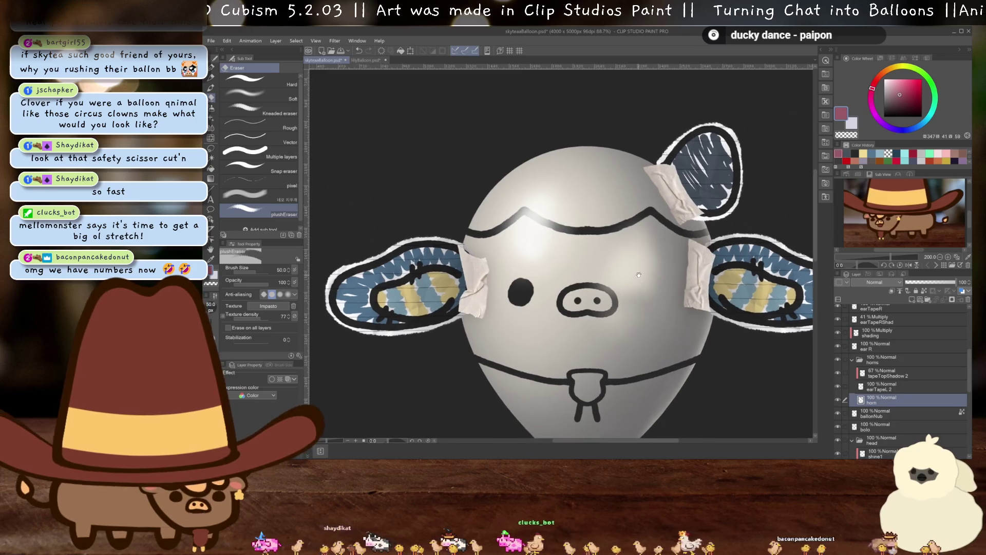
{"action": "scroll", "coordinate": [621, 249], "scroll_direction": "down", "scroll_amount": 3}
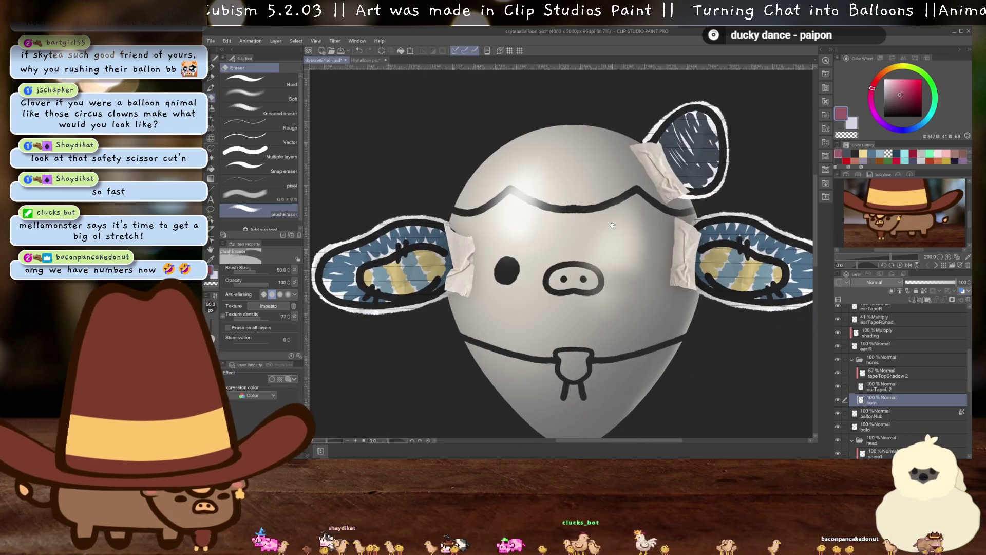
{"action": "scroll", "coordinate": [451, 161], "scroll_direction": "up", "scroll_amount": 3}
{"action": "scroll", "coordinate": [451, 162], "scroll_direction": "up", "scroll_amount": 2}
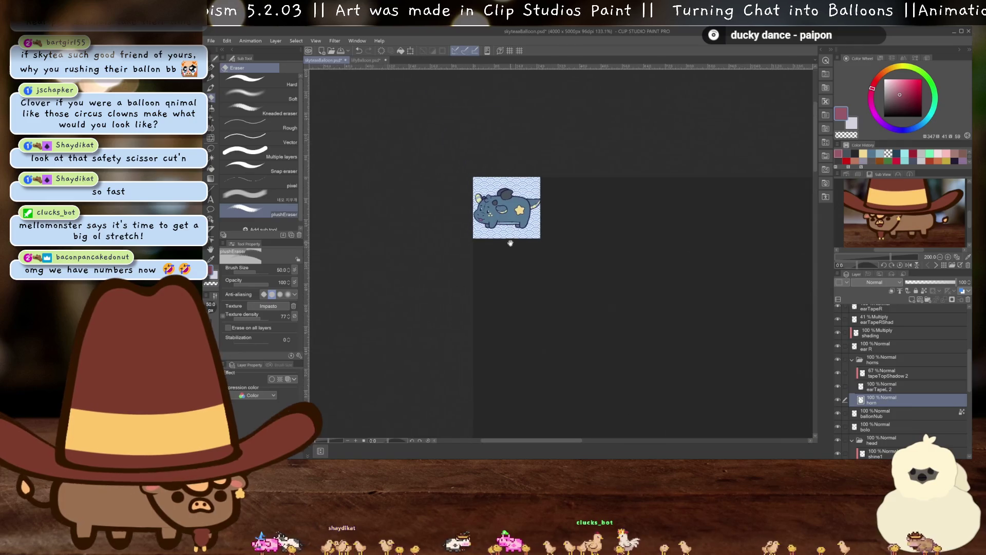
{"action": "scroll", "coordinate": [498, 225], "scroll_direction": "up", "scroll_amount": 3}
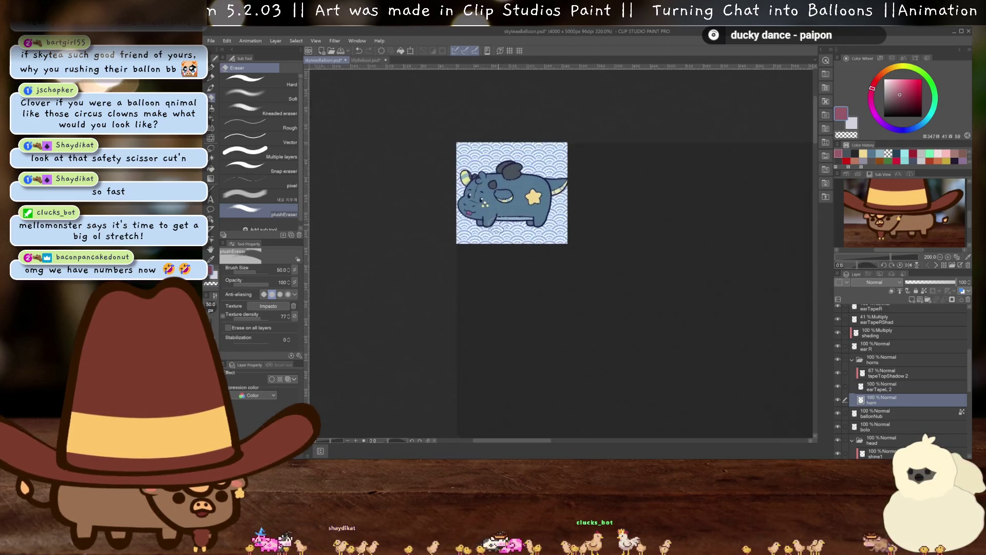
{"action": "scroll", "coordinate": [544, 213], "scroll_direction": "down", "scroll_amount": 3}
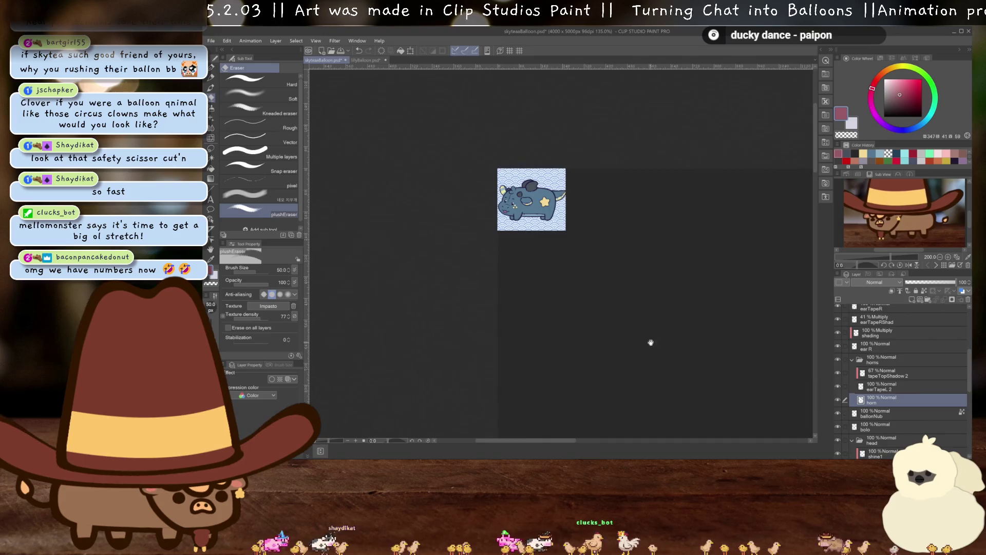
{"action": "left_click_drag", "start_coordinate": [650, 342], "coordinate": [558, 176]}
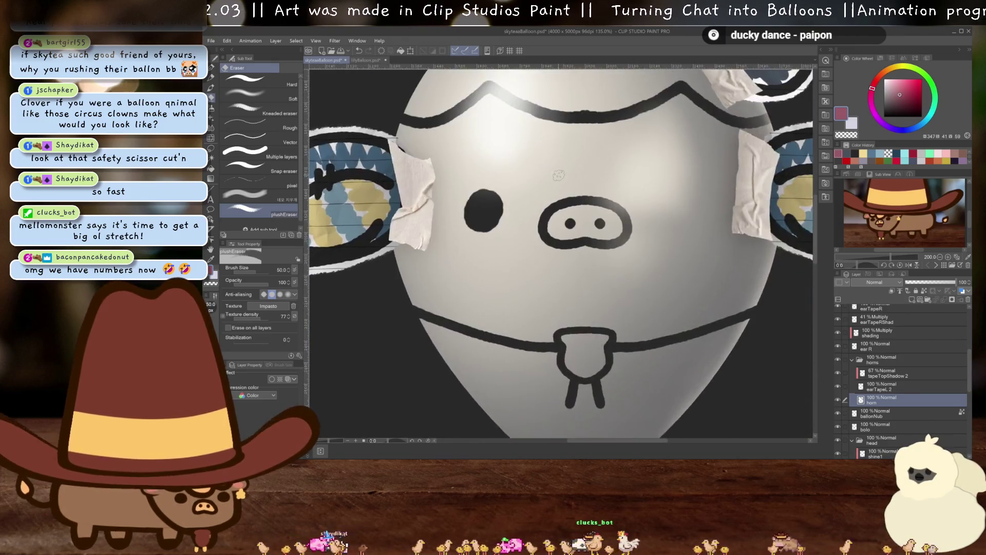
{"action": "scroll", "coordinate": [558, 175], "scroll_direction": "down", "scroll_amount": 2}
{"action": "scroll", "coordinate": [883, 396], "scroll_direction": "down", "scroll_amount": 2}
{"action": "scroll", "coordinate": [882, 398], "scroll_direction": "down", "scroll_amount": 1}
{"action": "left_click", "coordinate": [884, 396]}
{"action": "key", "text": "Delete"}
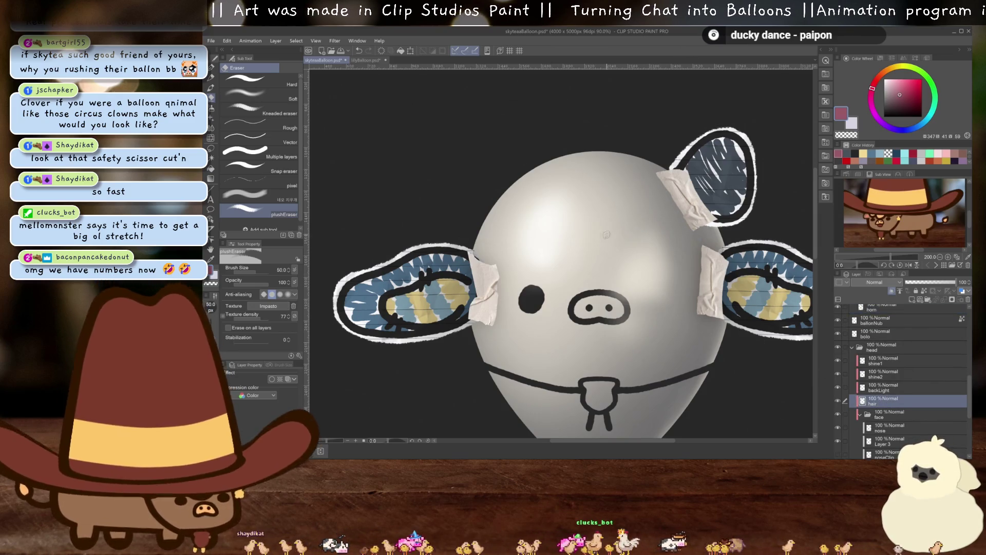
- Draw a small curled hair tuft on the head with the near-black Felt Tip Pen
{"action": "scroll", "coordinate": [617, 243], "scroll_direction": "up", "scroll_amount": 2}
{"action": "key", "text": "p"}
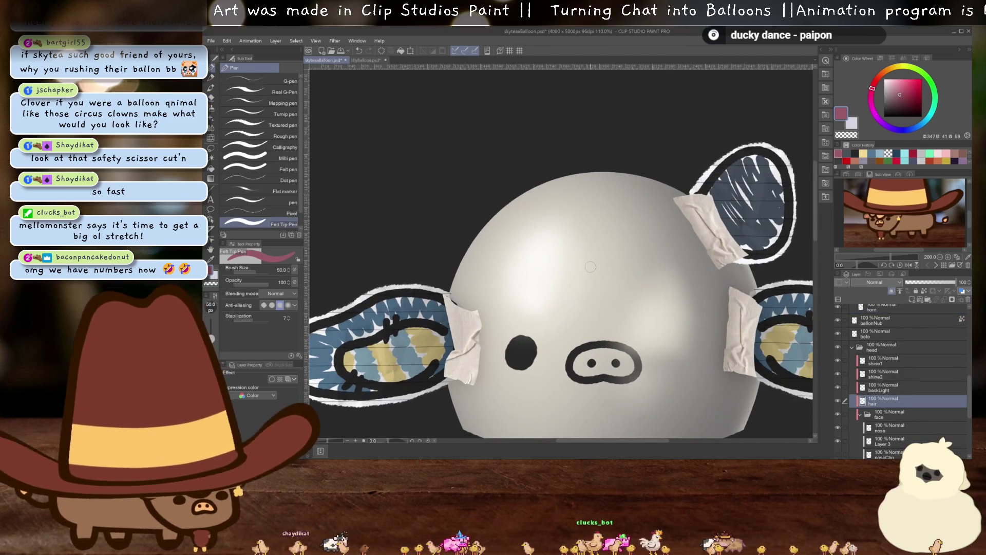
{"action": "left_click", "coordinate": [609, 243], "text": "alt"}
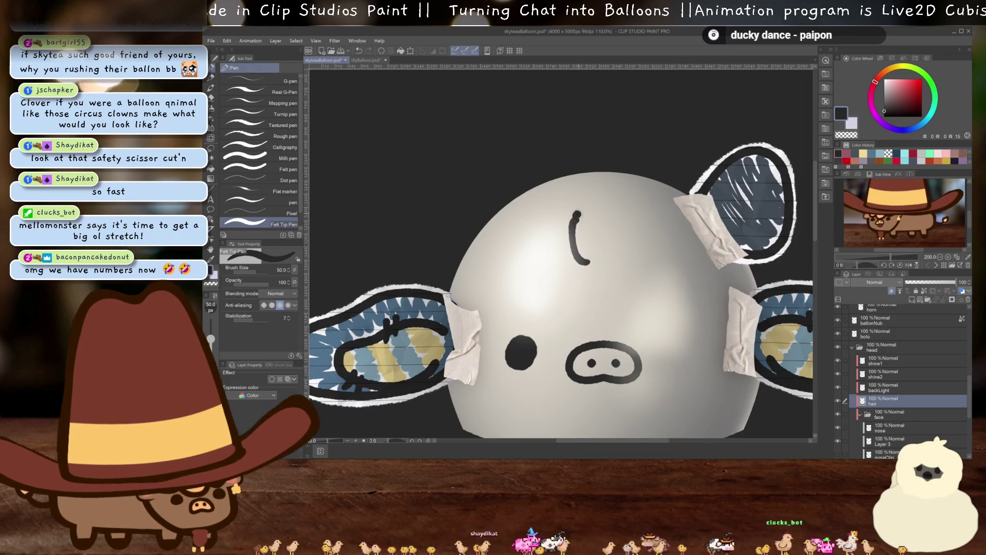
{"action": "key", "text": "ctrl+z"}
{"action": "mouse_move", "coordinate": [583, 234]}
{"action": "left_mouse_down"}
{"action": "mouse_move", "coordinate": [562, 269]}
{"action": "mouse_move", "coordinate": [580, 205]}
{"action": "left_mouse_up"}
{"action": "key", "text": "ctrl+z"}
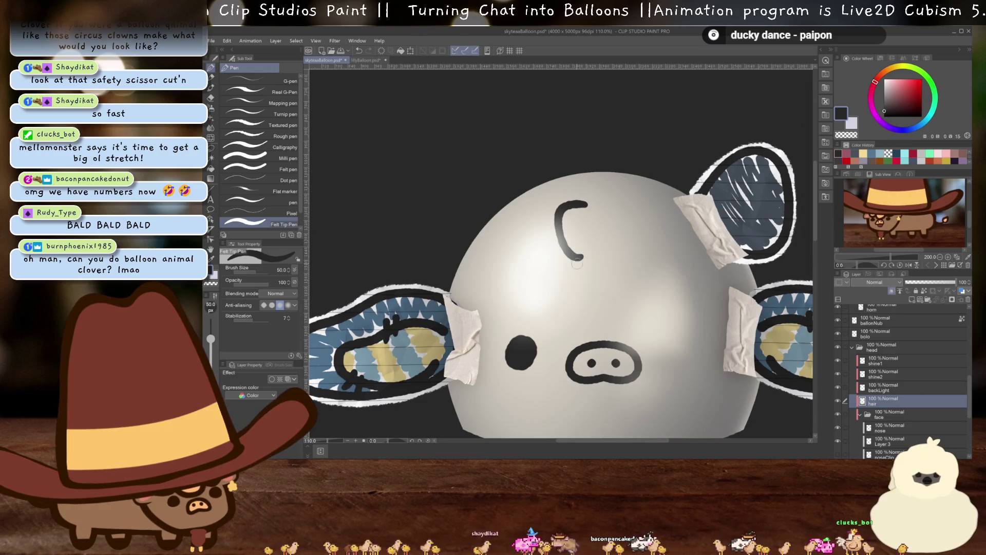
{"action": "left_click_drag", "start_coordinate": [583, 257], "coordinate": [547, 284]}
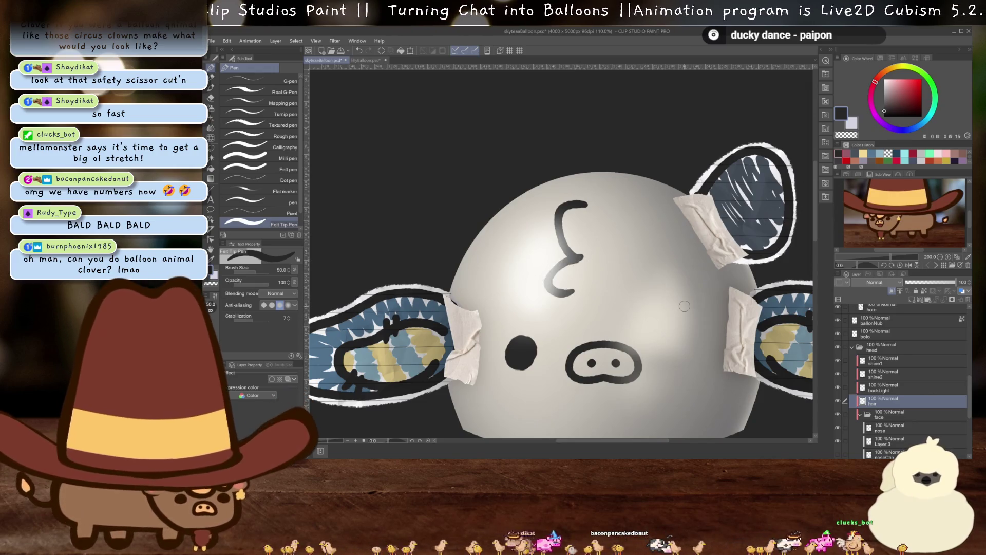
- Rotate the hair curl clockwise and shift it slightly right into place
{"action": "key", "text": "ctrl+t"}
{"action": "left_click_drag", "start_coordinate": [639, 241], "coordinate": [638, 264]}
{"action": "mouse_move", "coordinate": [589, 242]}
{"action": "left_mouse_down"}
{"action": "mouse_move", "coordinate": [609, 240]}
{"action": "mouse_move", "coordinate": [615, 260]}
{"action": "mouse_move", "coordinate": [611, 242]}
{"action": "left_mouse_up"}
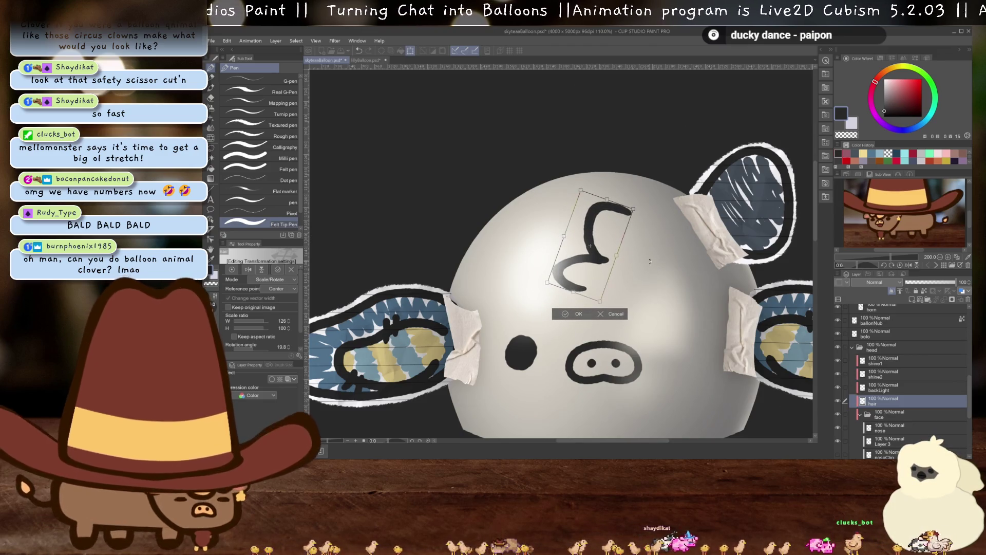
{"action": "key", "text": "Return"}
{"action": "scroll", "coordinate": [650, 262], "scroll_direction": "down", "scroll_amount": 4}
{"action": "scroll", "coordinate": [637, 242], "scroll_direction": "up", "scroll_amount": 2}
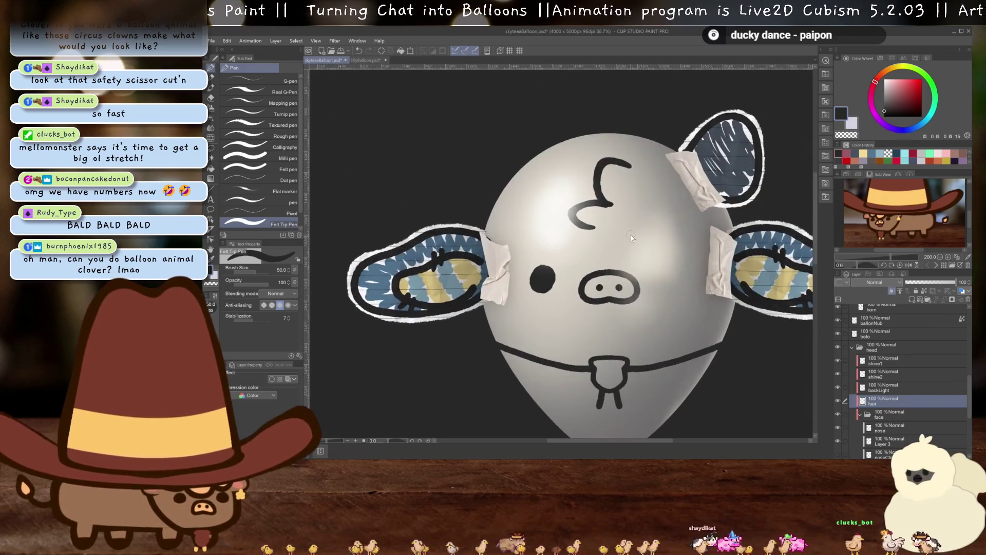
{"action": "key", "text": "ctrl+t"}
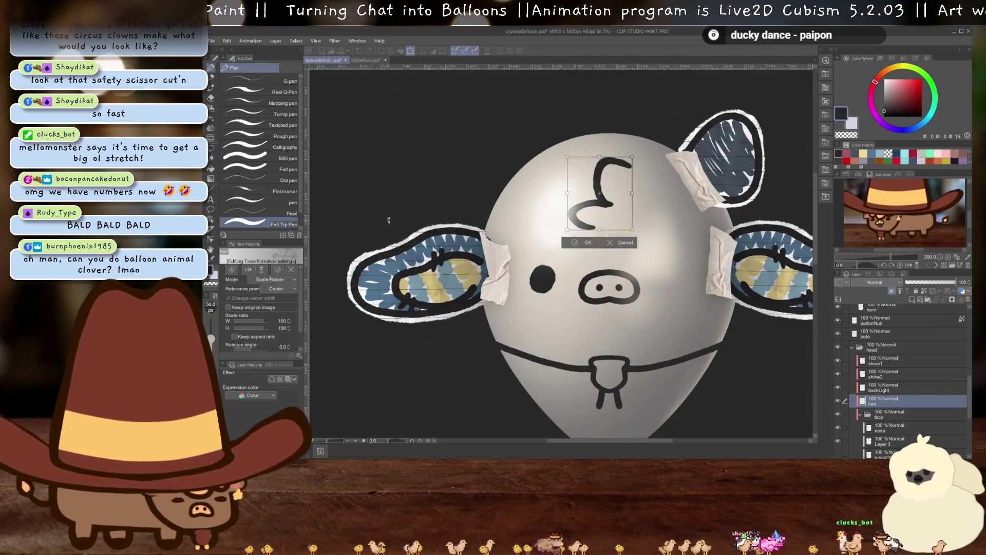
{"action": "key", "text": "Return"}
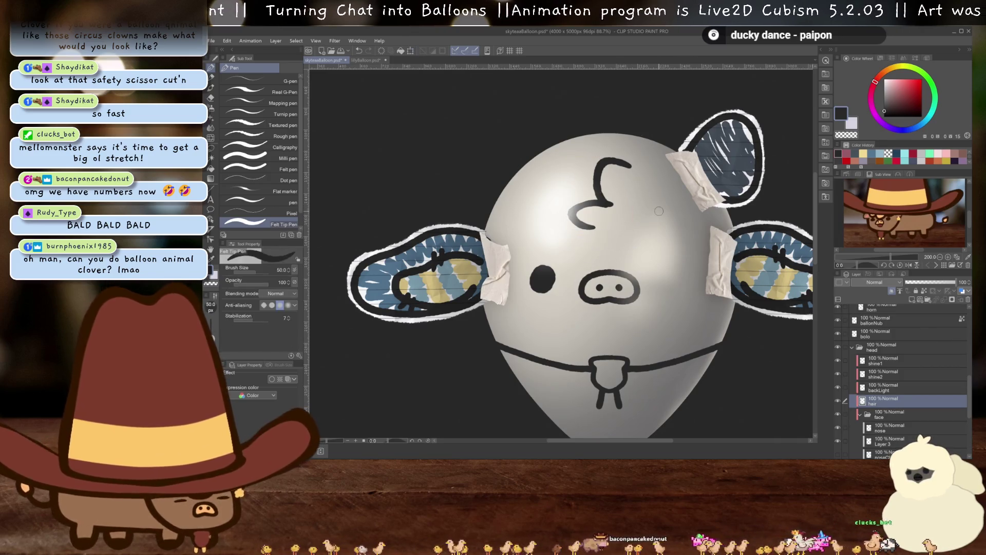
{"action": "key", "text": "j"}
{"action": "scroll", "coordinate": [629, 252], "scroll_direction": "up", "scroll_amount": 2}
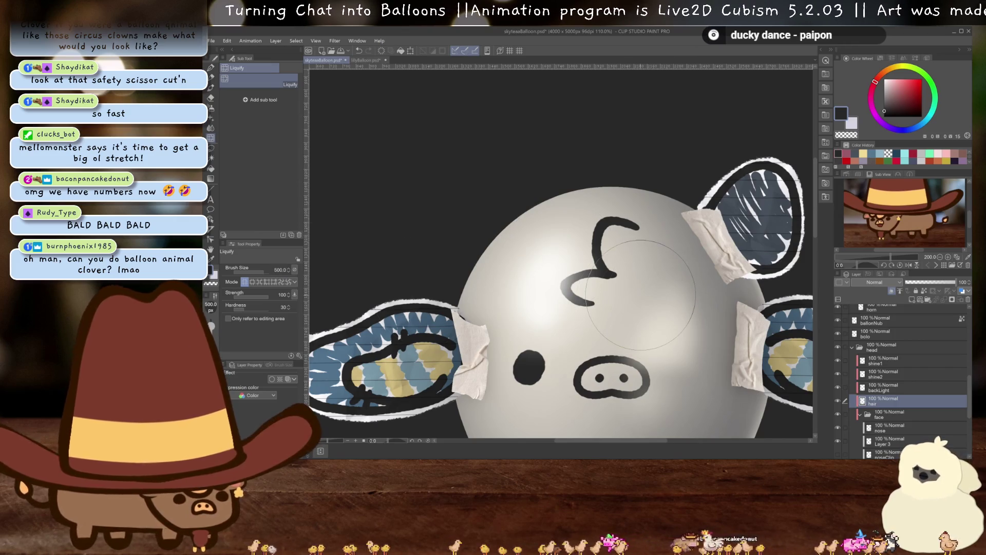
- Push the hair curl into a smoother shape with Liquify
{"action": "left_click_drag", "start_coordinate": [595, 251], "coordinate": [604, 273]}
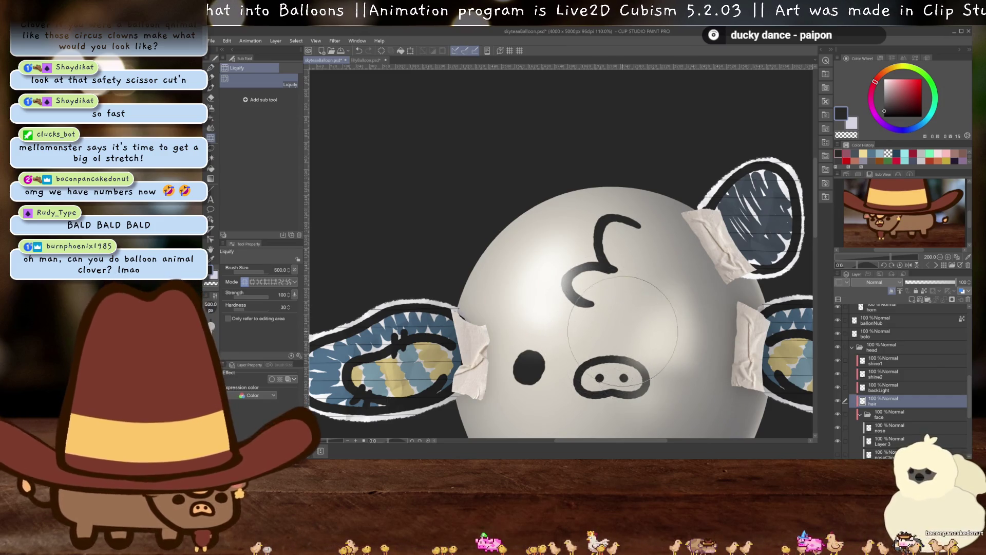
{"action": "scroll", "coordinate": [644, 354], "scroll_direction": "down", "scroll_amount": 4}
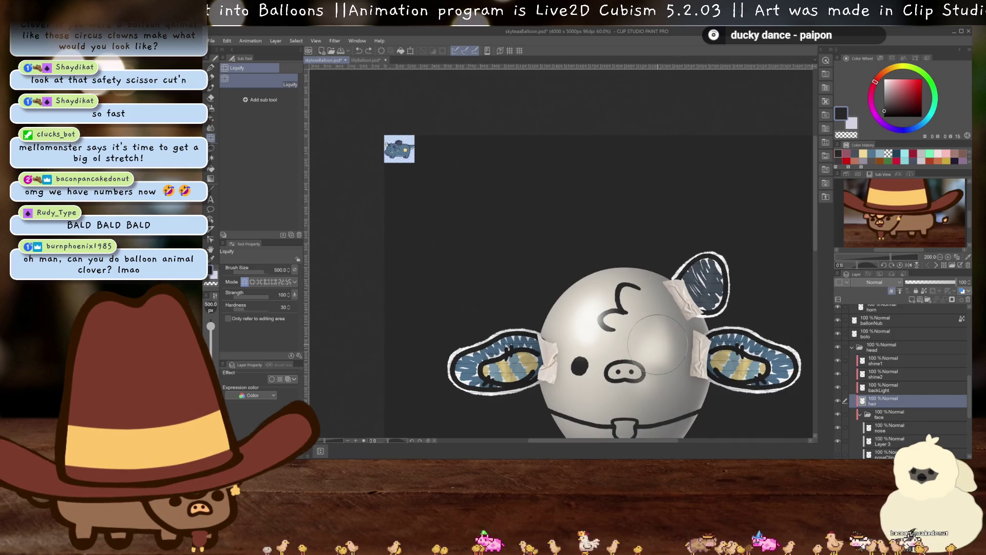
{"action": "scroll", "coordinate": [655, 342], "scroll_direction": "up", "scroll_amount": 3}
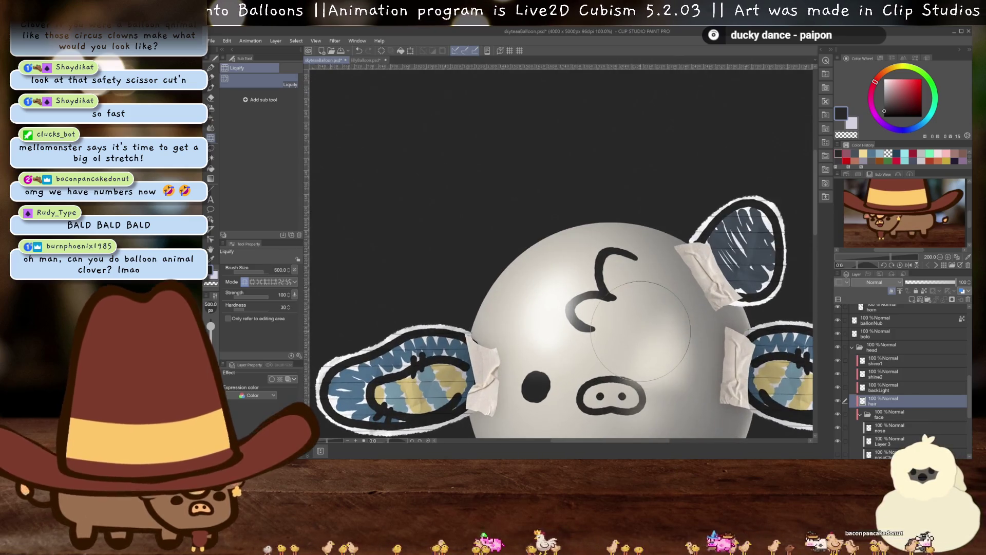
- Scale the hair curl down slightly
{"action": "key", "text": "ctrl+t"}
{"action": "mouse_move", "coordinate": [638, 245]}
{"action": "left_mouse_down"}
{"action": "mouse_move", "coordinate": [632, 256]}
{"action": "mouse_move", "coordinate": [651, 302]}
{"action": "mouse_move", "coordinate": [620, 302]}
{"action": "left_mouse_up"}
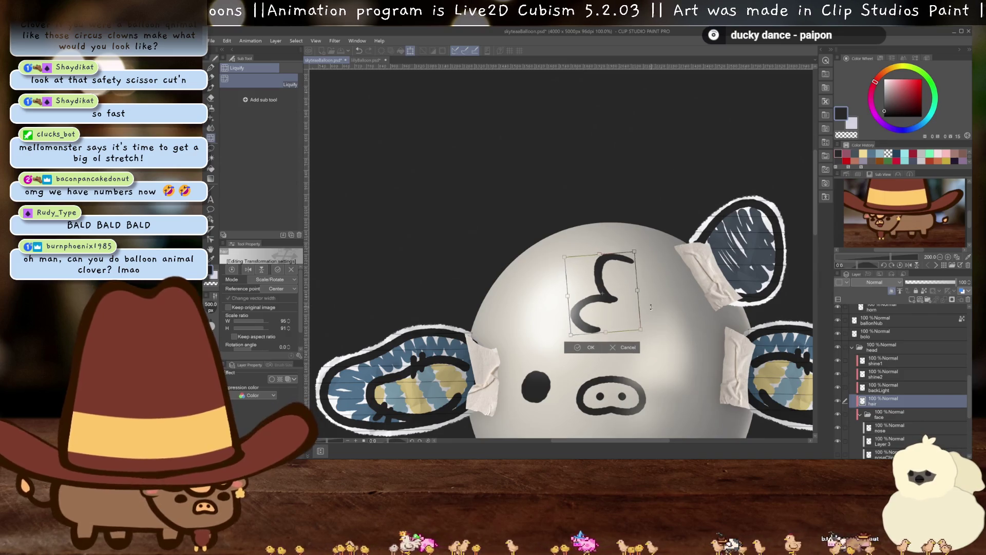
{"action": "key", "text": "Return"}
{"action": "scroll", "coordinate": [632, 288], "scroll_direction": "down", "scroll_amount": 5}
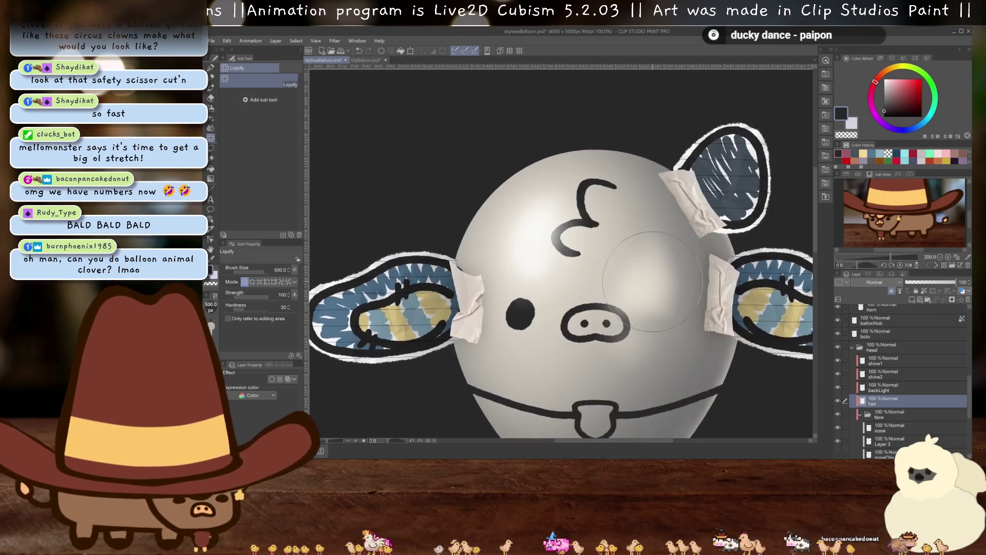
{"action": "scroll", "coordinate": [646, 271], "scroll_direction": "up", "scroll_amount": 2}
{"action": "scroll", "coordinate": [632, 287], "scroll_direction": "up", "scroll_amount": 2}
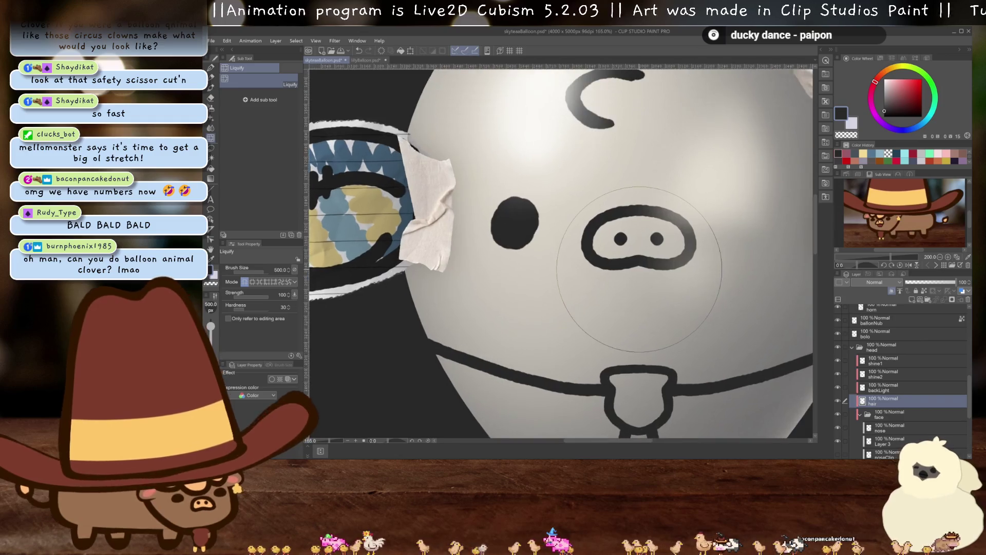
{"action": "scroll", "coordinate": [627, 295], "scroll_direction": "down", "scroll_amount": 2}
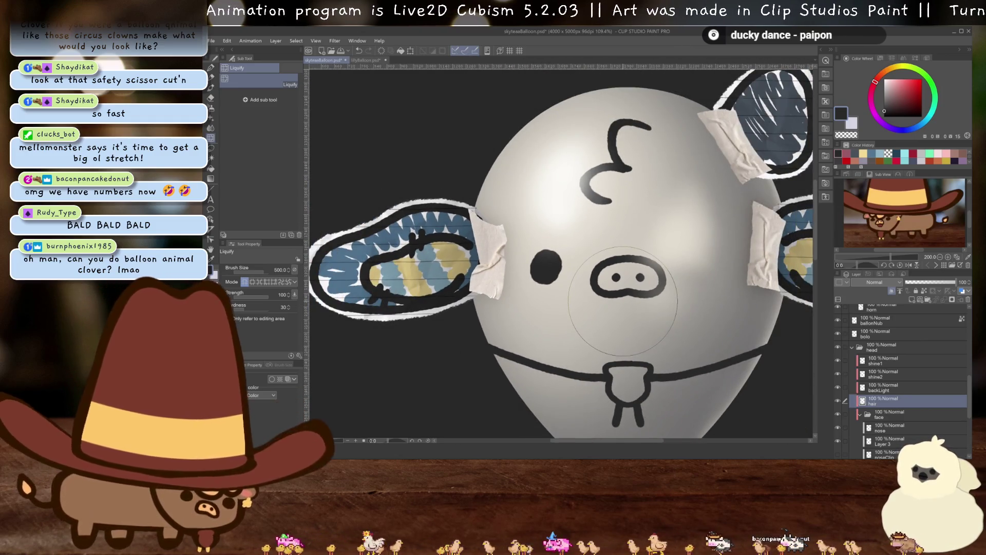
{"action": "scroll", "coordinate": [904, 380], "scroll_direction": "down", "scroll_amount": 1}
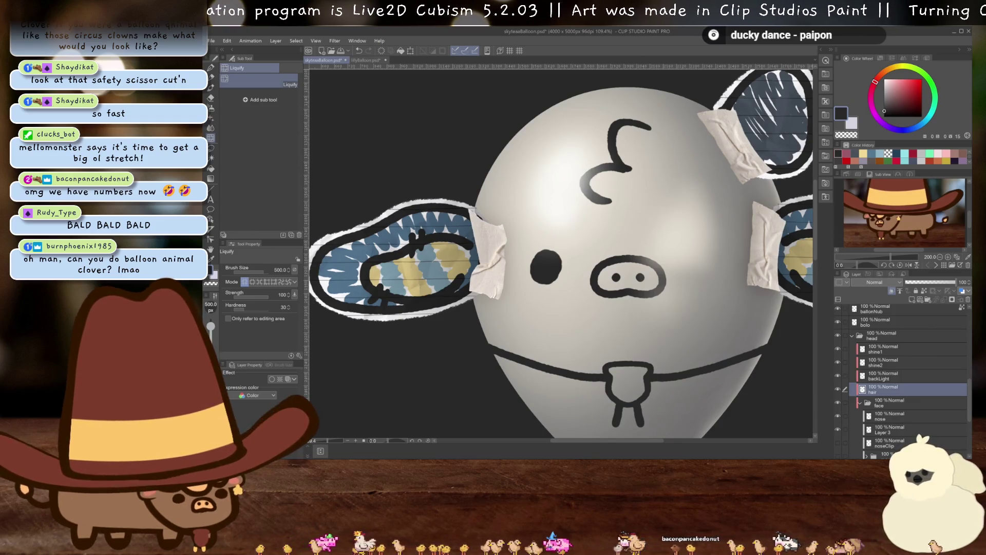
{"action": "scroll", "coordinate": [630, 268], "scroll_direction": "up", "scroll_amount": 4}
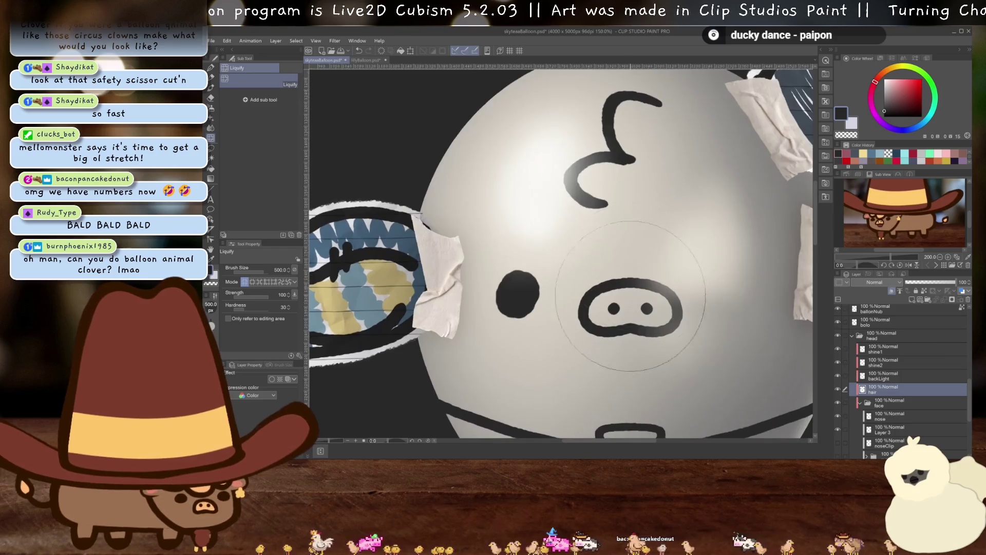
{"action": "scroll", "coordinate": [899, 395], "scroll_direction": "down", "scroll_amount": 3}
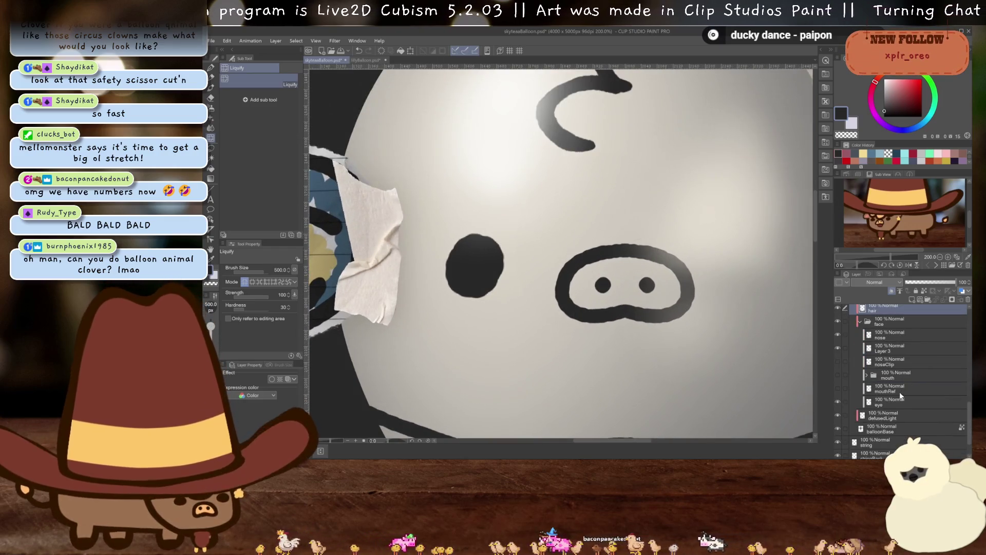
- On the nose layer, erase the old left nostril dot with transparent colour
{"action": "left_click", "coordinate": [883, 332]}
{"action": "key", "text": "p"}
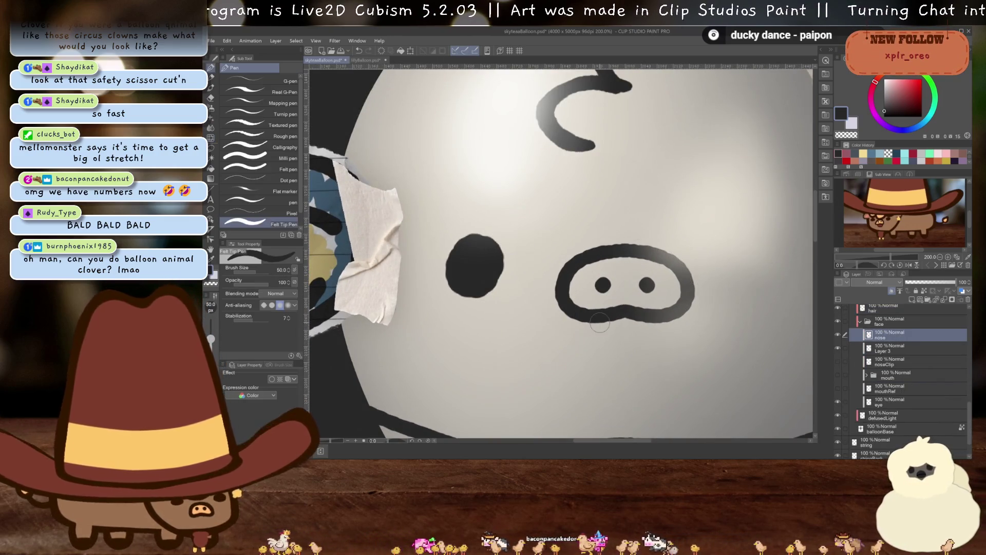
{"action": "key", "text": "c"}
{"action": "left_click", "coordinate": [603, 285]}
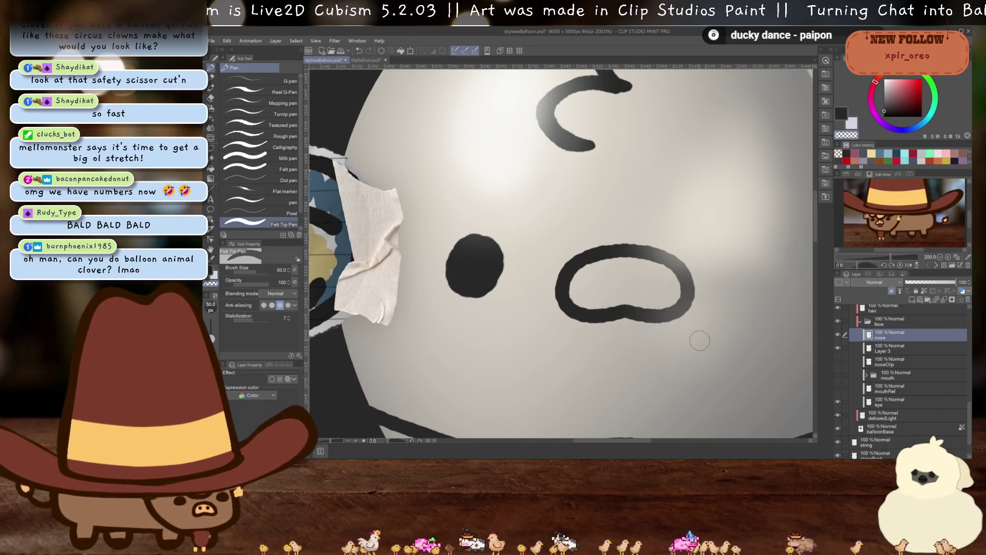
- Redraw the nostrils in dark colour, settling on a small round left nostril dot
{"action": "key", "text": "c"}
{"action": "left_click_drag", "start_coordinate": [590, 271], "coordinate": [604, 288]}
{"action": "key", "text": "ctrl+z"}
{"action": "left_click_drag", "start_coordinate": [659, 271], "coordinate": [649, 284]}
{"action": "key", "text": "ctrl+z"}
{"action": "key", "text": "ctrl+z"}
{"action": "key", "text": "ctrl+z"}
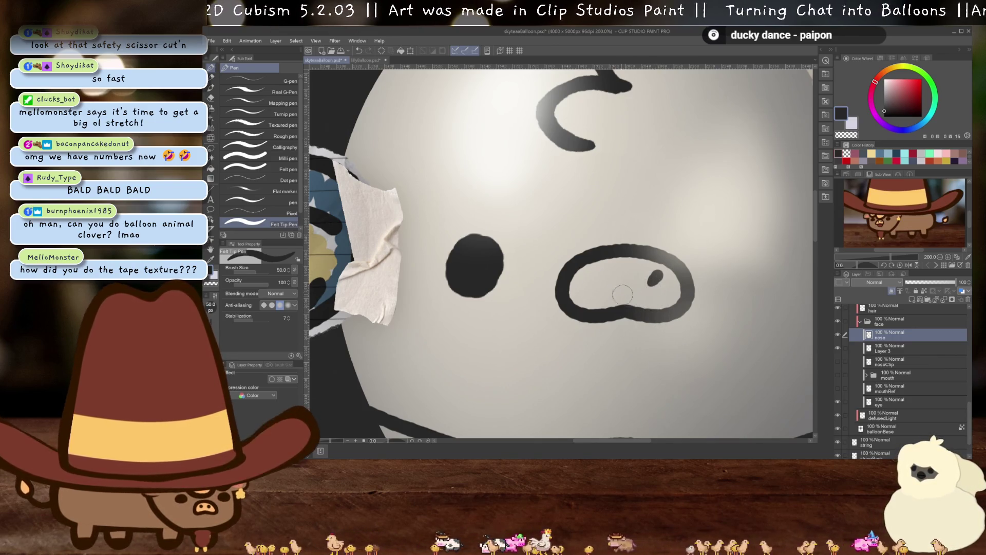
{"action": "left_click_drag", "start_coordinate": [590, 272], "coordinate": [605, 290]}
{"action": "key", "text": "ctrl+z"}
{"action": "key", "text": "ctrl+z"}
{"action": "left_click", "coordinate": [593, 277]}
{"action": "key", "text": "ctrl+z"}
{"action": "left_click", "coordinate": [596, 280]}
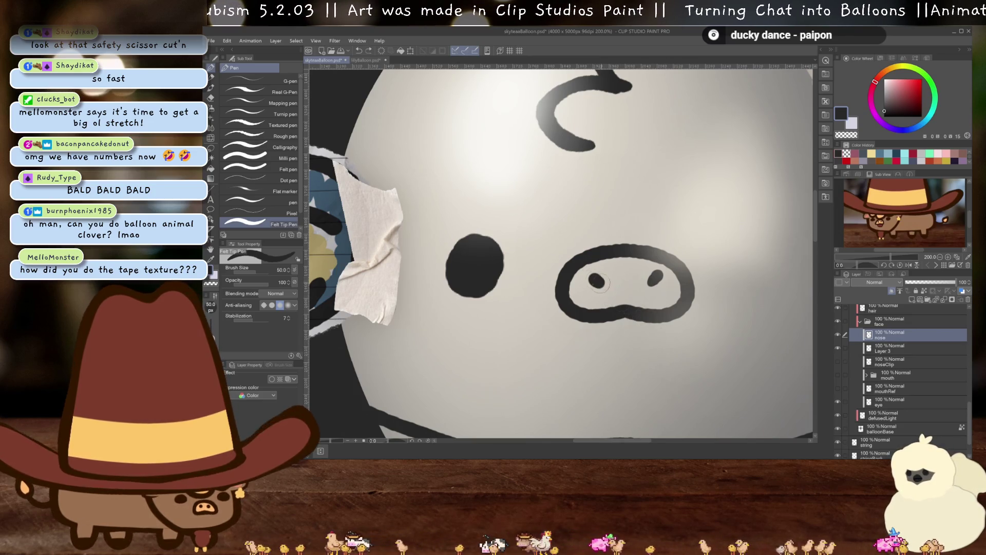
{"action": "scroll", "coordinate": [654, 266], "scroll_direction": "down", "scroll_amount": 5}
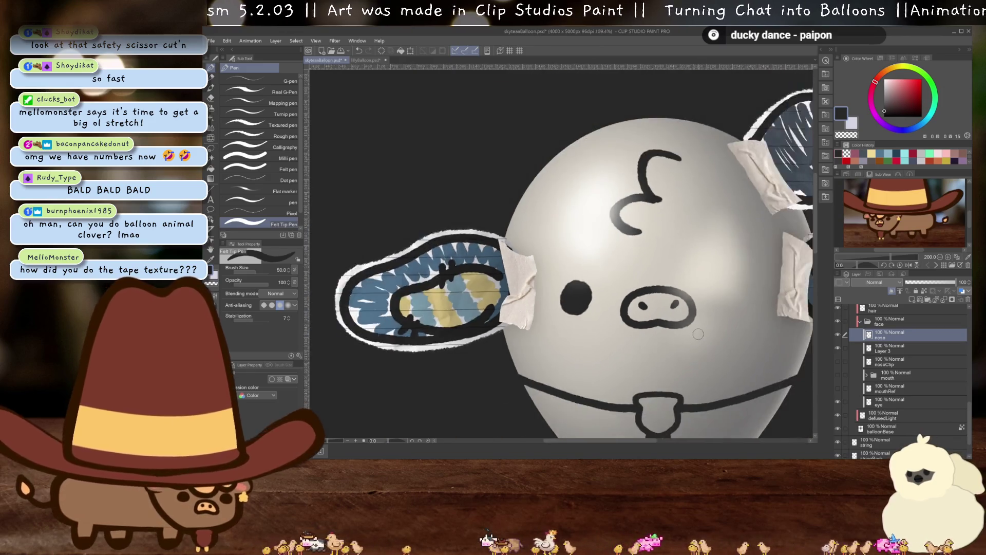
- Clear the bolo tie from its layer and rename the layer to freckles
{"action": "scroll", "coordinate": [653, 267], "scroll_direction": "up", "scroll_amount": 2}
{"action": "scroll", "coordinate": [599, 329], "scroll_direction": "up", "scroll_amount": 3}
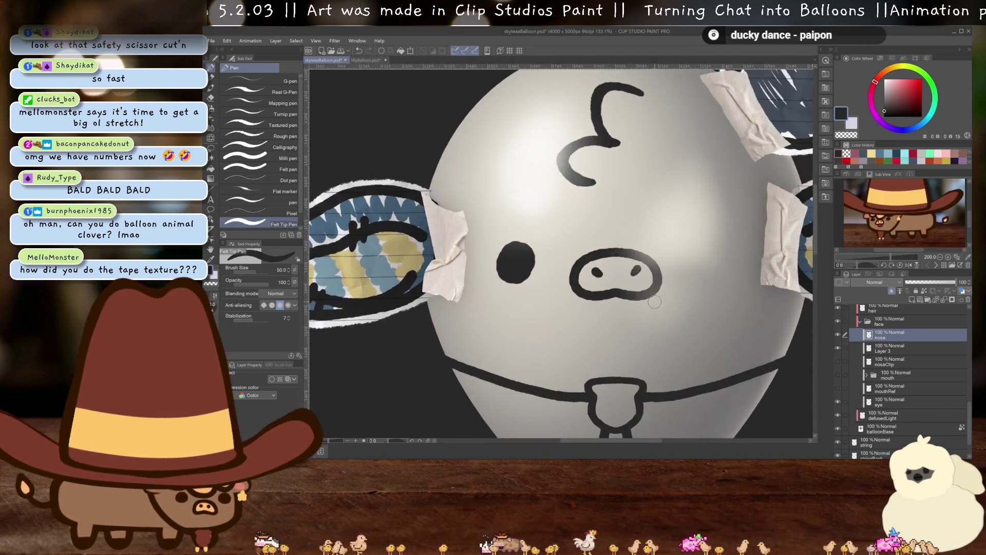
{"action": "scroll", "coordinate": [599, 329], "scroll_direction": "down", "scroll_amount": 4}
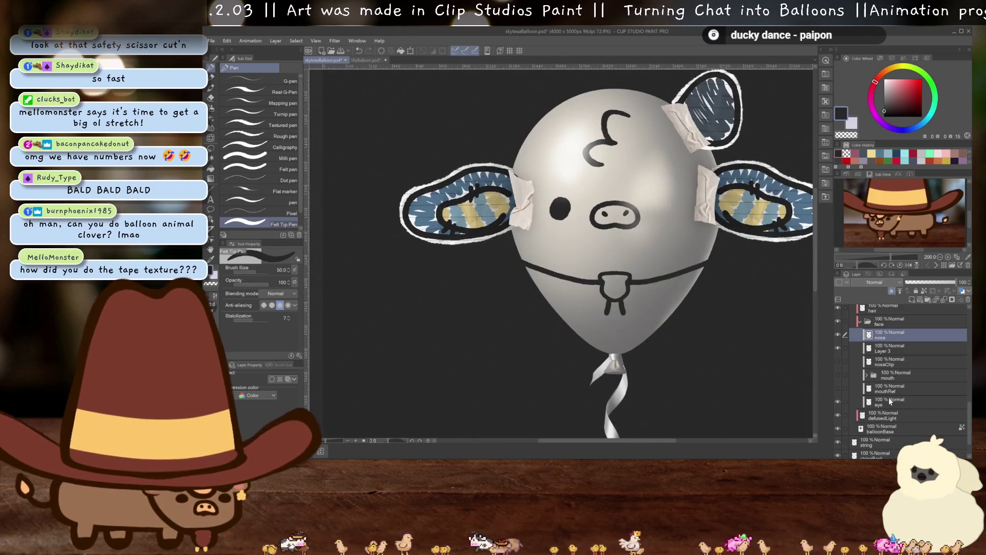
{"action": "scroll", "coordinate": [894, 399], "scroll_direction": "down", "scroll_amount": 2}
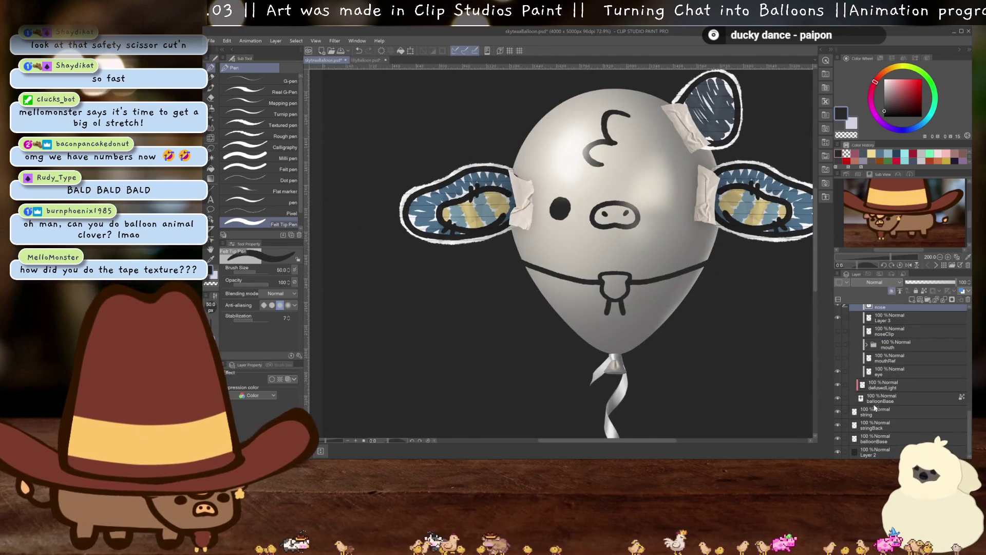
{"action": "scroll", "coordinate": [873, 417], "scroll_direction": "up", "scroll_amount": 3}
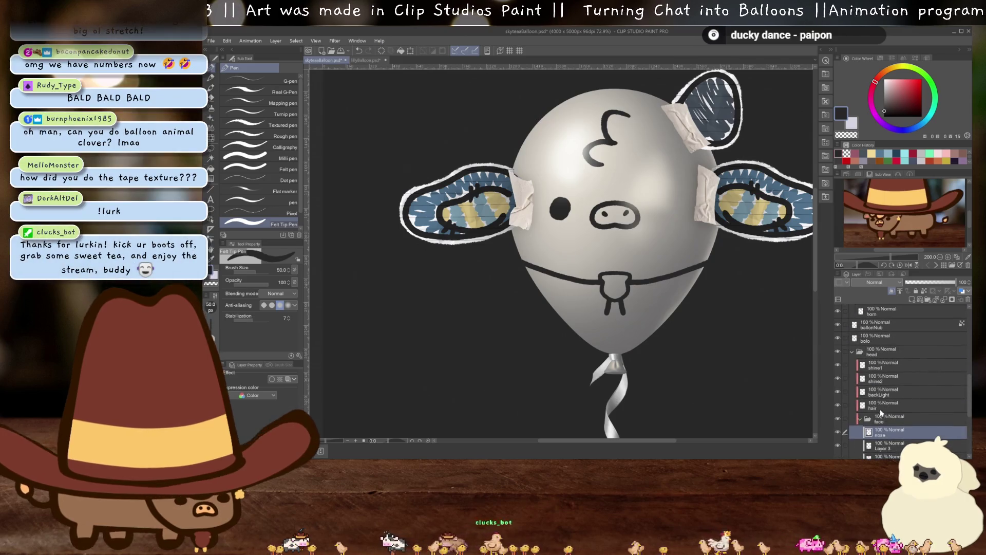
{"action": "scroll", "coordinate": [884, 406], "scroll_direction": "up", "scroll_amount": 2}
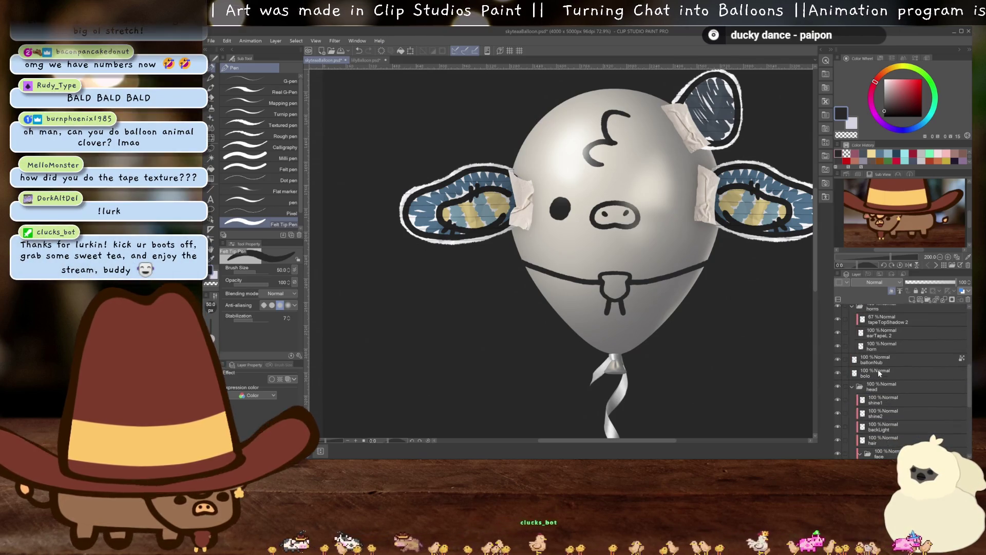
{"action": "left_click", "coordinate": [877, 368]}
{"action": "key", "text": "Delete"}
{"action": "type", "text": "fro"}
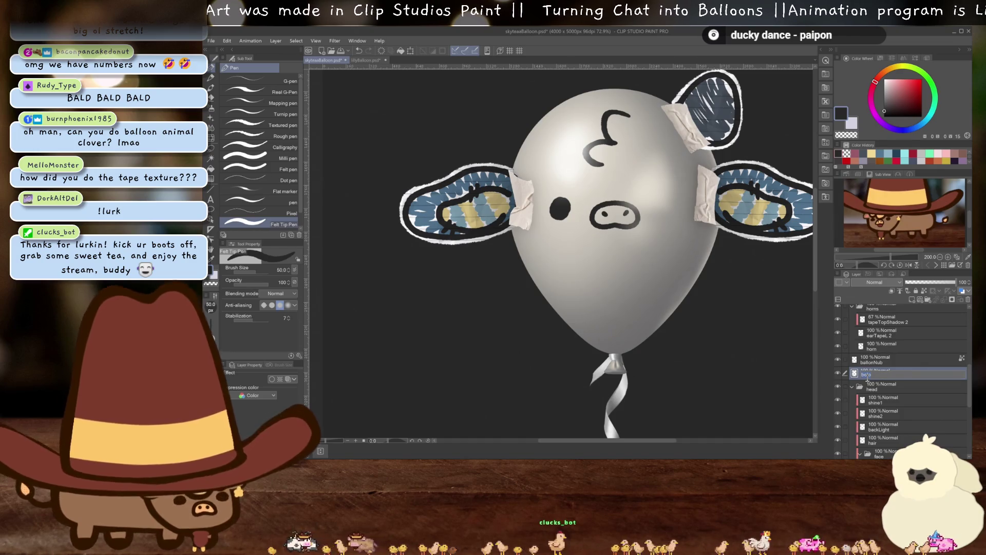
{"action": "key", "text": "Return"}
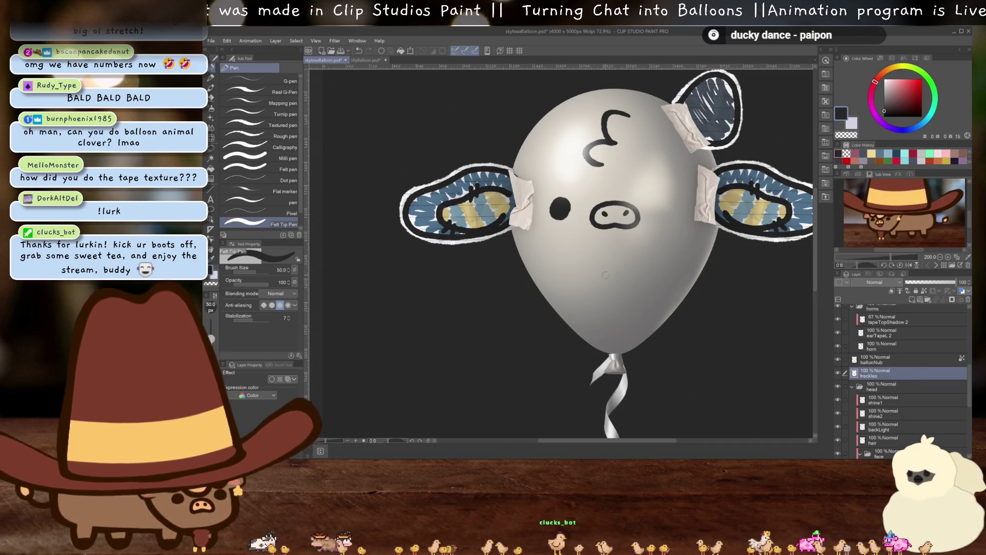
- Paint dark freckle dots on the cheeks
{"action": "scroll", "coordinate": [477, 199], "scroll_direction": "up", "scroll_amount": 5}
{"action": "mouse_move", "coordinate": [562, 271]}
{"action": "left_mouse_down"}
{"action": "mouse_move", "coordinate": [569, 309]}
{"action": "mouse_move", "coordinate": [602, 292]}
{"action": "left_mouse_up"}
{"action": "left_click_drag", "start_coordinate": [725, 346], "coordinate": [513, 325]}
{"action": "mouse_move", "coordinate": [578, 278]}
{"action": "left_mouse_down"}
{"action": "mouse_move", "coordinate": [609, 278]}
{"action": "mouse_move", "coordinate": [586, 299]}
{"action": "mouse_move", "coordinate": [621, 306]}
{"action": "left_mouse_up"}
{"action": "key", "text": "ctrl+z"}
{"action": "mouse_move", "coordinate": [602, 359]}
{"action": "left_mouse_down"}
{"action": "mouse_move", "coordinate": [685, 303]}
{"action": "mouse_move", "coordinate": [676, 326]}
{"action": "left_mouse_up"}
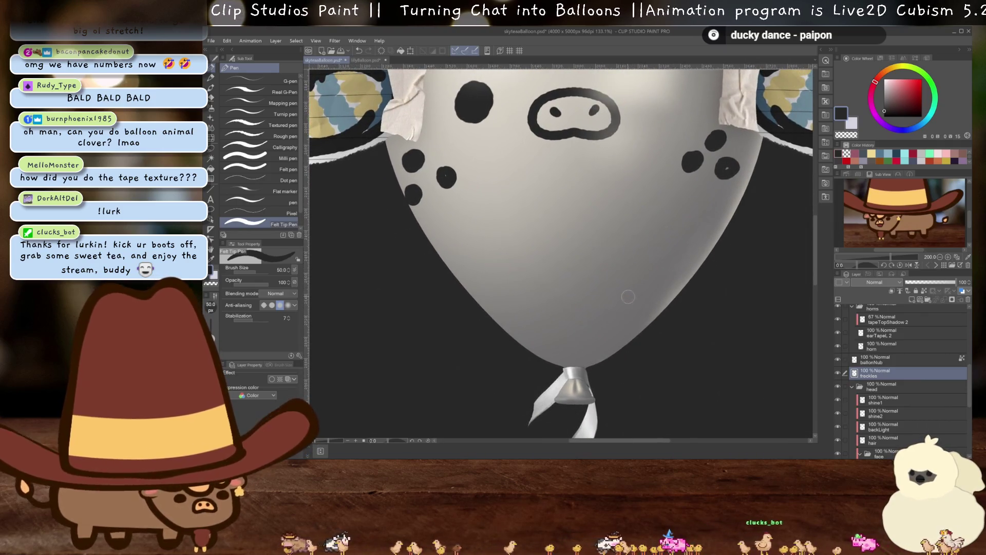
- Add a new layer named star and draw a star outline on the lower balloon
{"action": "left_click", "coordinate": [913, 300]}
{"action": "double_click", "coordinate": [880, 374]}
{"action": "type", "text": "star"}
{"action": "key", "text": "Return"}
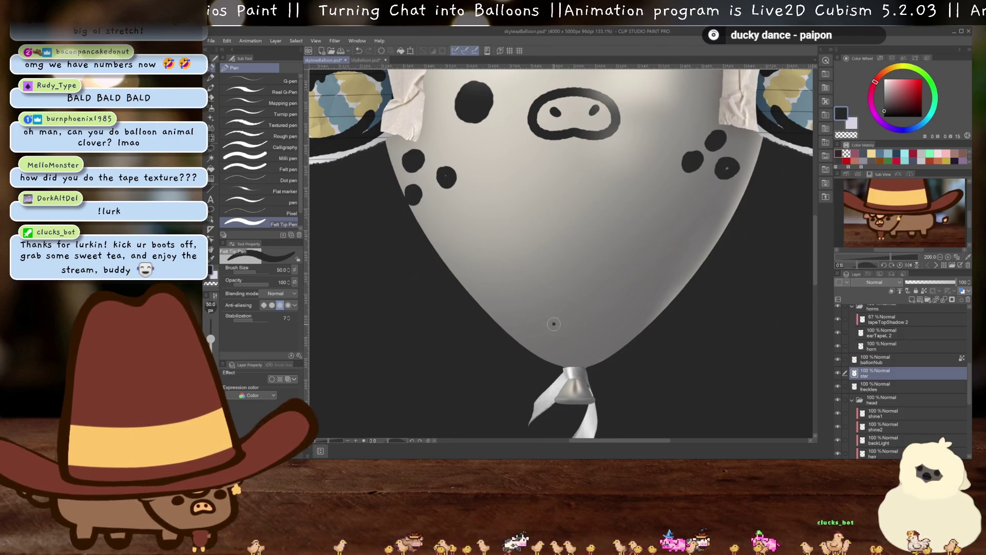
{"action": "left_click_drag", "start_coordinate": [551, 325], "coordinate": [572, 314]}
{"action": "key", "text": "c"}
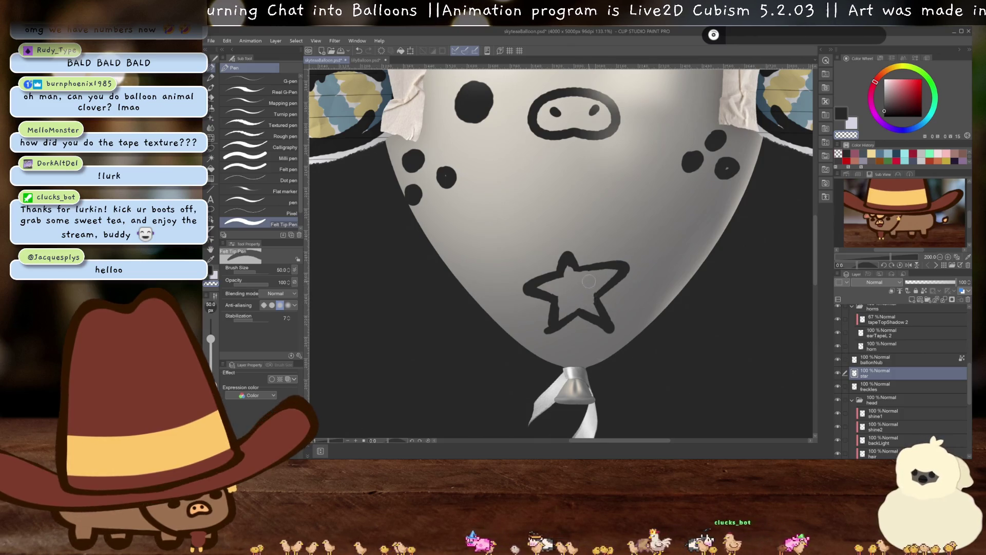
- Clean the star's inner crossing lines, then push its right arm inward with Liquify
{"action": "left_click_drag", "start_coordinate": [626, 319], "coordinate": [675, 326]}
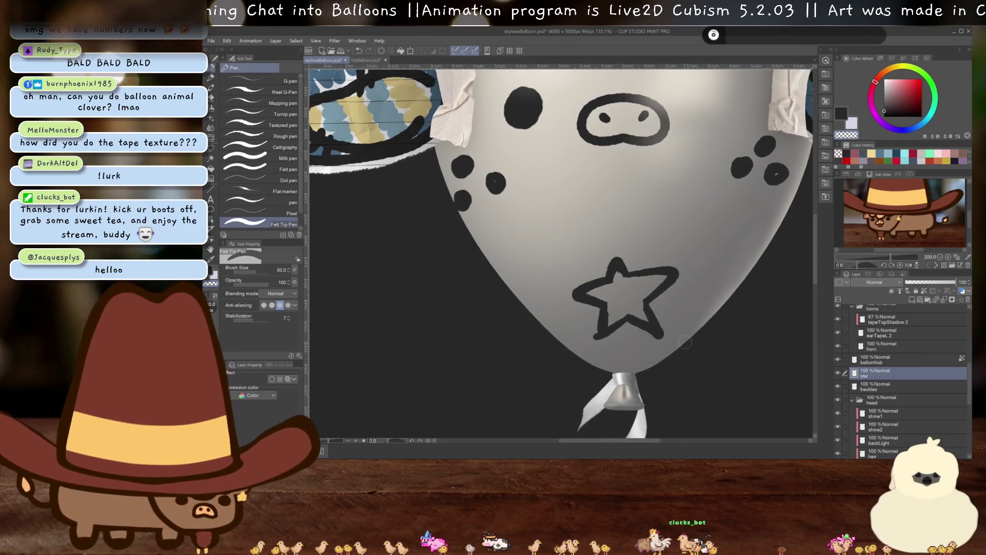
{"action": "key", "text": "b"}
{"action": "key", "text": "p"}
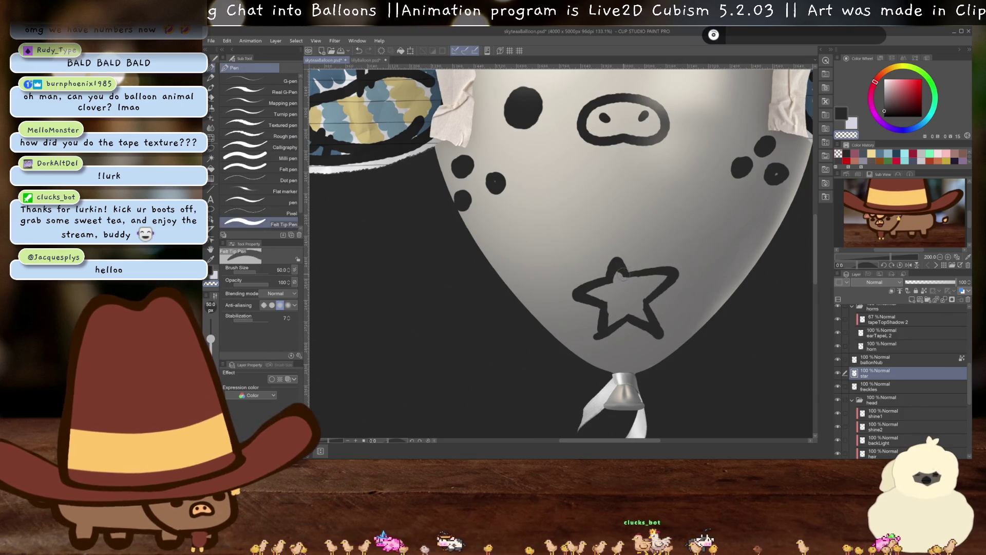
{"action": "key", "text": "c"}
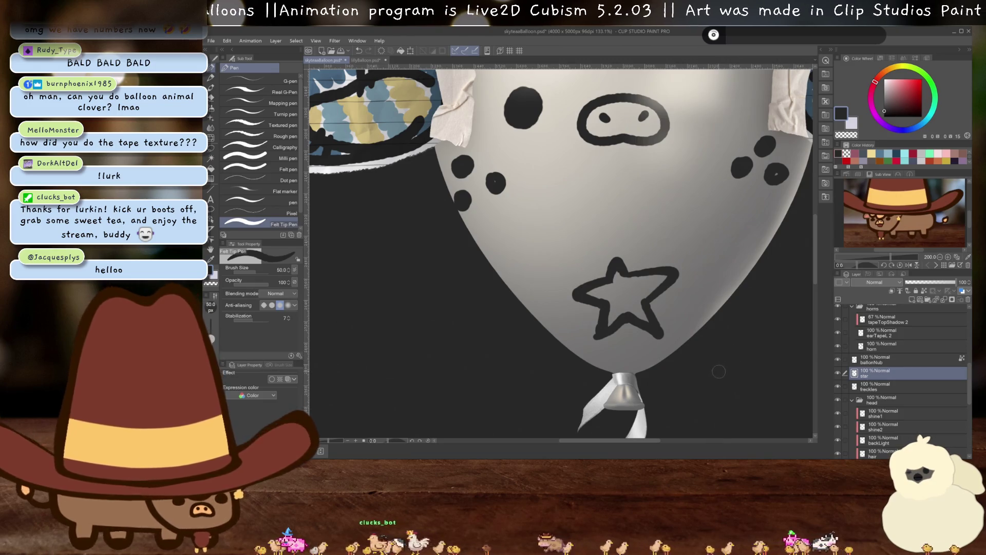
{"action": "key", "text": "j"}
{"action": "left_click_drag", "start_coordinate": [691, 248], "coordinate": [703, 249]}
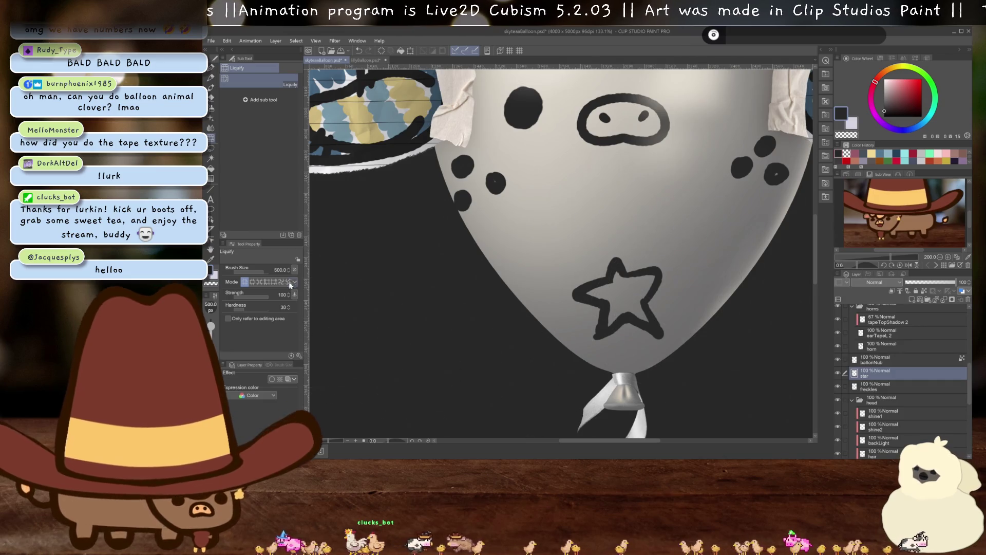
- Set the Liquify brush size to 100 and push the star's arms into shape
{"action": "left_click", "coordinate": [278, 269]}
{"action": "type", "text": "21"}
{"action": "key", "text": "Return"}
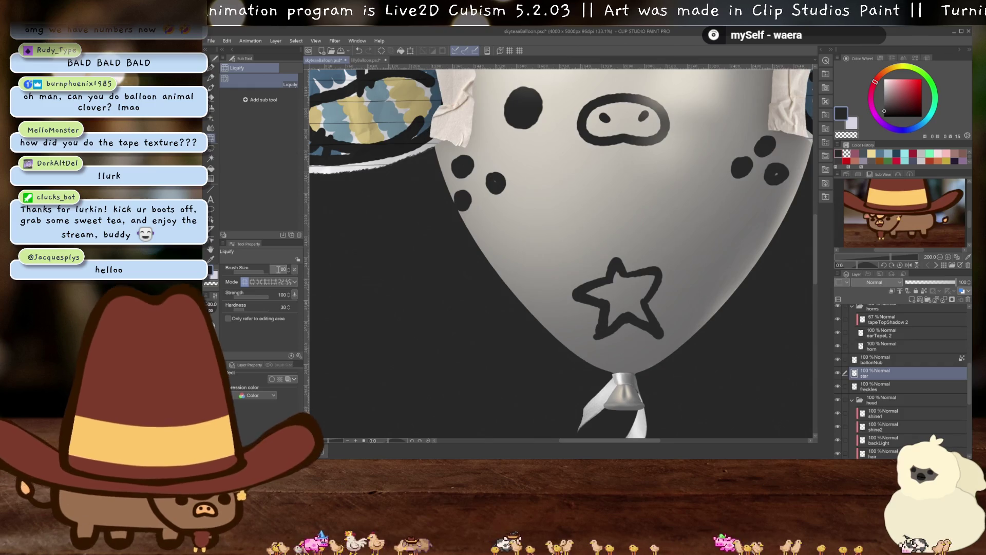
{"action": "left_click", "coordinate": [279, 269]}
{"action": "type", "text": "100"}
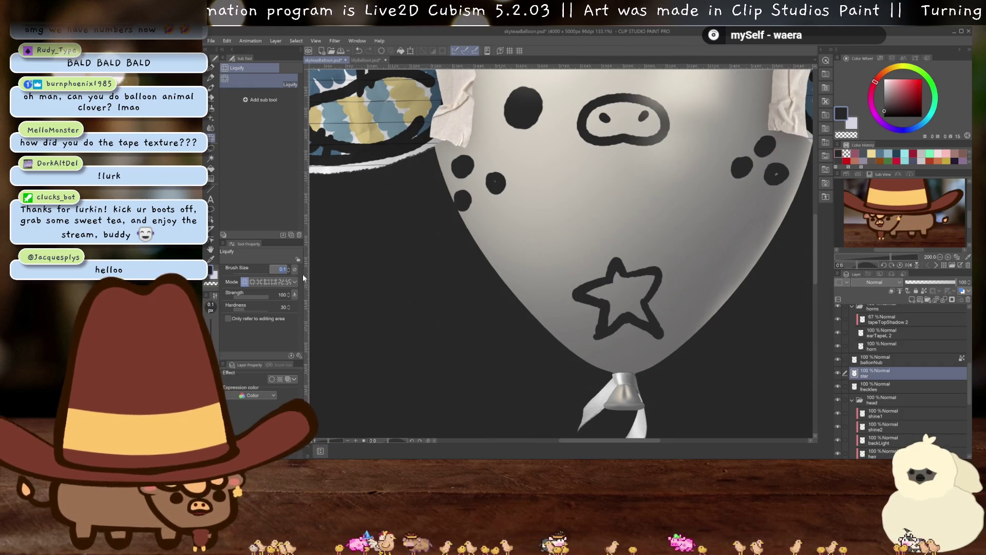
{"action": "key", "text": "Return"}
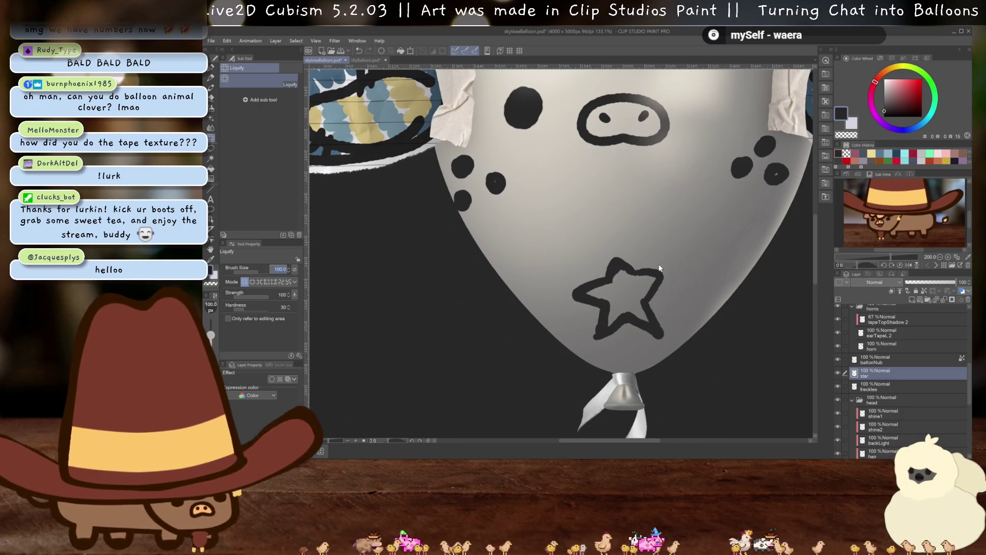
- Try pen strokes closing the star's top-right arm, undoing them
{"action": "key", "text": "p"}
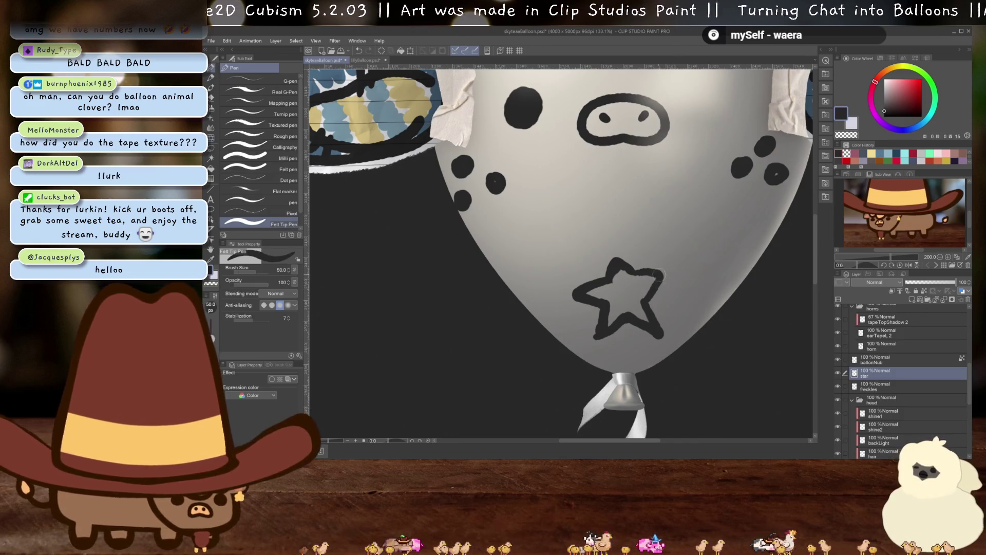
{"action": "key", "text": "ctrl+z"}
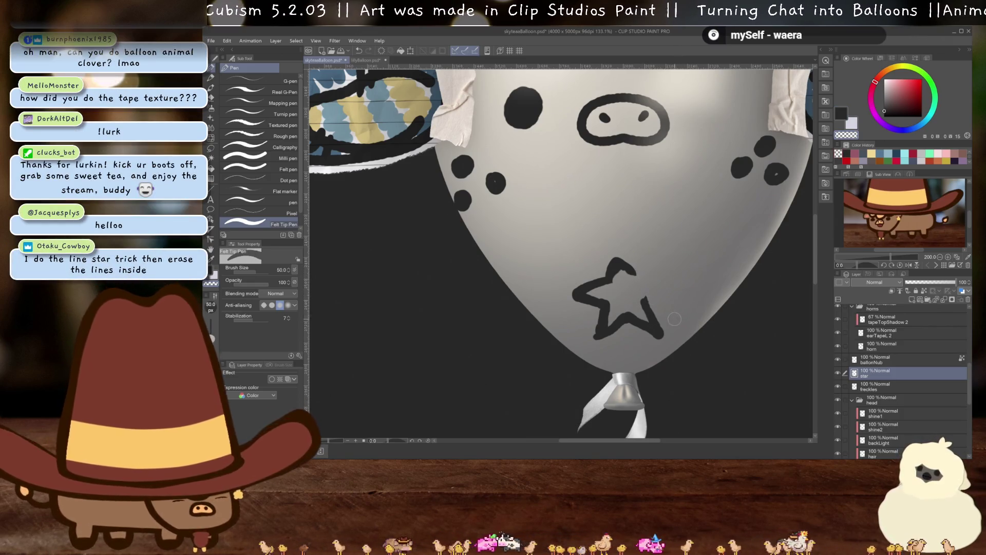
{"action": "left_click_drag", "start_coordinate": [635, 275], "coordinate": [643, 297]}
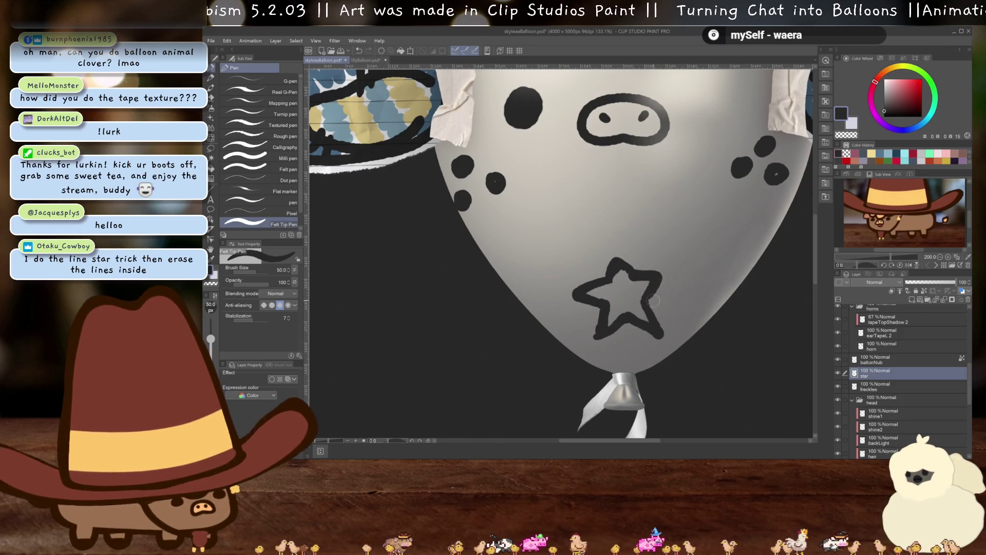
{"action": "key", "text": "ctrl+z"}
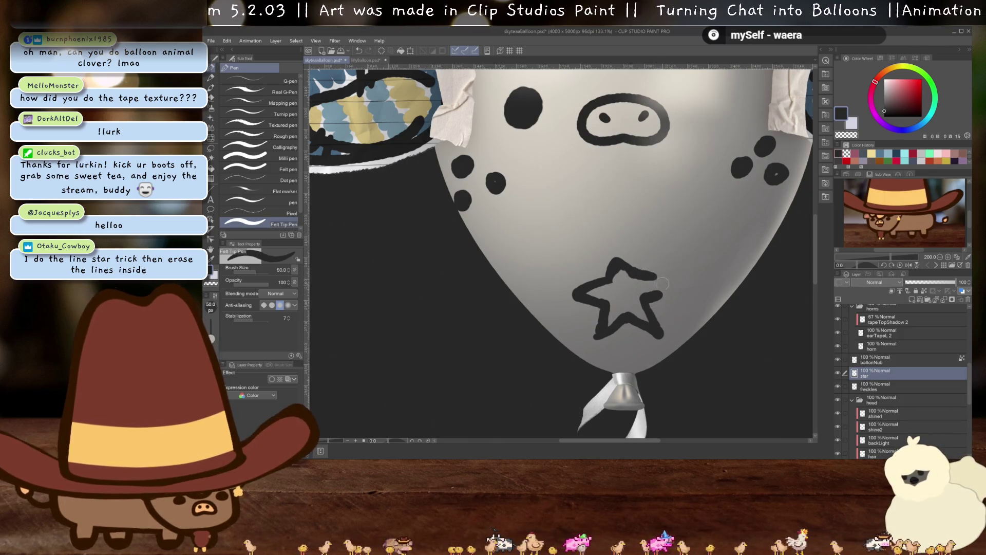
{"action": "key", "text": "ctrl+z"}
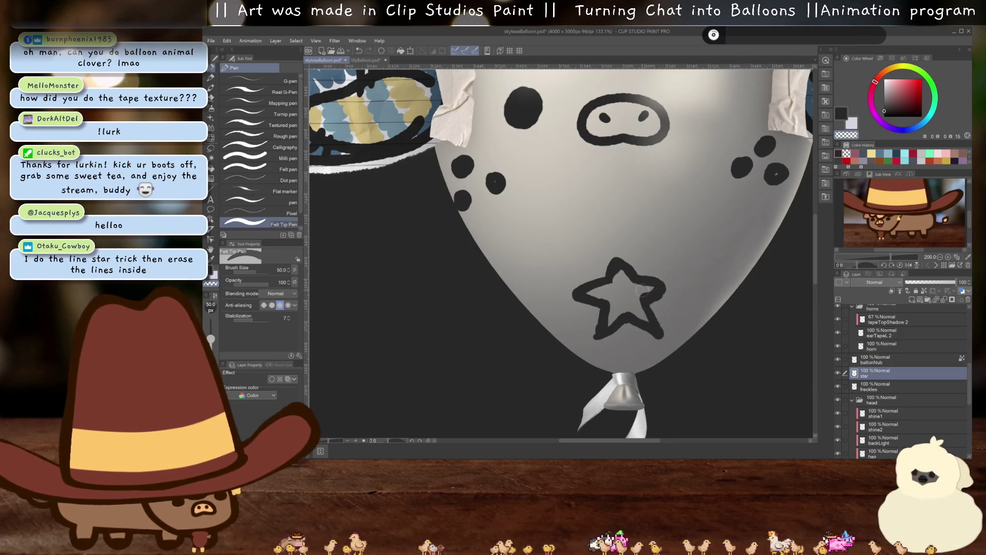
{"action": "key", "text": "c"}
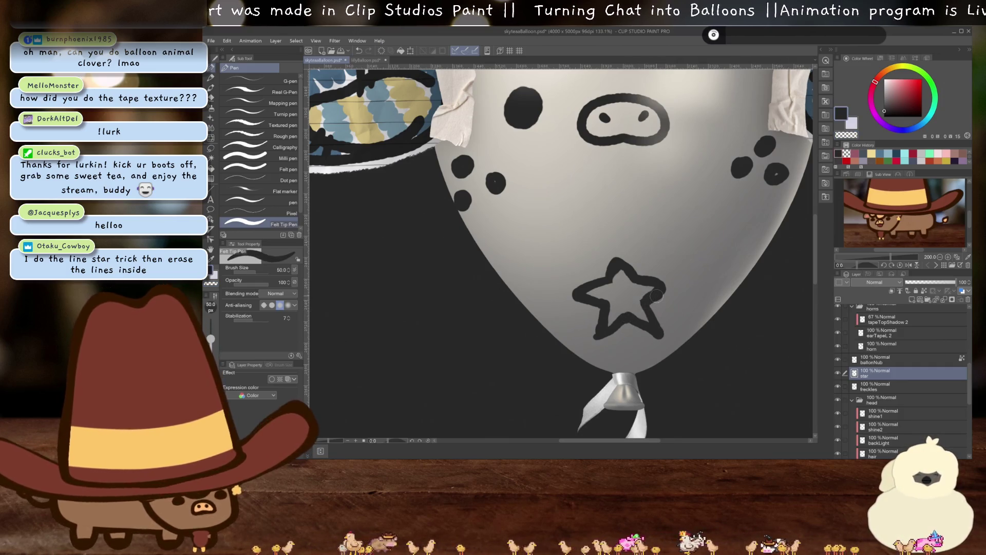
{"action": "scroll", "coordinate": [656, 296], "scroll_direction": "down", "scroll_amount": 3}
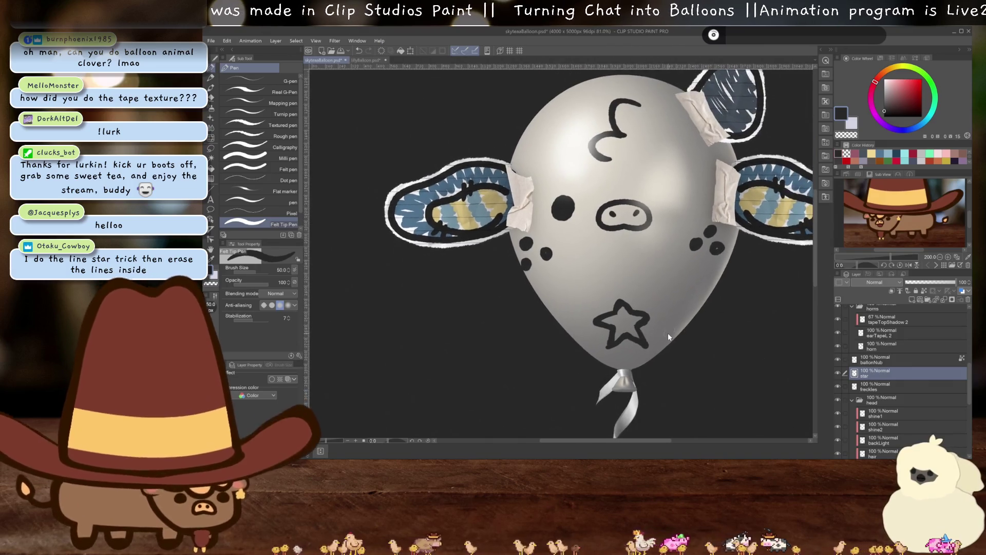
- Move the star to the balloon's lower right
{"action": "key", "text": "ctrl+t"}
{"action": "mouse_move", "coordinate": [673, 347]}
{"action": "left_mouse_down"}
{"action": "mouse_move", "coordinate": [703, 351]}
{"action": "mouse_move", "coordinate": [714, 334]}
{"action": "left_mouse_up"}
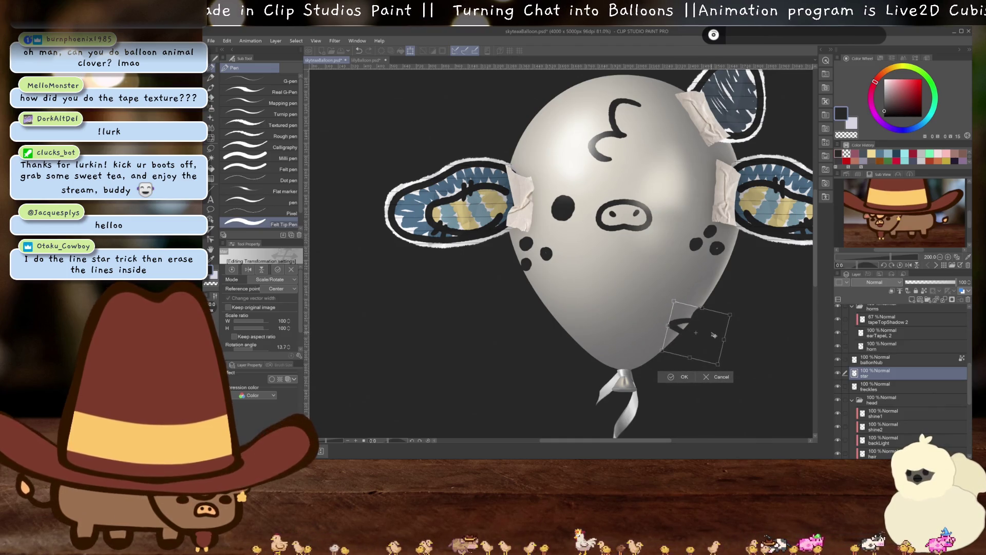
{"action": "key", "text": "Return"}
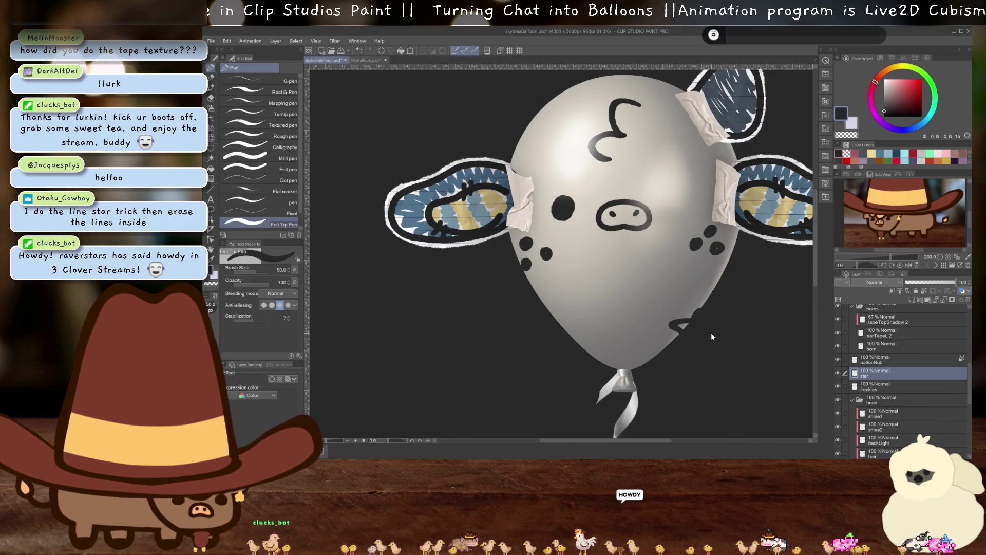
- Place a flipped copy of the star at the lower left and merge it into the star layer
{"action": "key", "text": "ctrl+c"}
{"action": "key", "text": "ctrl+v"}
{"action": "key", "text": "ctrl+t"}
{"action": "left_click_drag", "start_coordinate": [698, 333], "coordinate": [575, 345]}
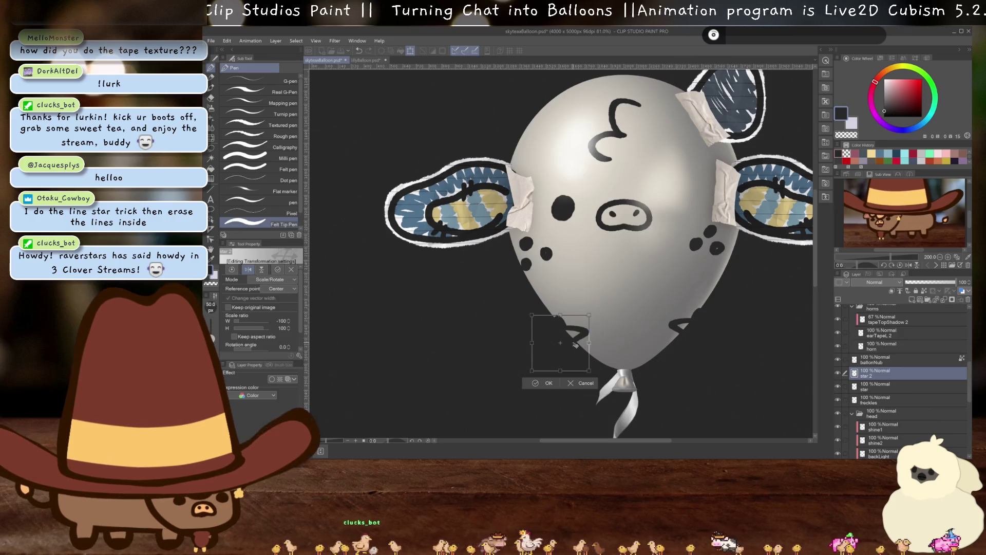
{"action": "key", "text": "Return"}
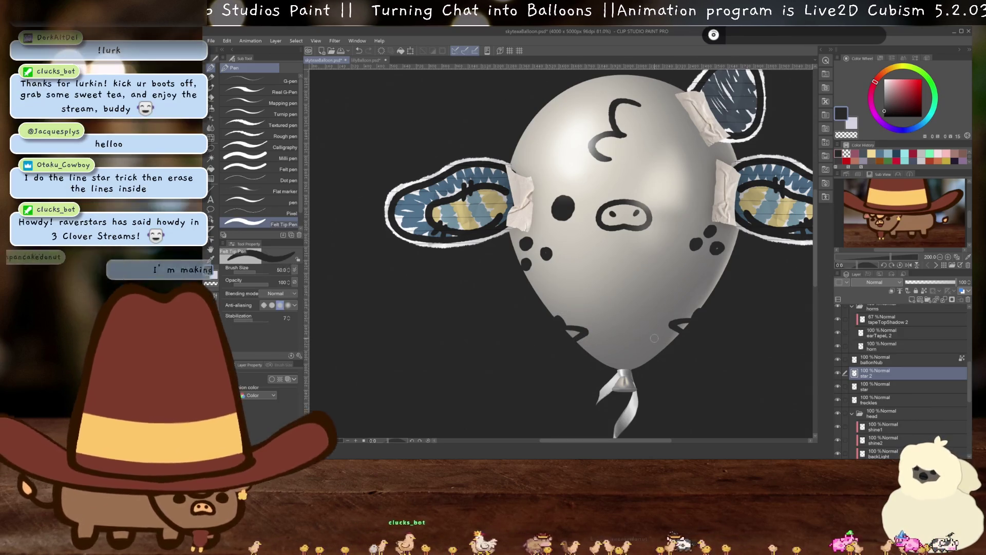
{"action": "key", "text": "ctrl+e"}
{"action": "scroll", "coordinate": [668, 296], "scroll_direction": "down", "scroll_amount": 4}
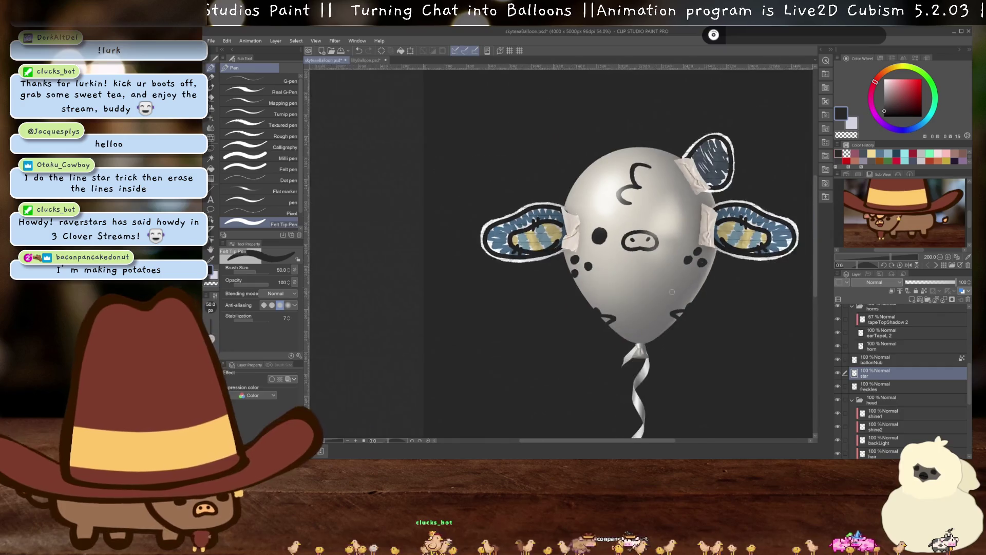
- Open momamoth.psd from File > Recent
{"action": "scroll", "coordinate": [495, 120], "scroll_direction": "up", "scroll_amount": 3}
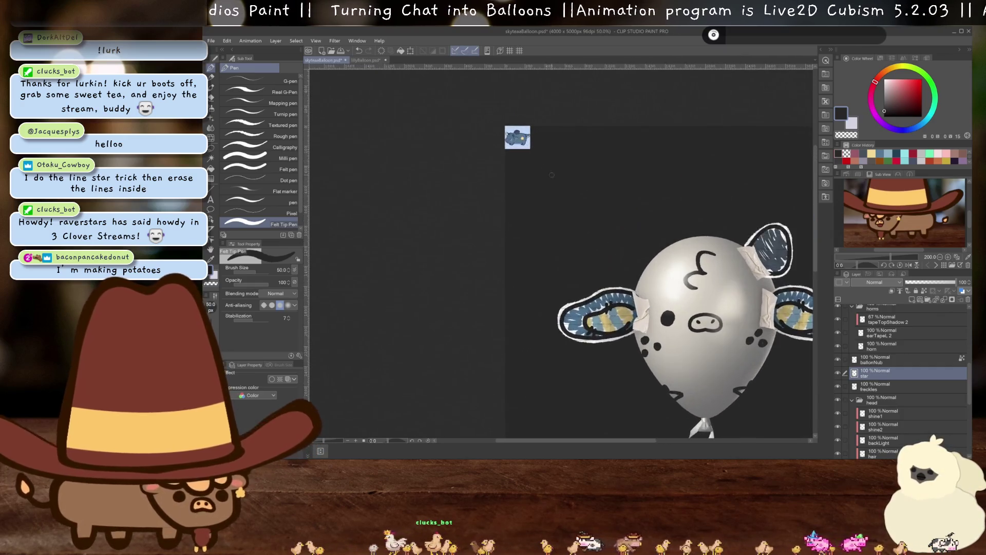
{"action": "scroll", "coordinate": [495, 120], "scroll_direction": "down", "scroll_amount": 1}
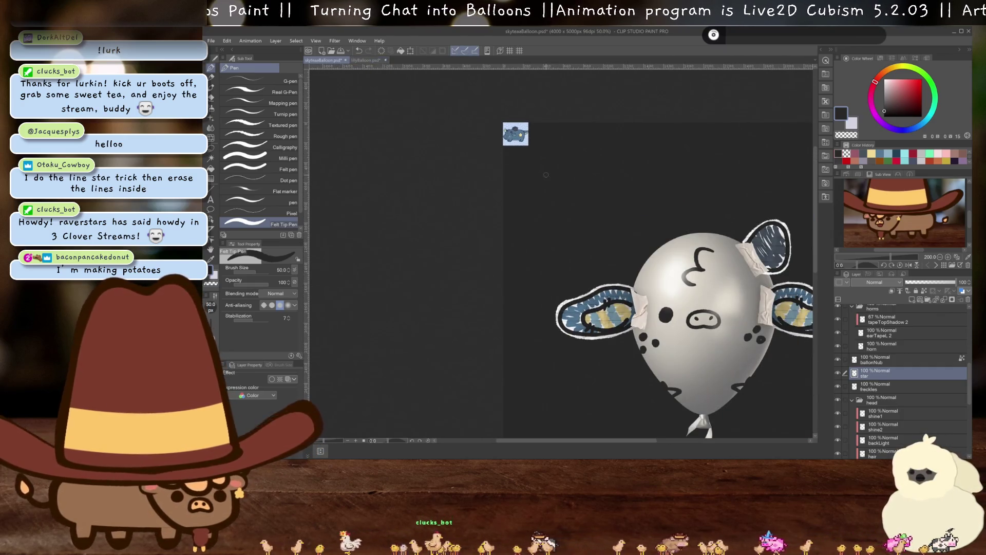
{"action": "scroll", "coordinate": [514, 133], "scroll_direction": "up", "scroll_amount": 2}
{"action": "scroll", "coordinate": [513, 134], "scroll_direction": "down", "scroll_amount": 2}
{"action": "left_click_drag", "start_coordinate": [594, 229], "coordinate": [519, 179]}
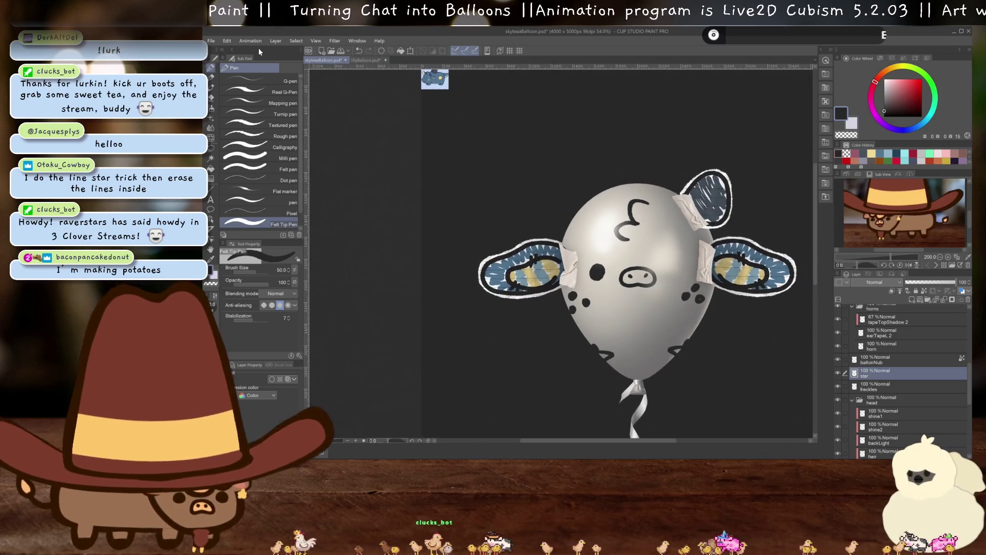
{"action": "left_click", "coordinate": [210, 40]}
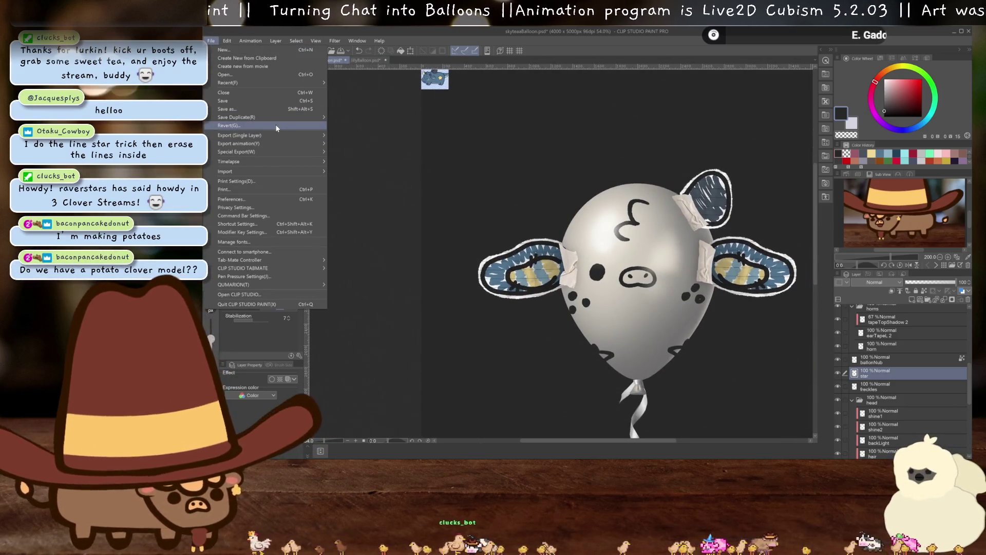
{"action": "left_click", "coordinate": [554, 195]}
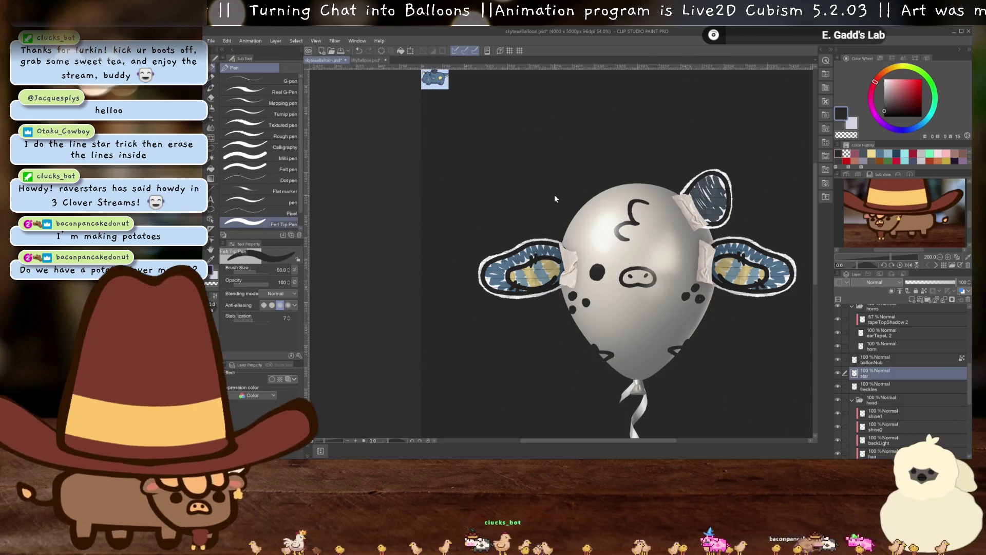
{"action": "left_click", "coordinate": [212, 41]}
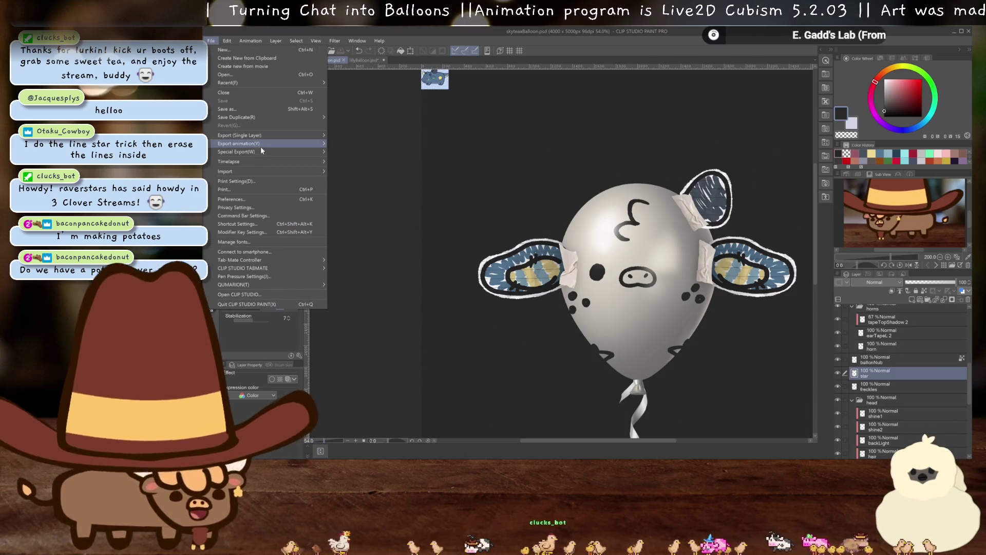
{"action": "mouse_move", "coordinate": [263, 85]}
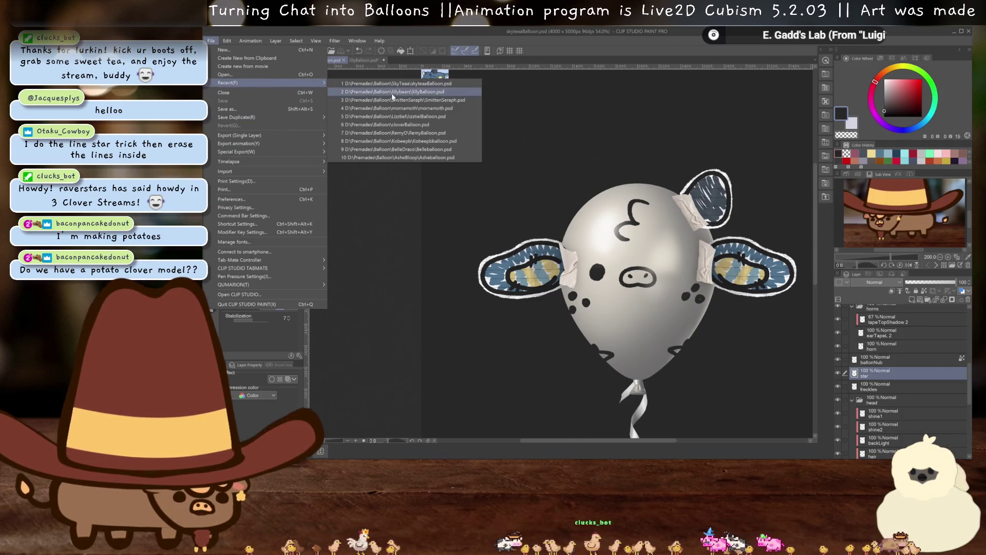
{"action": "left_click", "coordinate": [433, 110]}
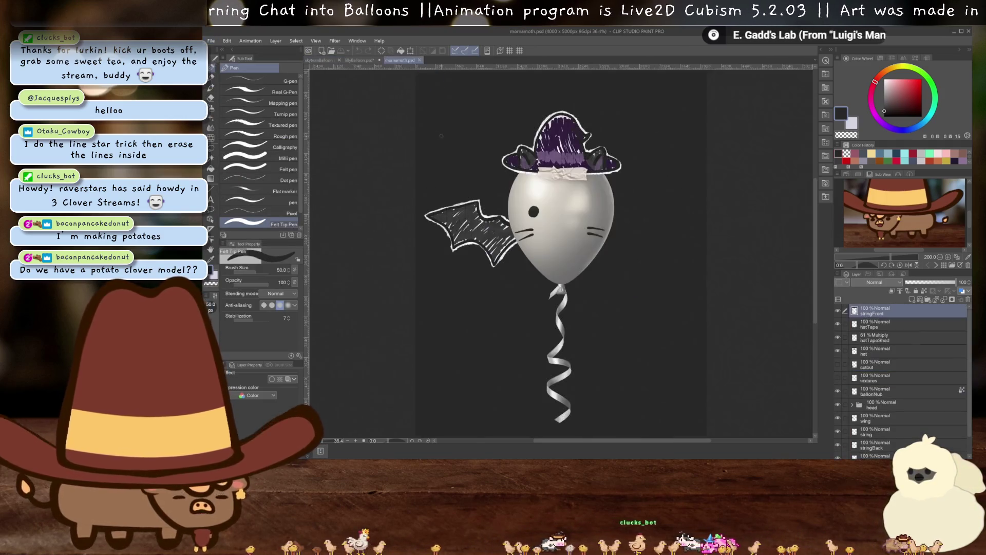
- Add a new layer above the wing and show the wing in a flat blue Layer Color
{"action": "scroll", "coordinate": [443, 224], "scroll_direction": "up", "scroll_amount": 3}
{"action": "scroll", "coordinate": [895, 388], "scroll_direction": "down", "scroll_amount": 1}
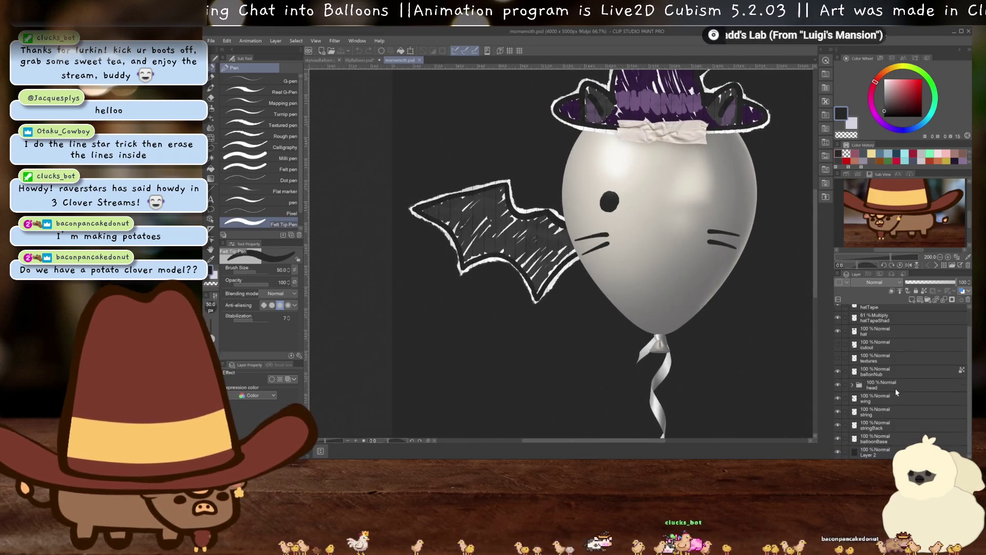
{"action": "left_click", "coordinate": [884, 399]}
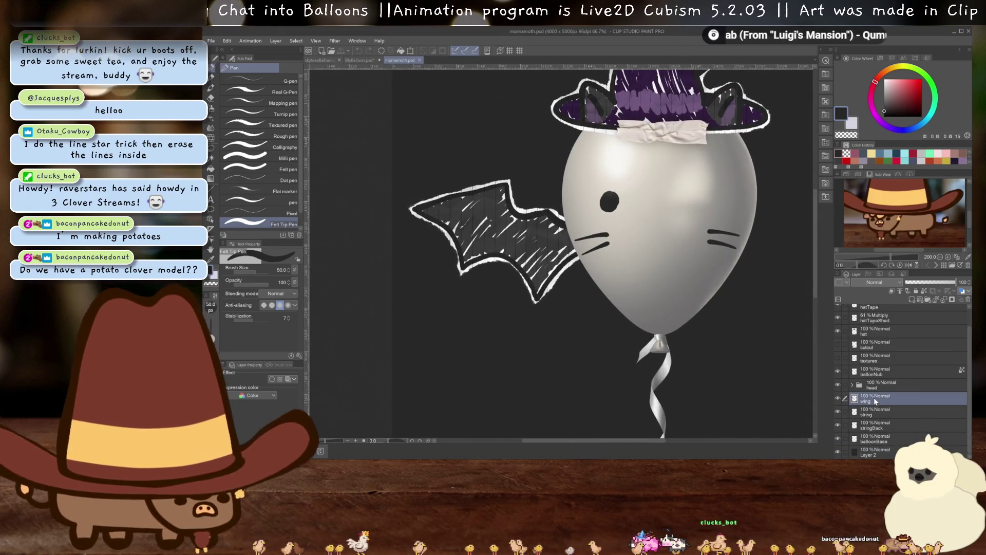
{"action": "left_click", "coordinate": [911, 299]}
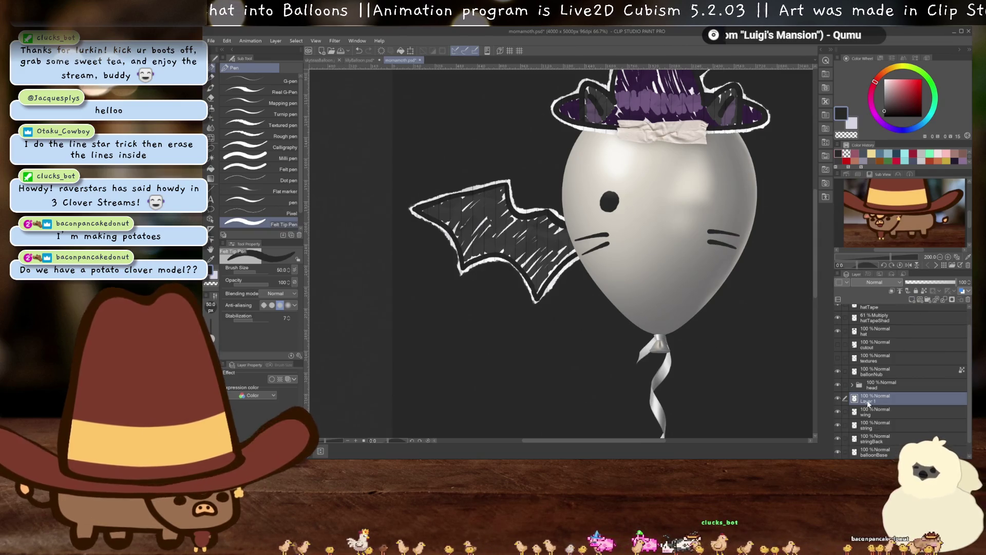
{"action": "scroll", "coordinate": [487, 254], "scroll_direction": "up", "scroll_amount": 1}
{"action": "scroll", "coordinate": [562, 252], "scroll_direction": "up", "scroll_amount": 1}
{"action": "left_click", "coordinate": [875, 412]}
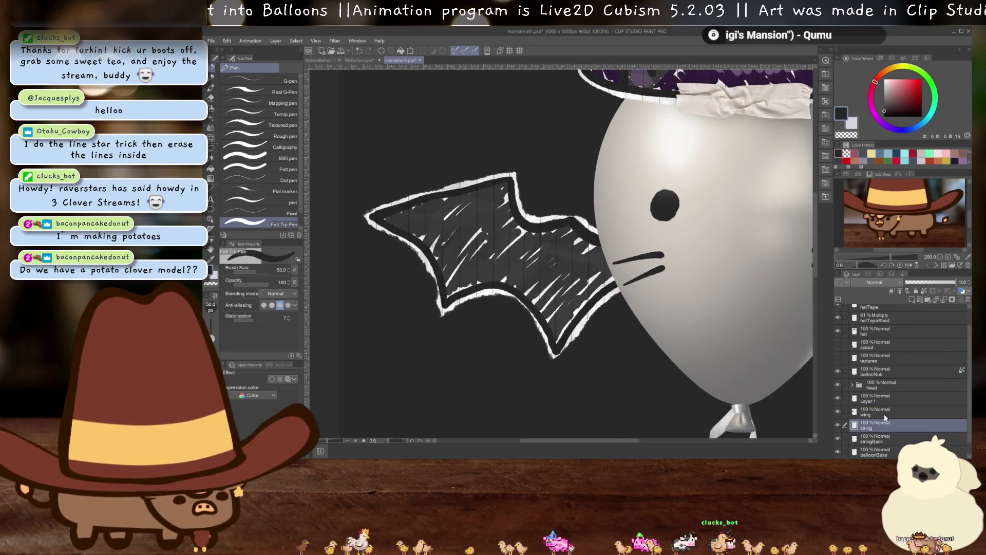
{"action": "left_click", "coordinate": [288, 379]}
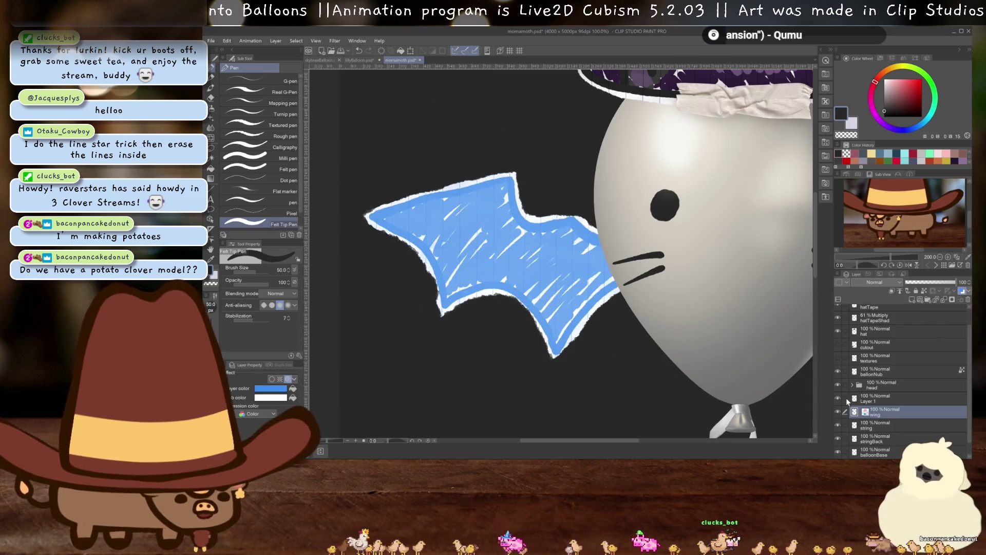
{"action": "left_click", "coordinate": [875, 398]}
- Move Layer 1 between hatTape and hatTapeShad, draw a curve over the wing tip, and hide the background
{"action": "scroll", "coordinate": [570, 267], "scroll_direction": "down", "scroll_amount": 1}
{"action": "left_click_drag", "start_coordinate": [591, 274], "coordinate": [604, 283]}
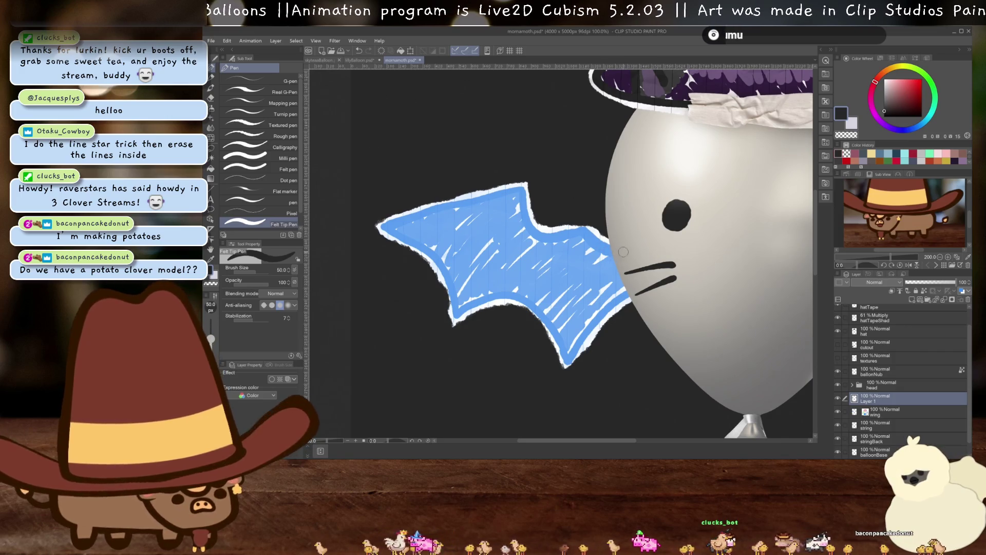
{"action": "left_click_drag", "start_coordinate": [881, 400], "coordinate": [882, 326]}
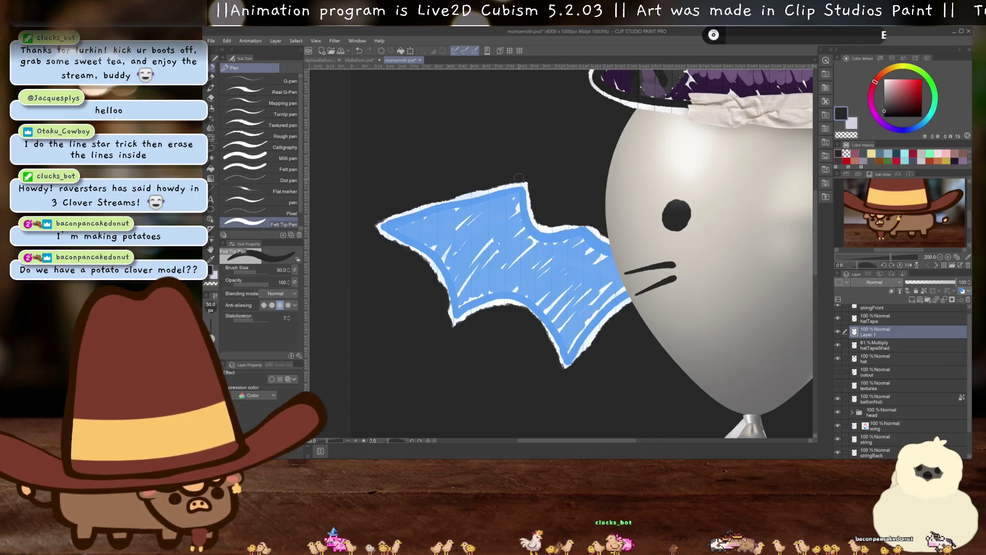
{"action": "left_click_drag", "start_coordinate": [379, 212], "coordinate": [406, 235]}
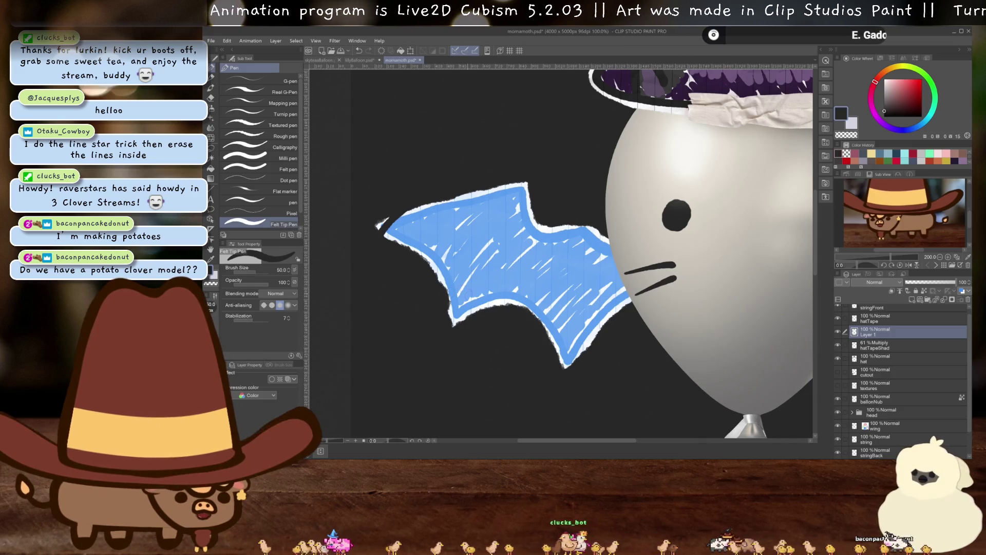
{"action": "scroll", "coordinate": [899, 391], "scroll_direction": "down", "scroll_amount": 2}
{"action": "left_click", "coordinate": [837, 451]}
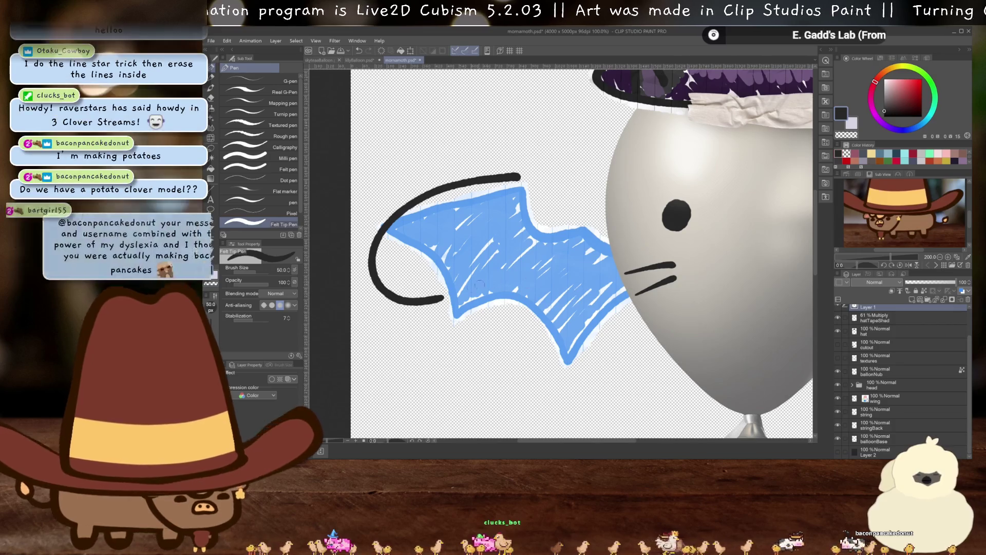
- Redraw the rounded black outline around the wing's left side and down beside the whiskers
{"action": "key", "text": "Delete"}
{"action": "left_click_drag", "start_coordinate": [488, 173], "coordinate": [516, 291]}
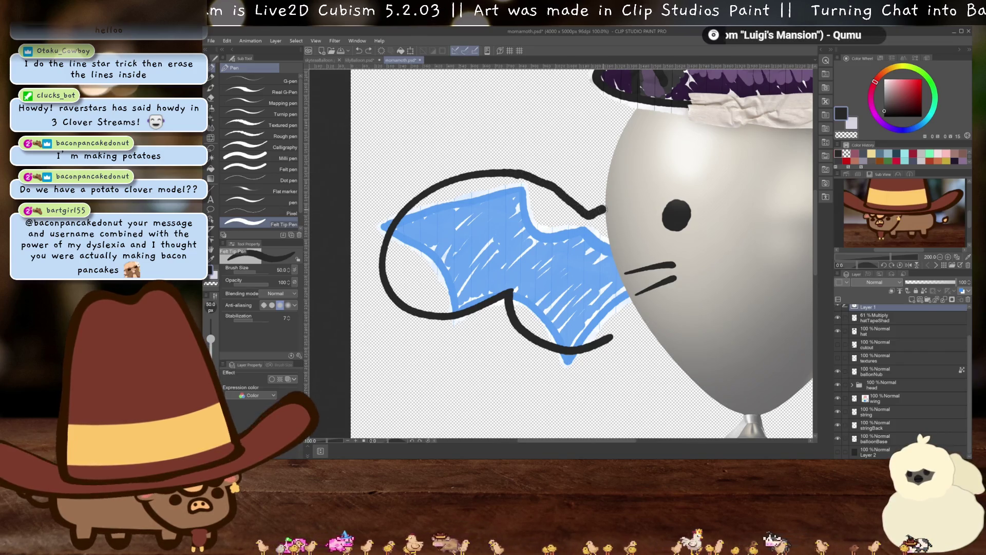
{"action": "left_click_drag", "start_coordinate": [677, 226], "coordinate": [632, 322]}
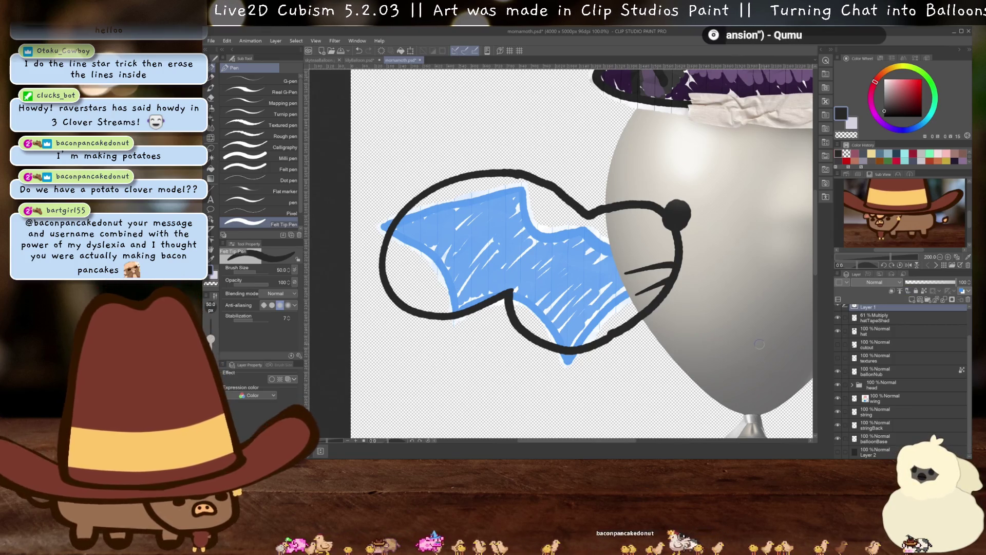
- Scale the new outline to 72% and nudge it slightly downward
{"action": "scroll", "coordinate": [611, 179], "scroll_direction": "up", "scroll_amount": 1}
{"action": "key", "text": "ctrl+t"}
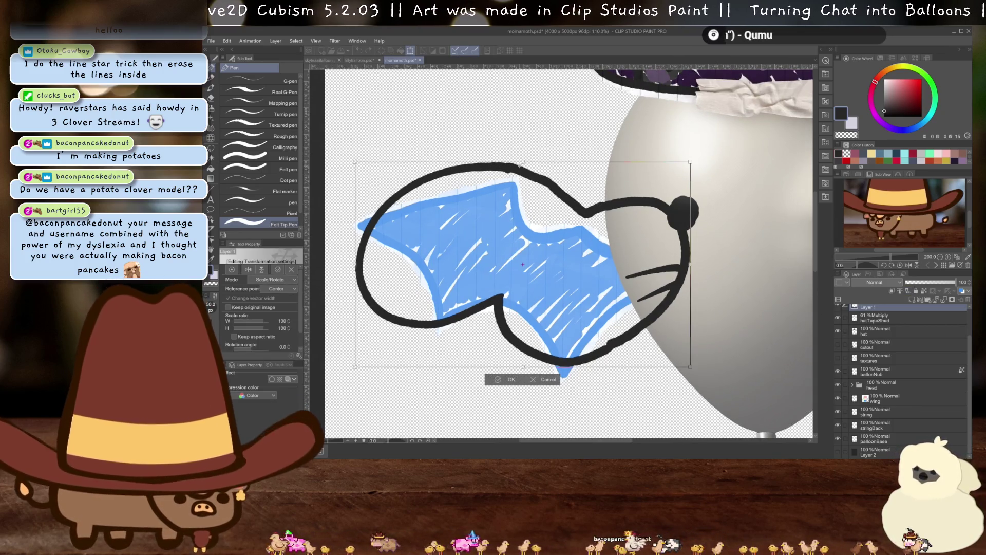
{"action": "left_click_drag", "start_coordinate": [522, 163], "coordinate": [522, 199]}
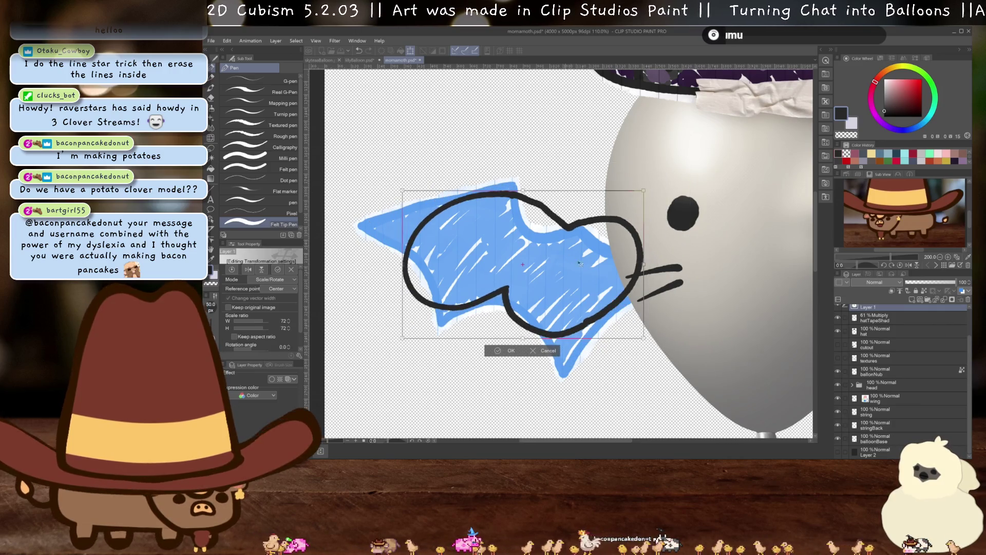
{"action": "left_click_drag", "start_coordinate": [588, 281], "coordinate": [587, 290]}
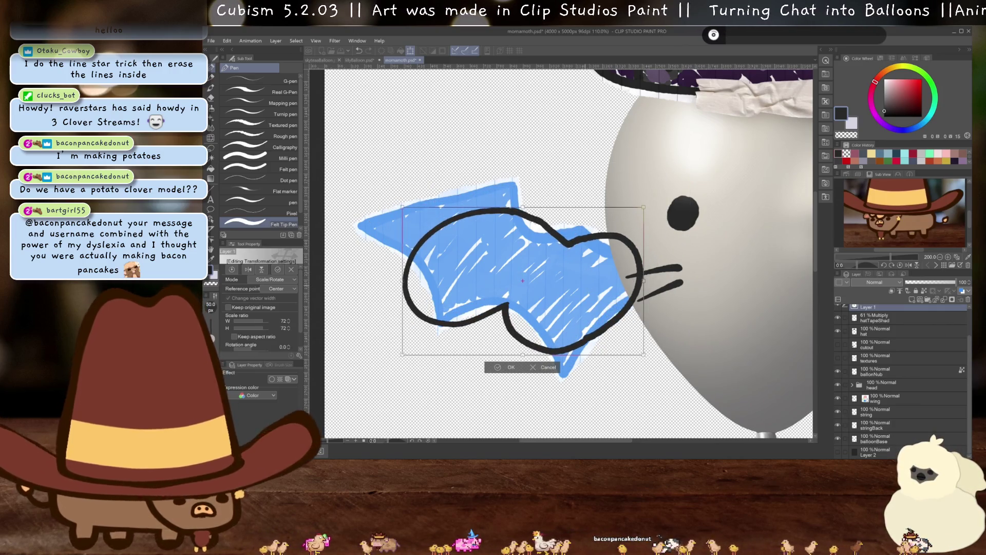
{"action": "key", "text": "Return"}
{"action": "scroll", "coordinate": [880, 333], "scroll_direction": "up", "scroll_amount": 1}
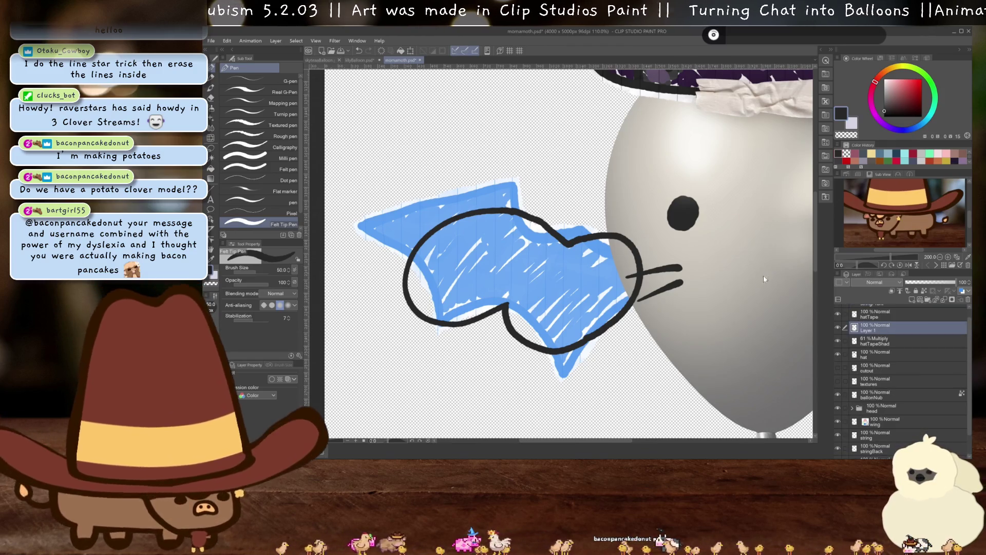
- In the skyteaBalloon document, give background Layer 2 a grey 4D4D4D layer colour
{"action": "left_click", "coordinate": [329, 62]}
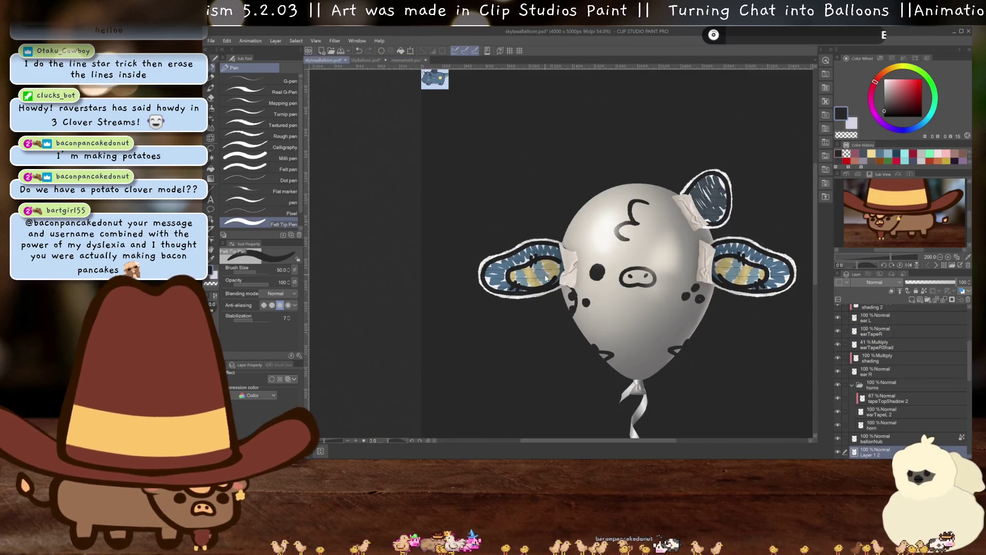
{"action": "scroll", "coordinate": [890, 409], "scroll_direction": "down", "scroll_amount": 5}
{"action": "left_click", "coordinate": [873, 452]}
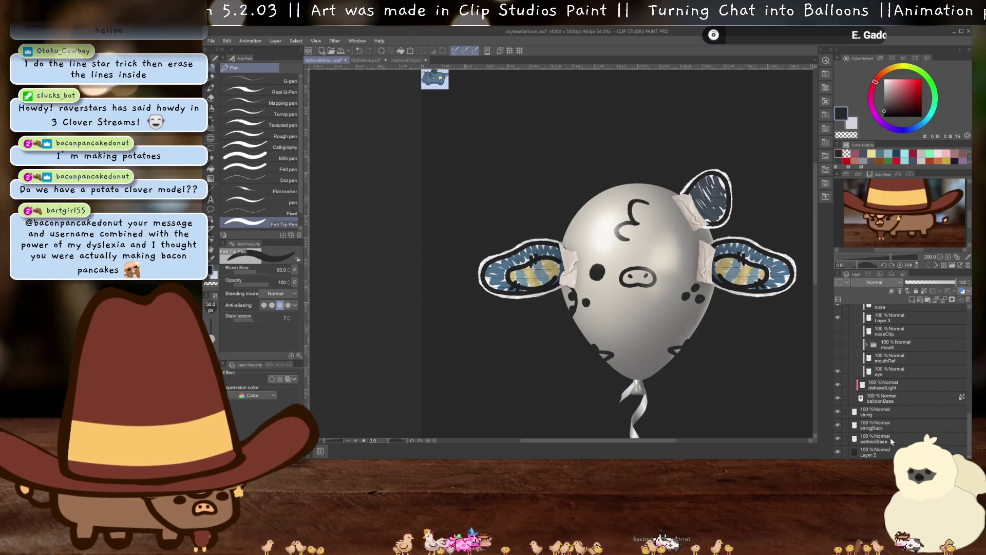
{"action": "left_click", "coordinate": [288, 379]}
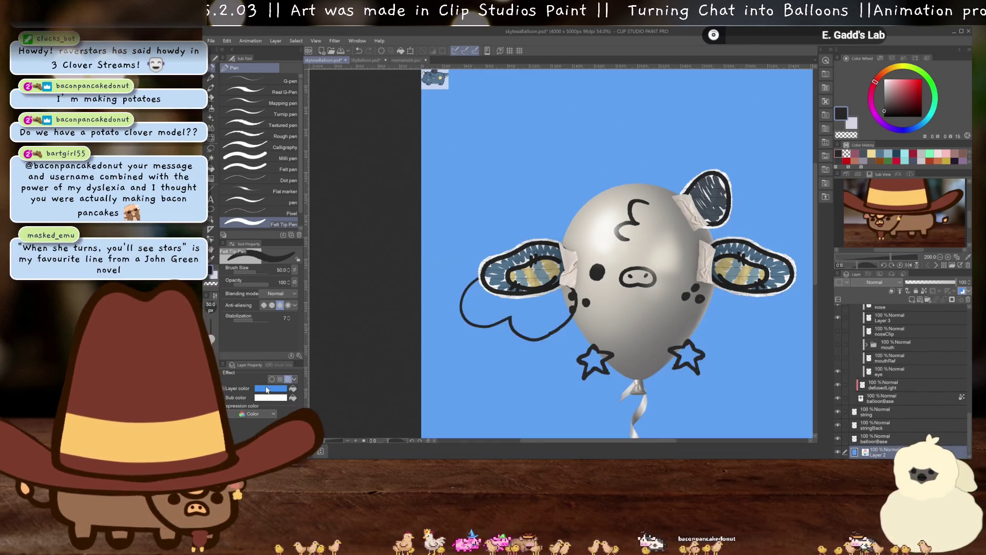
{"action": "left_click", "coordinate": [271, 388]}
{"action": "left_click", "coordinate": [226, 236]}
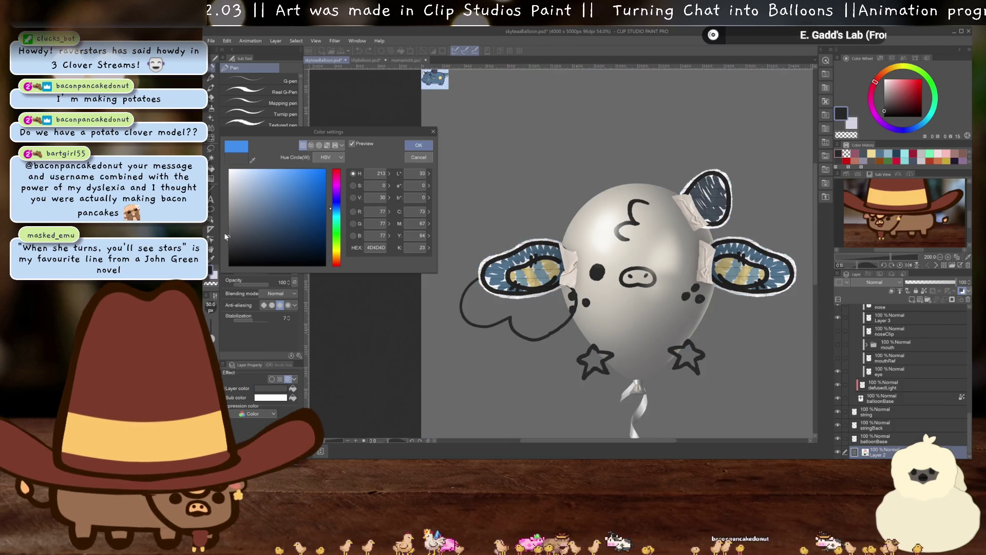
{"action": "left_click", "coordinate": [419, 146]}
- Pick the Layer 1 2 outline on the canvas with the object tool
{"action": "scroll", "coordinate": [399, 195], "scroll_direction": "up", "scroll_amount": 3}
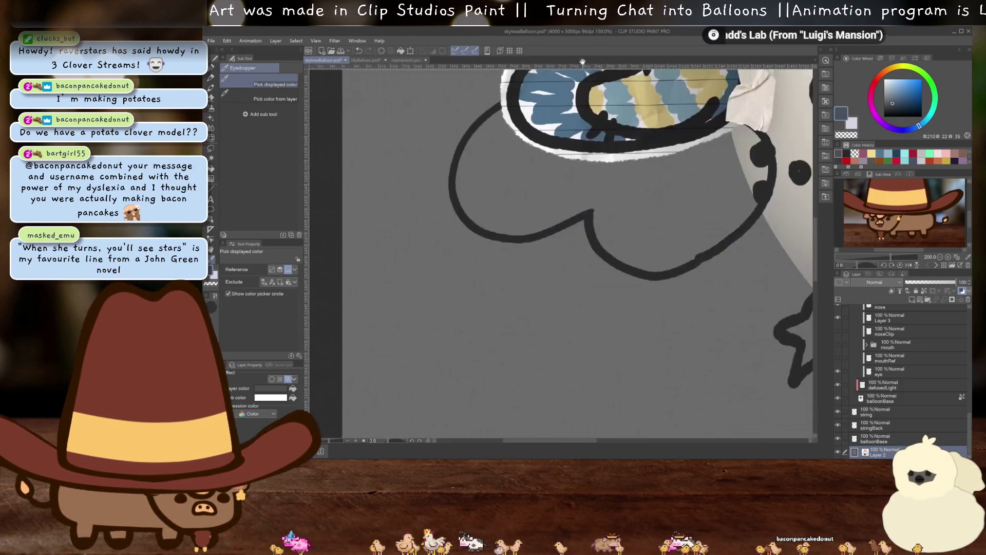
{"action": "scroll", "coordinate": [620, 251], "scroll_direction": "down", "scroll_amount": 2}
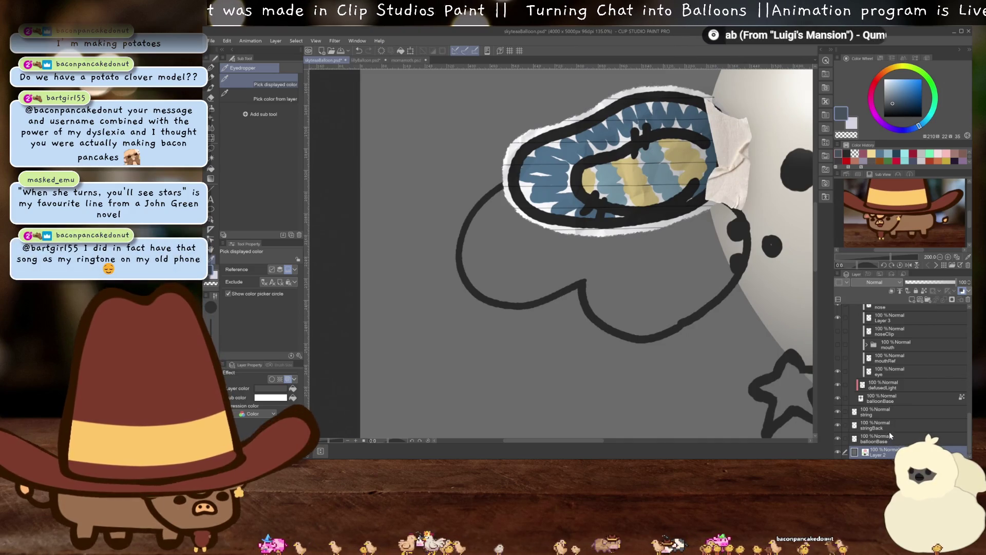
{"action": "scroll", "coordinate": [887, 412], "scroll_direction": "up", "scroll_amount": 5}
{"action": "scroll", "coordinate": [888, 406], "scroll_direction": "up", "scroll_amount": 5}
{"action": "scroll", "coordinate": [888, 402], "scroll_direction": "up", "scroll_amount": 5}
{"action": "scroll", "coordinate": [888, 399], "scroll_direction": "up", "scroll_amount": 5}
{"action": "key", "text": "o"}
{"action": "left_click", "coordinate": [624, 336]}
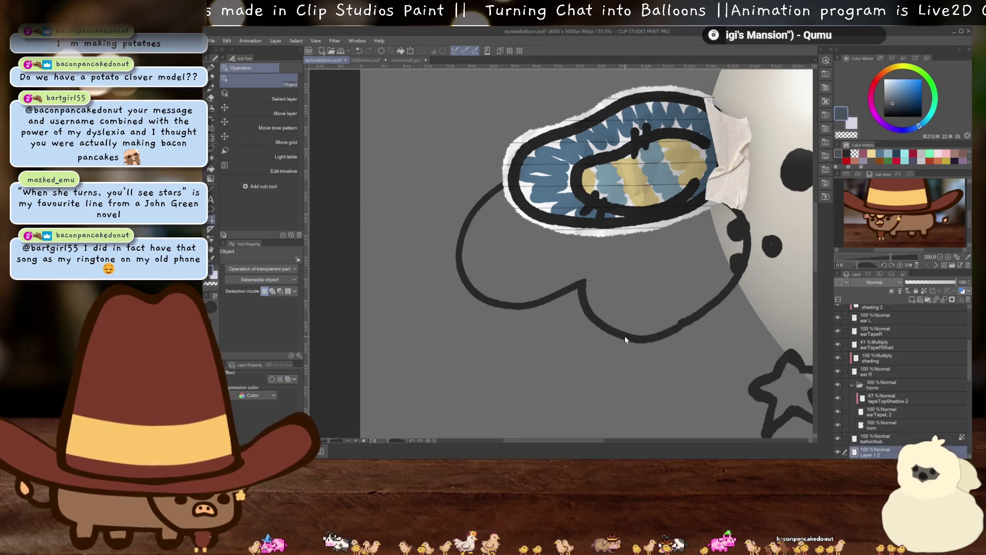
- Move Layer 1 2 above the shading layer and add a new layer above shading
{"action": "left_click_drag", "start_coordinate": [877, 430], "coordinate": [879, 353]}
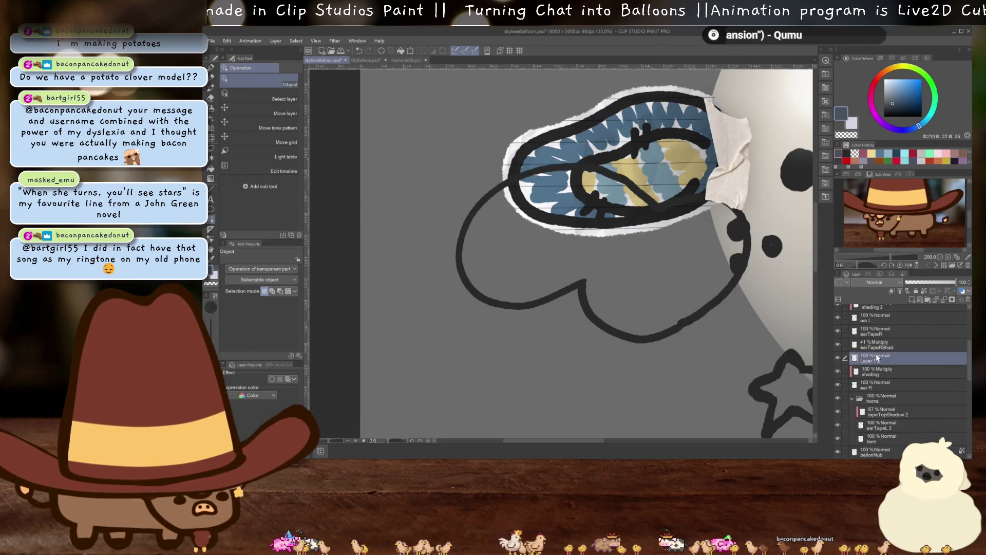
{"action": "scroll", "coordinate": [647, 284], "scroll_direction": "up", "scroll_amount": 3}
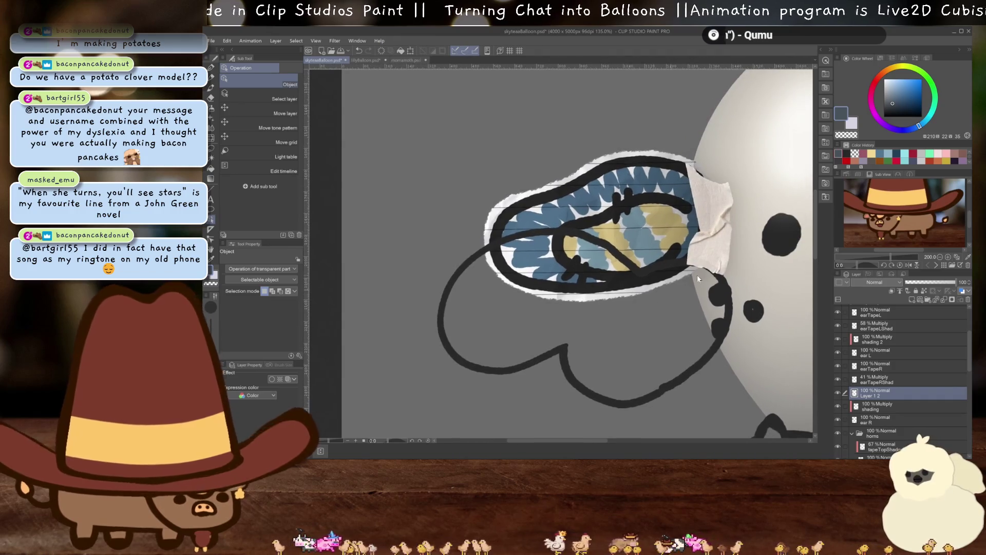
{"action": "left_click", "coordinate": [890, 404]}
{"action": "left_click", "coordinate": [911, 300]}
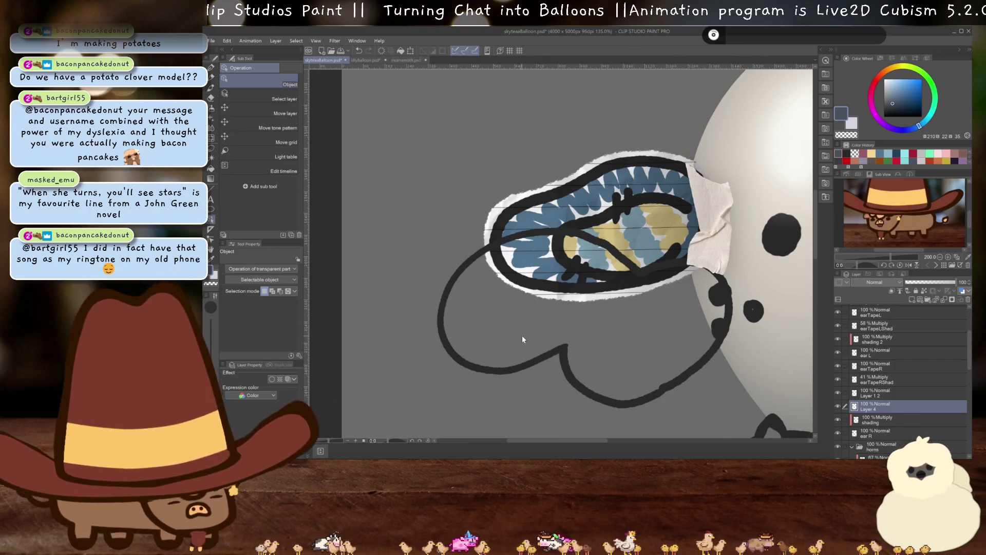
{"action": "left_click", "coordinate": [566, 349]}
{"action": "key", "text": "p"}
{"action": "left_click_drag", "start_coordinate": [969, 424], "coordinate": [969, 321]}
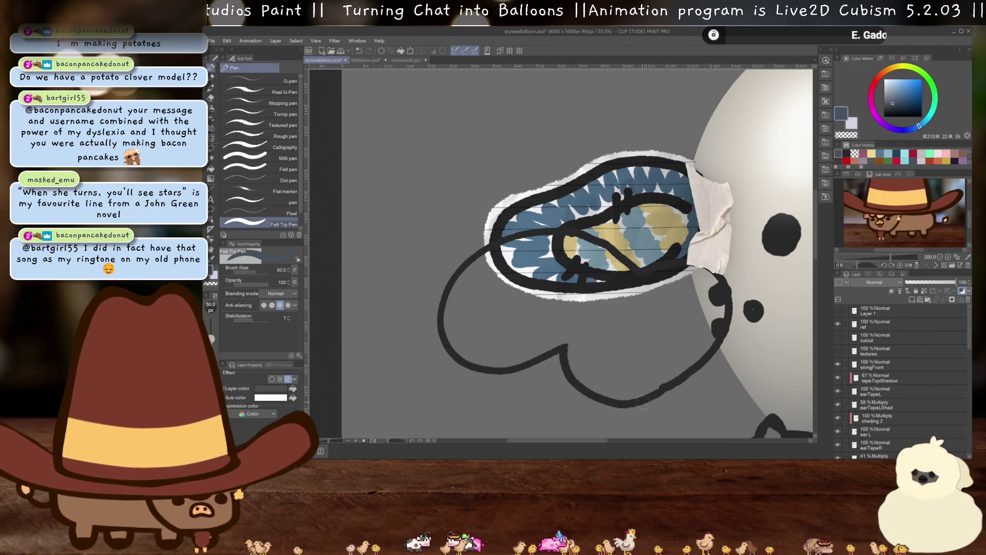
- Pick the Layer 12 artwork, make Layer 4 the drawing layer, and undo a stray grey stroke
{"action": "key", "text": "o"}
{"action": "left_click", "coordinate": [573, 377]}
{"action": "key", "text": "p"}
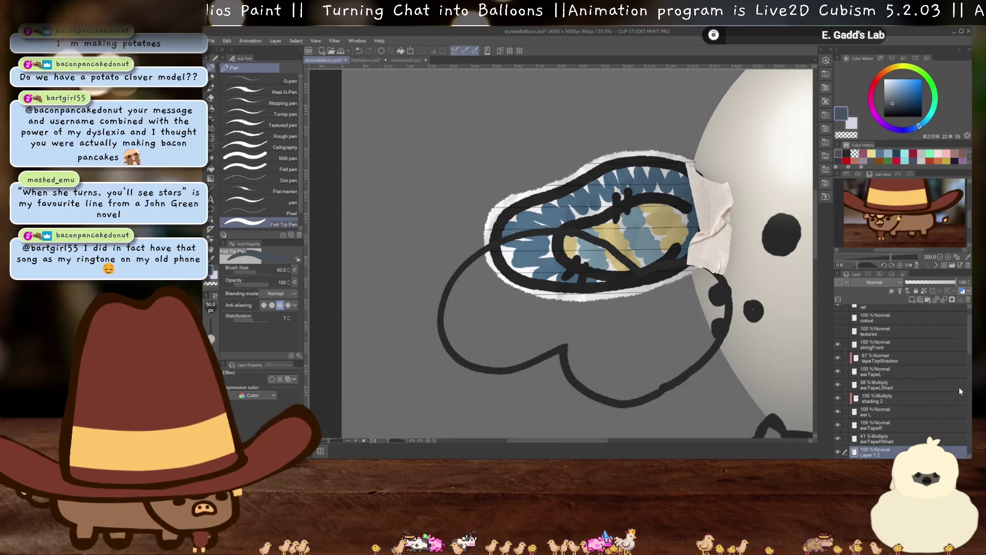
{"action": "scroll", "coordinate": [969, 351], "scroll_direction": "down", "scroll_amount": 3}
{"action": "left_click", "coordinate": [880, 386]}
{"action": "mouse_move", "coordinate": [450, 323]}
{"action": "left_mouse_down"}
{"action": "mouse_move", "coordinate": [475, 362]}
{"action": "mouse_move", "coordinate": [459, 334]}
{"action": "mouse_move", "coordinate": [517, 332]}
{"action": "mouse_move", "coordinate": [626, 397]}
{"action": "mouse_move", "coordinate": [628, 316]}
{"action": "mouse_move", "coordinate": [706, 294]}
{"action": "left_mouse_up"}
{"action": "key", "text": "ctrl+z"}
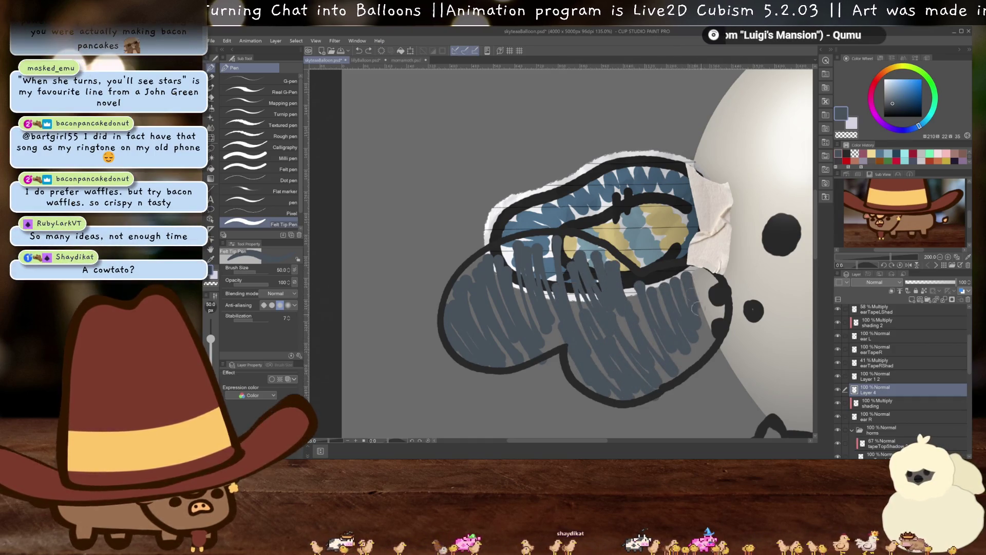
- Scribble blue-grey over the wing's right edge and remaining white gaps, then raise Layer 1
{"action": "left_click_drag", "start_coordinate": [676, 332], "coordinate": [707, 314]}
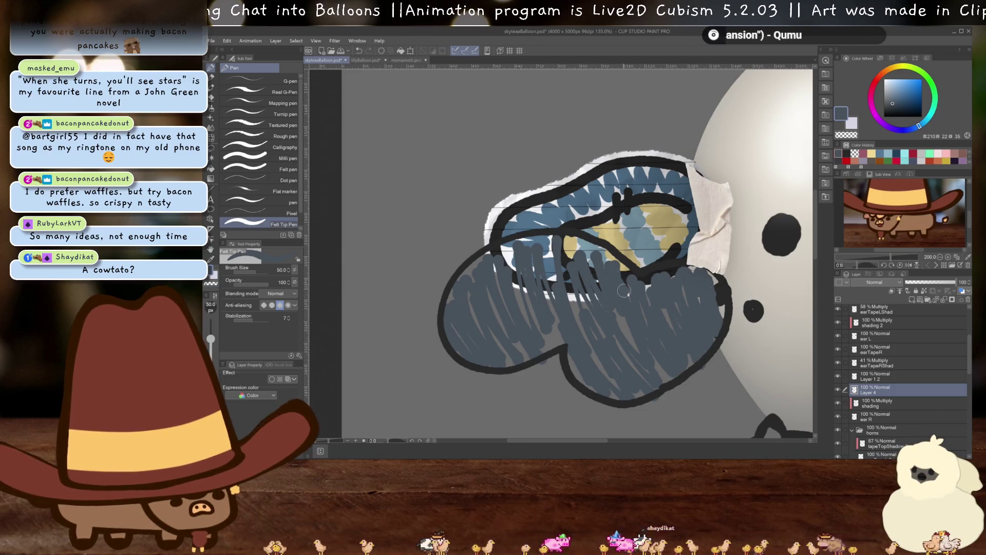
{"action": "left_click_drag", "start_coordinate": [528, 265], "coordinate": [503, 269]}
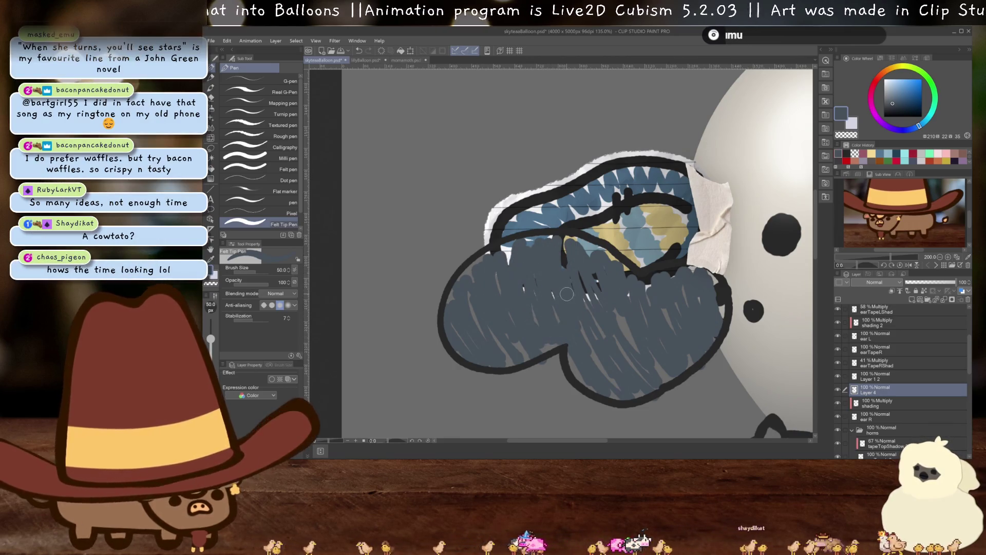
{"action": "scroll", "coordinate": [566, 294], "scroll_direction": "down", "scroll_amount": 5}
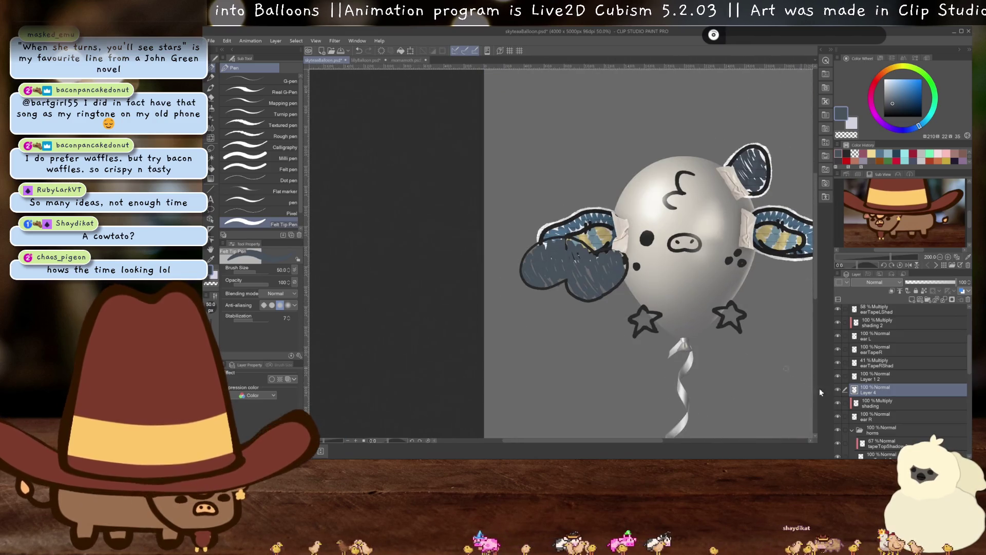
{"action": "mouse_move", "coordinate": [879, 379]}
{"action": "left_mouse_down"}
{"action": "mouse_move", "coordinate": [881, 317]}
{"action": "mouse_move", "coordinate": [849, 354]}
{"action": "left_mouse_up"}
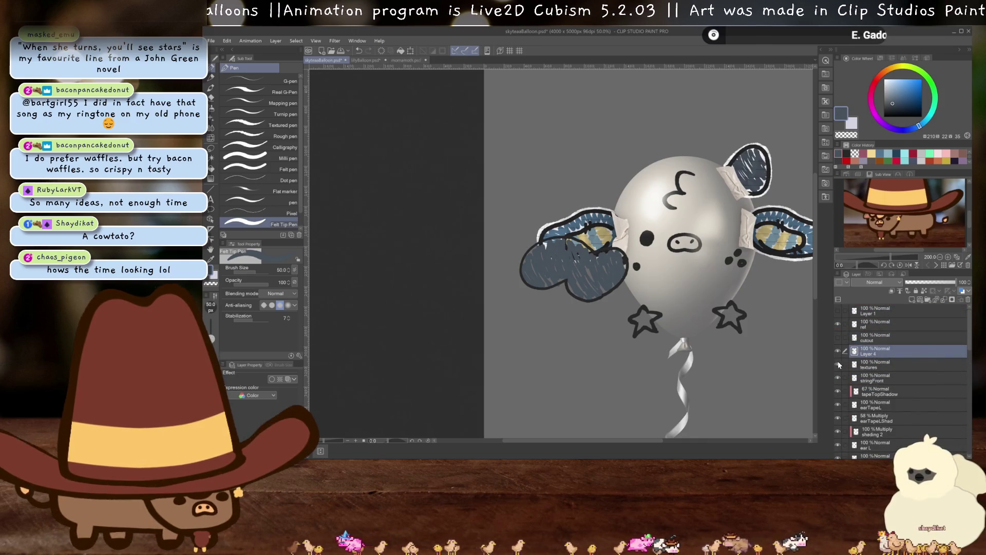
- Move the scribbled wing shape down onto the lined paper
{"action": "scroll", "coordinate": [647, 219], "scroll_direction": "down", "scroll_amount": 2}
{"action": "key", "text": "ctrl+t"}
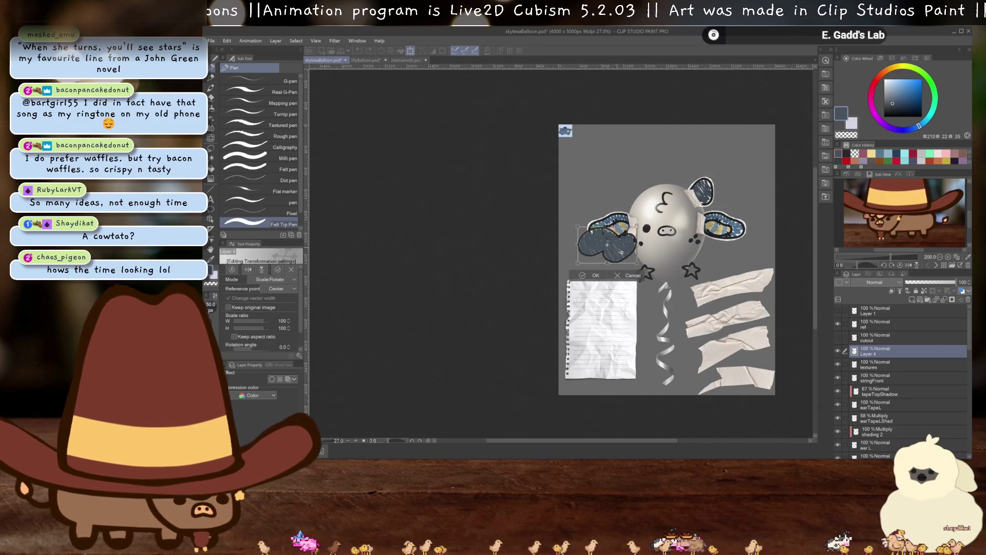
{"action": "left_click_drag", "start_coordinate": [620, 251], "coordinate": [616, 333]}
{"action": "scroll", "coordinate": [617, 333], "scroll_direction": "up", "scroll_amount": 4}
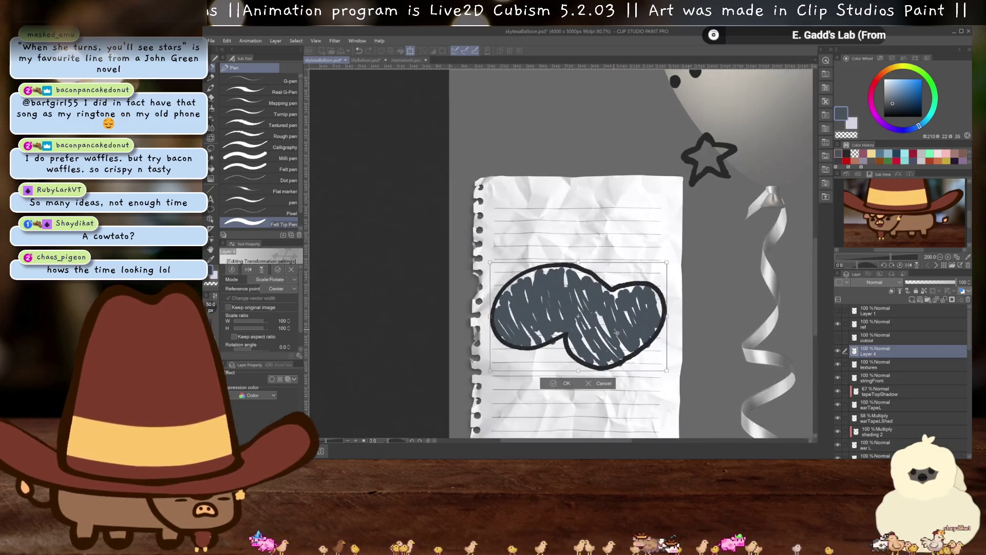
{"action": "key", "text": "Return"}
- Place the cutout layer below Layer 4 and trace a pink border around the wing
{"action": "left_click_drag", "start_coordinate": [865, 334], "coordinate": [865, 356]}
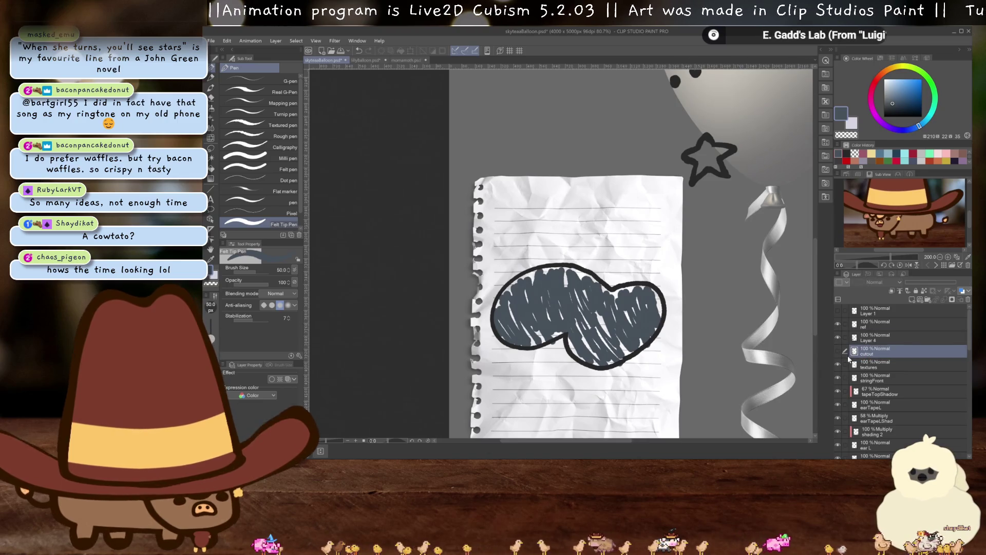
{"action": "scroll", "coordinate": [634, 336], "scroll_direction": "up", "scroll_amount": 1}
{"action": "key", "text": "i"}
{"action": "left_click", "coordinate": [597, 309]}
{"action": "scroll", "coordinate": [596, 309], "scroll_direction": "up", "scroll_amount": 1}
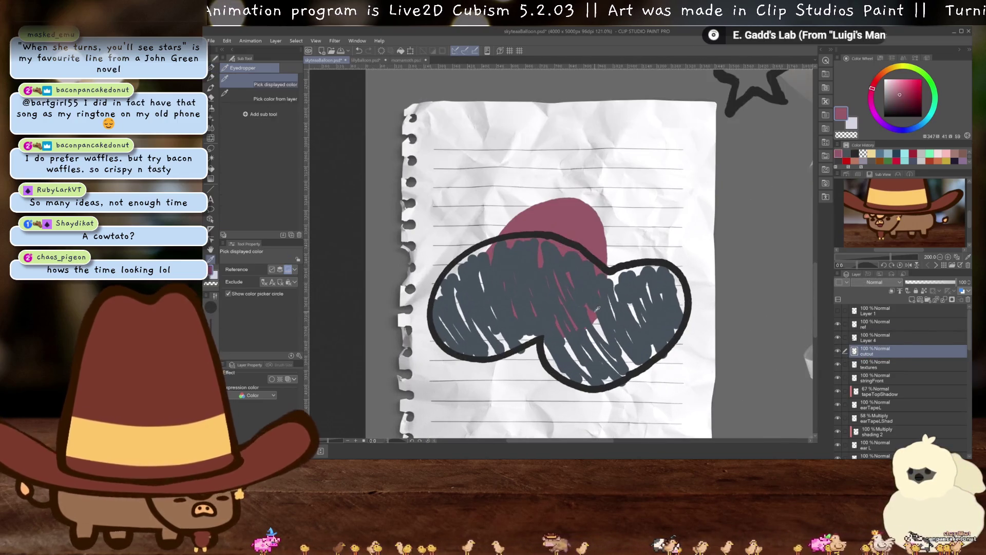
{"action": "key", "text": "ctrl+z"}
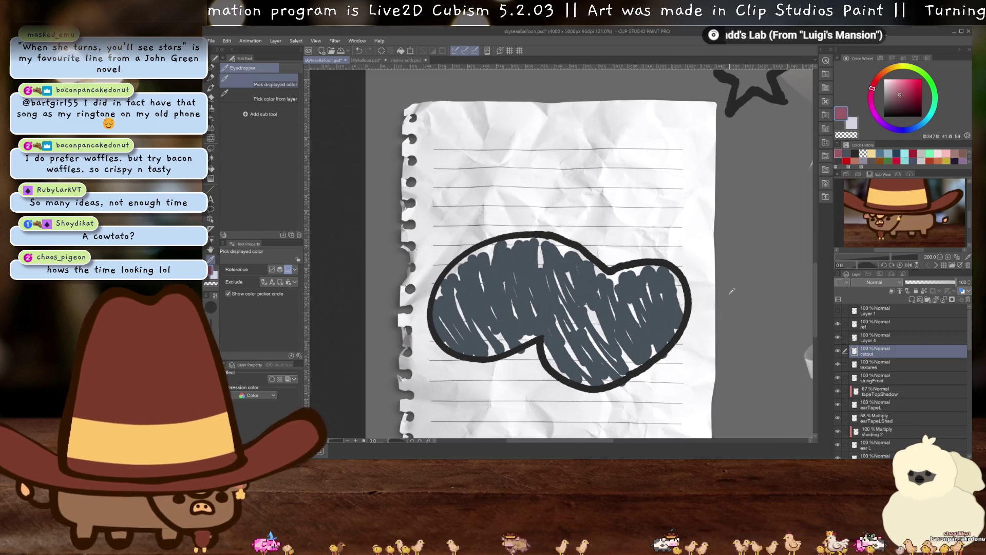
{"action": "key", "text": "p"}
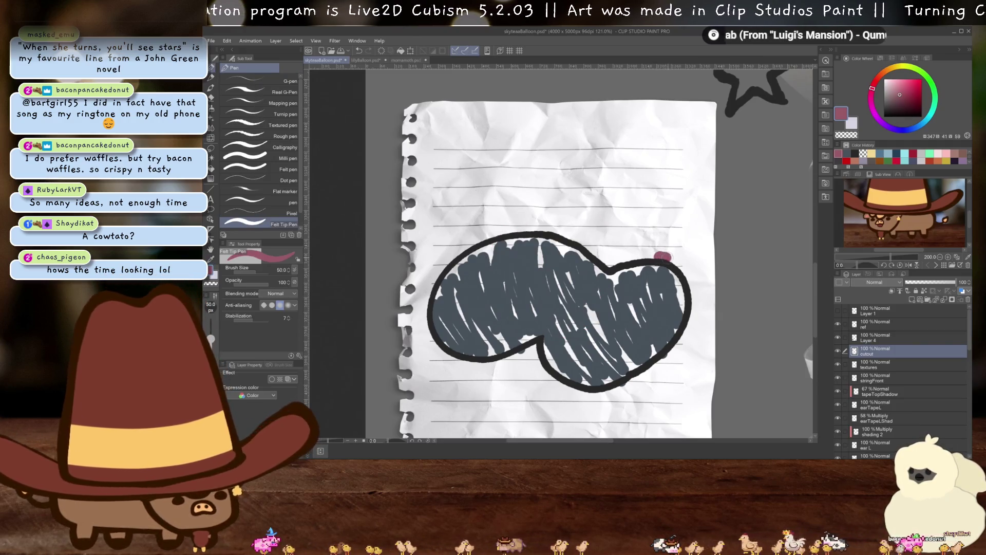
{"action": "left_click_drag", "start_coordinate": [692, 285], "coordinate": [644, 376]}
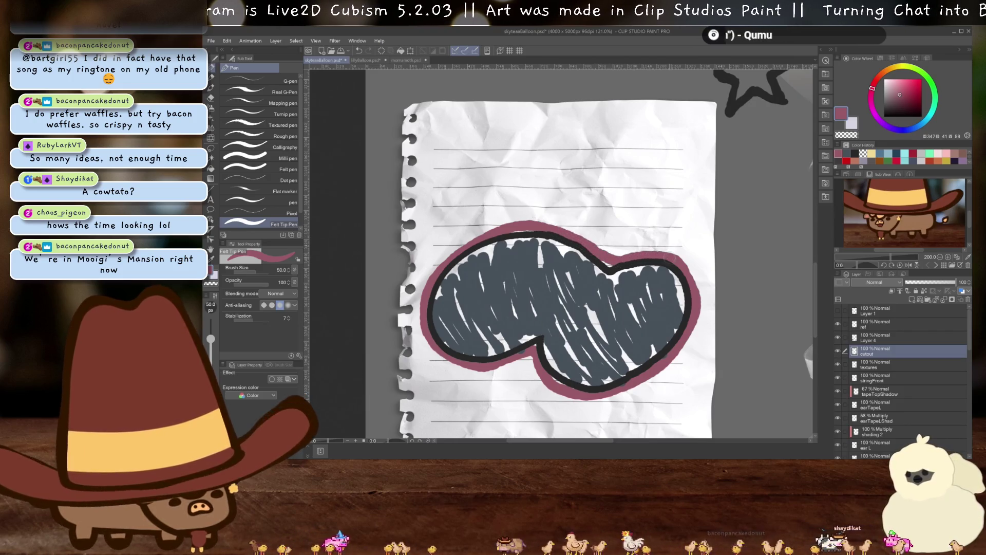
- Fill the pink border and select the pink cutout area by colour
{"action": "key", "text": "g"}
{"action": "left_click", "coordinate": [590, 300]}
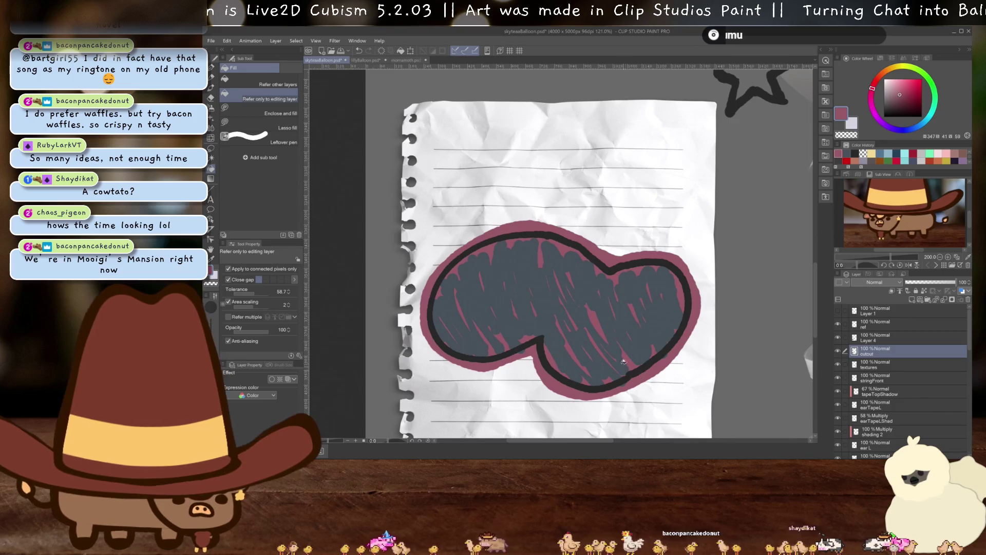
{"action": "key", "text": "w"}
{"action": "left_click", "coordinate": [595, 303]}
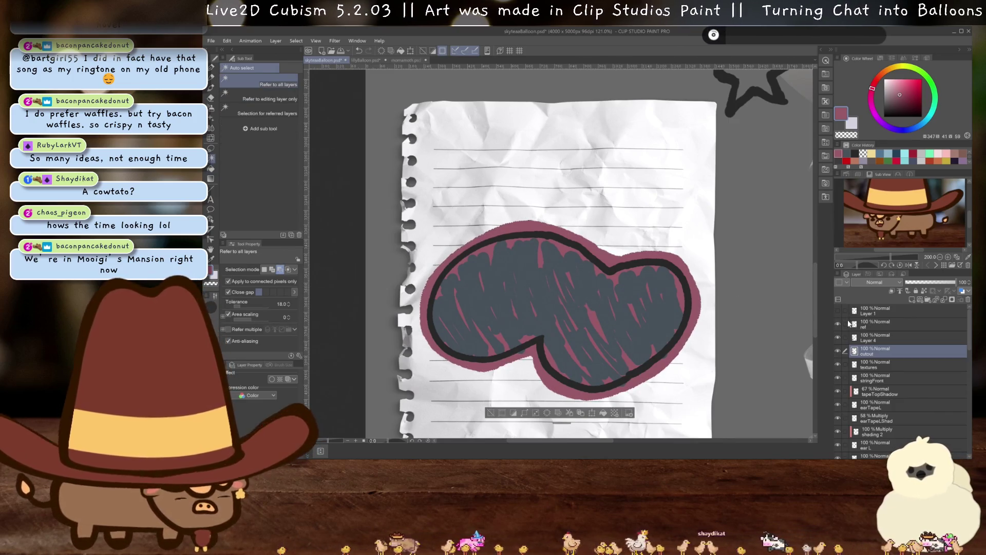
- Copy the selected paper texture into a new textures 2 layer, hiding cutout and original textures
{"action": "left_click", "coordinate": [838, 351]}
{"action": "left_click", "coordinate": [875, 364]}
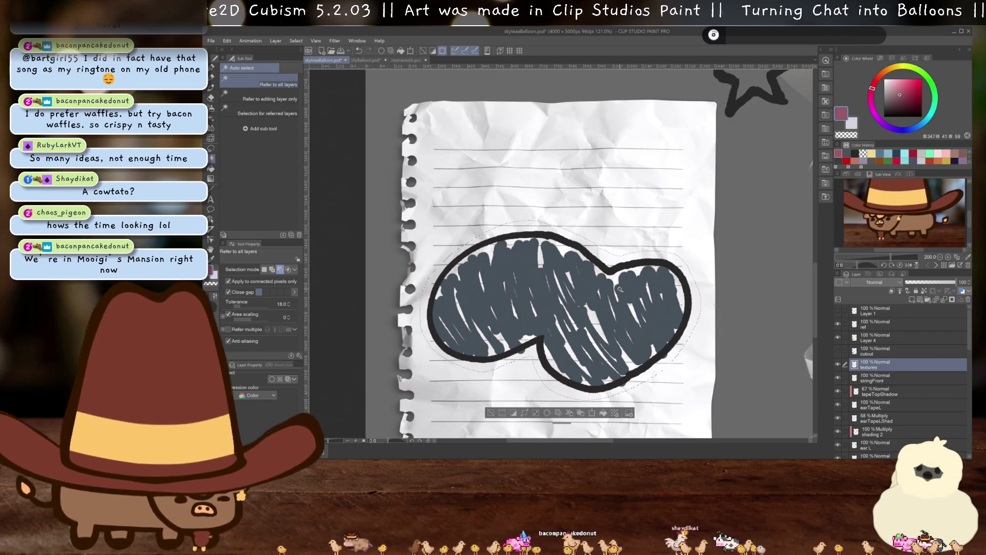
{"action": "key", "text": "ctrl+c"}
{"action": "key", "text": "ctrl+v"}
{"action": "left_click", "coordinate": [837, 377]}
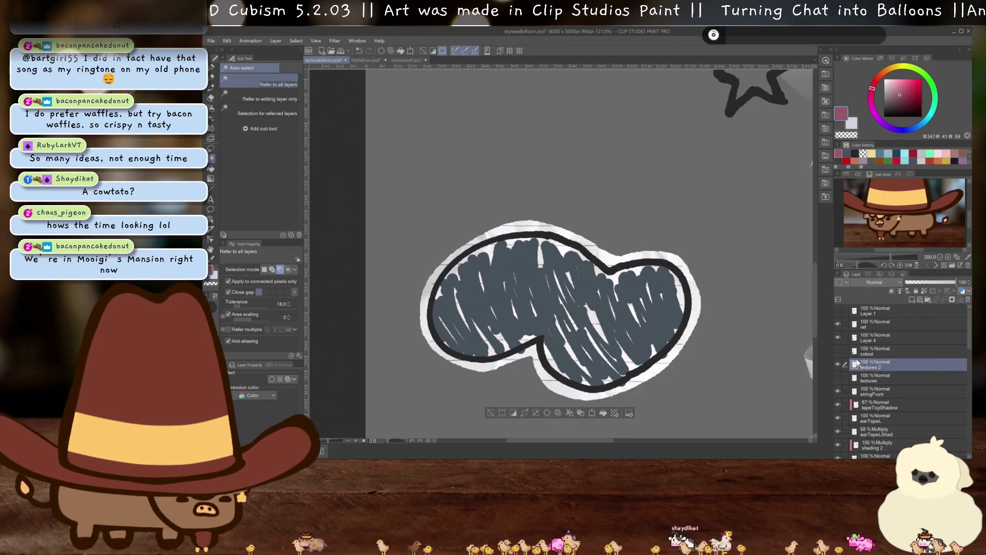
{"action": "scroll", "coordinate": [620, 199], "scroll_direction": "up", "scroll_amount": 2}
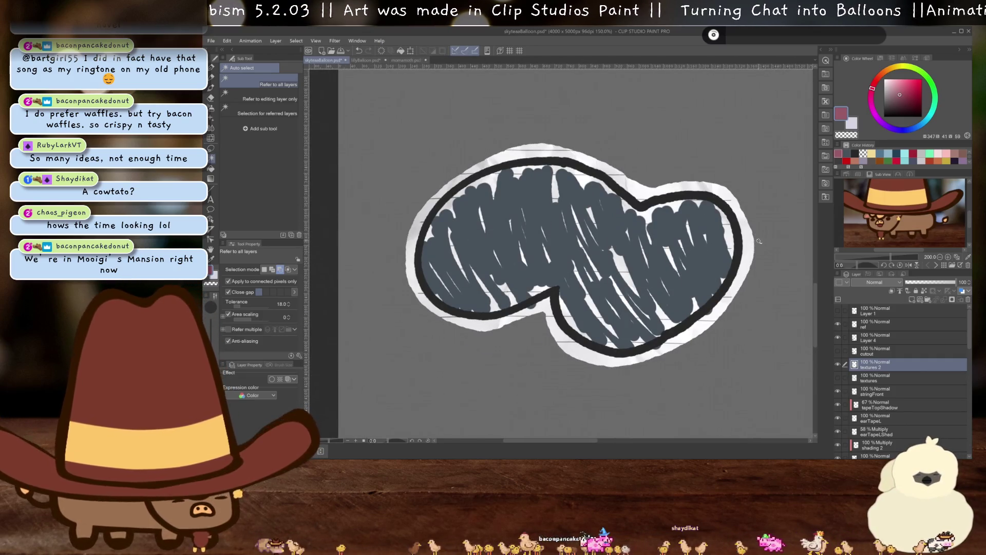
{"action": "key", "text": "e"}
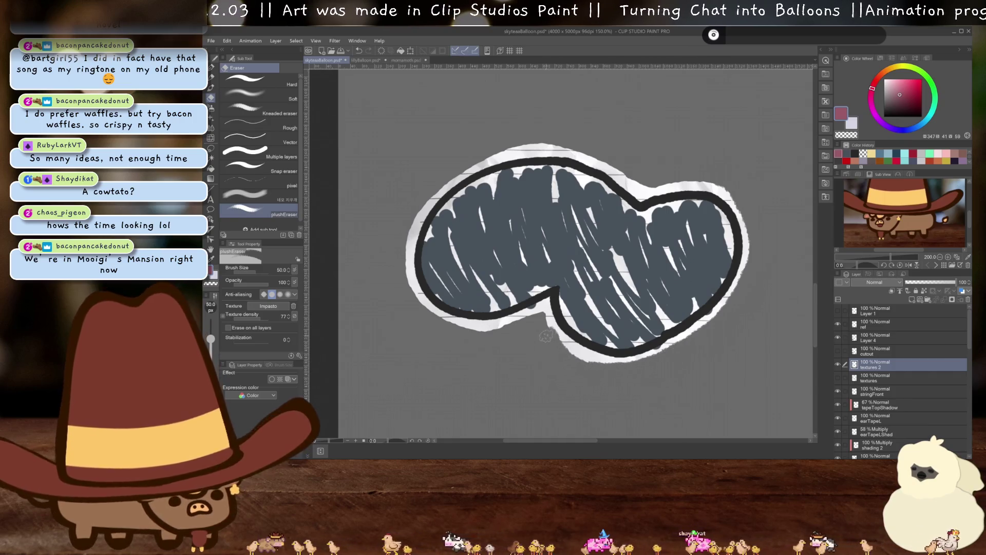
- Erase the paper halo along the wing's edges and move textures 2 above the cutout layer
{"action": "mouse_move", "coordinate": [422, 311]}
{"action": "left_mouse_down"}
{"action": "mouse_move", "coordinate": [404, 274]}
{"action": "mouse_move", "coordinate": [403, 236]}
{"action": "mouse_move", "coordinate": [448, 169]}
{"action": "mouse_move", "coordinate": [573, 139]}
{"action": "left_mouse_up"}
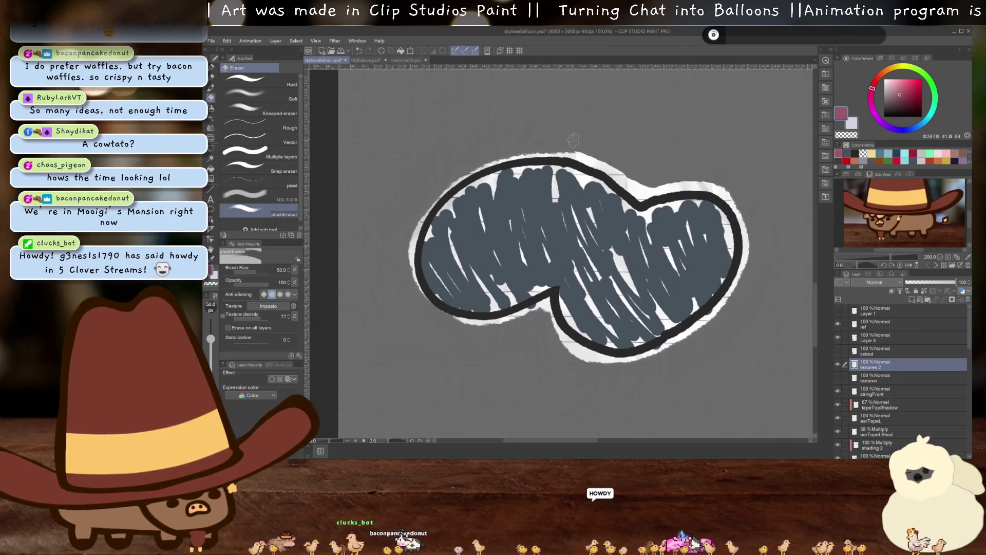
{"action": "left_click_drag", "start_coordinate": [664, 176], "coordinate": [697, 173]}
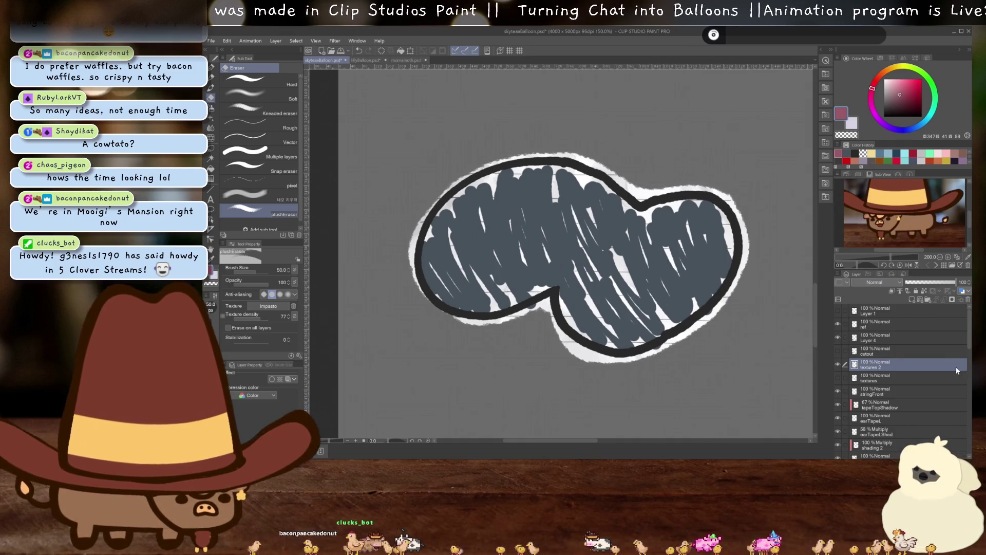
{"action": "left_click", "coordinate": [855, 352]}
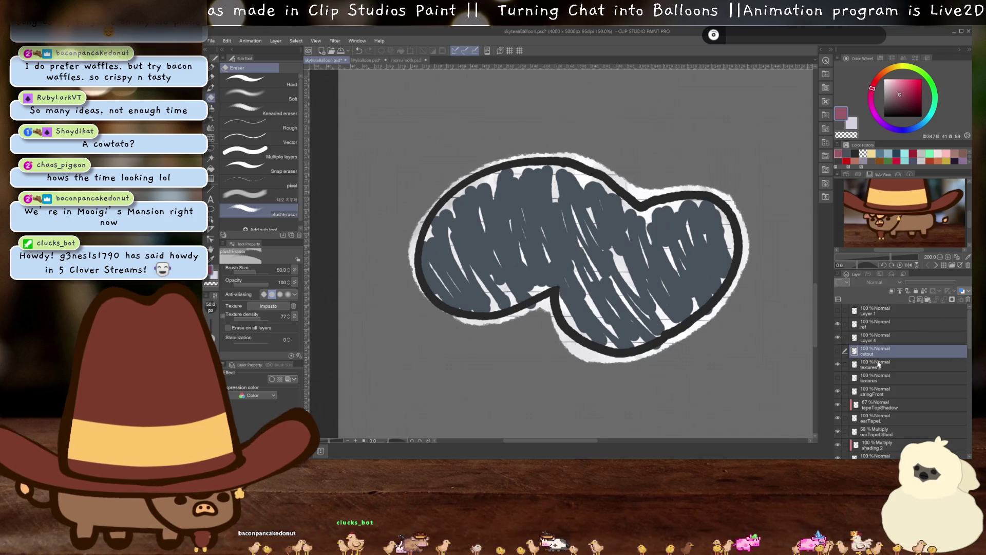
{"action": "left_click_drag", "start_coordinate": [878, 366], "coordinate": [875, 349]}
- Set Layer 4 to Multiply, merge it down into textures 2, and rename the result 'wing'
{"action": "left_click", "coordinate": [866, 339]}
{"action": "left_click", "coordinate": [871, 282]}
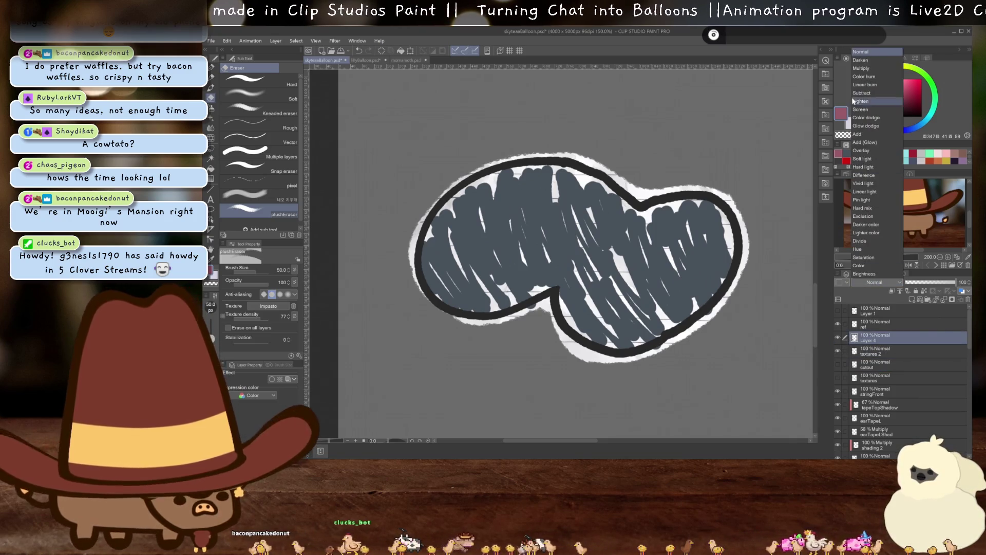
{"action": "left_click", "coordinate": [877, 68]}
{"action": "key", "text": "ctrl+e"}
{"action": "double_click", "coordinate": [871, 340]}
{"action": "type", "text": "ing"}
{"action": "key", "text": "Return"}
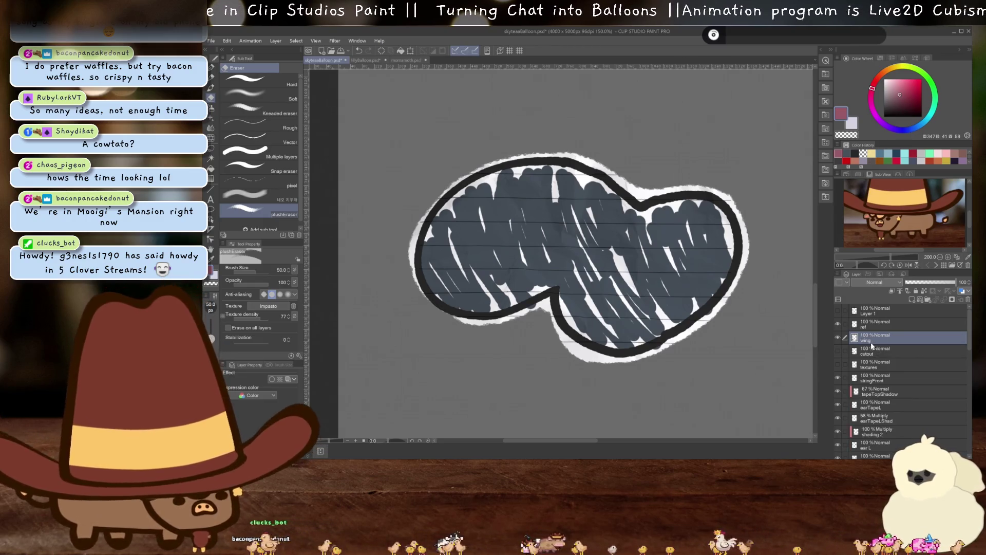
{"action": "scroll", "coordinate": [727, 250], "scroll_direction": "down", "scroll_amount": 4}
{"action": "scroll", "coordinate": [727, 251], "scroll_direction": "down", "scroll_amount": 3}
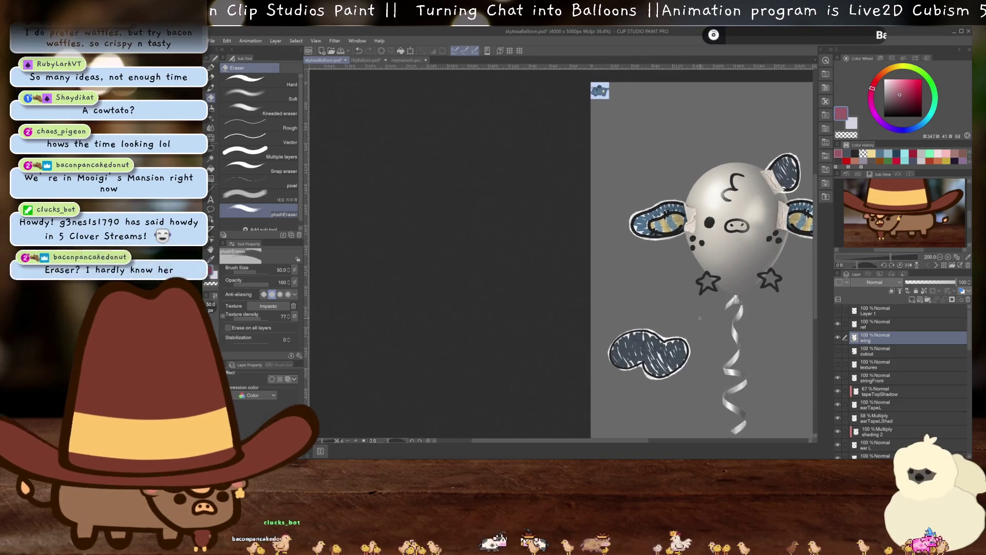
- Move the wing up beside the balloon's left side
{"action": "key", "text": "ctrl+t"}
{"action": "left_click_drag", "start_coordinate": [640, 378], "coordinate": [645, 270]}
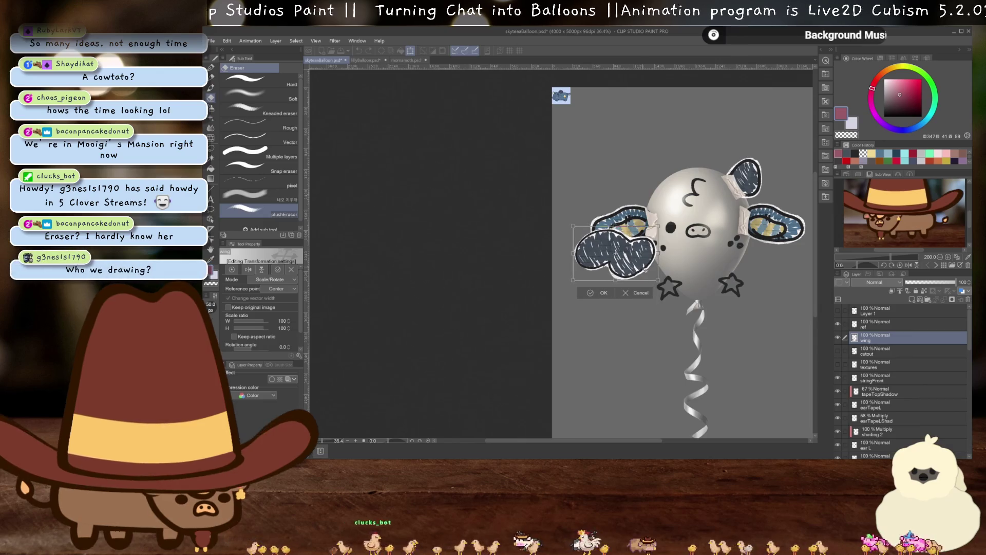
{"action": "key", "text": "Return"}
{"action": "scroll", "coordinate": [652, 278], "scroll_direction": "up", "scroll_amount": 2}
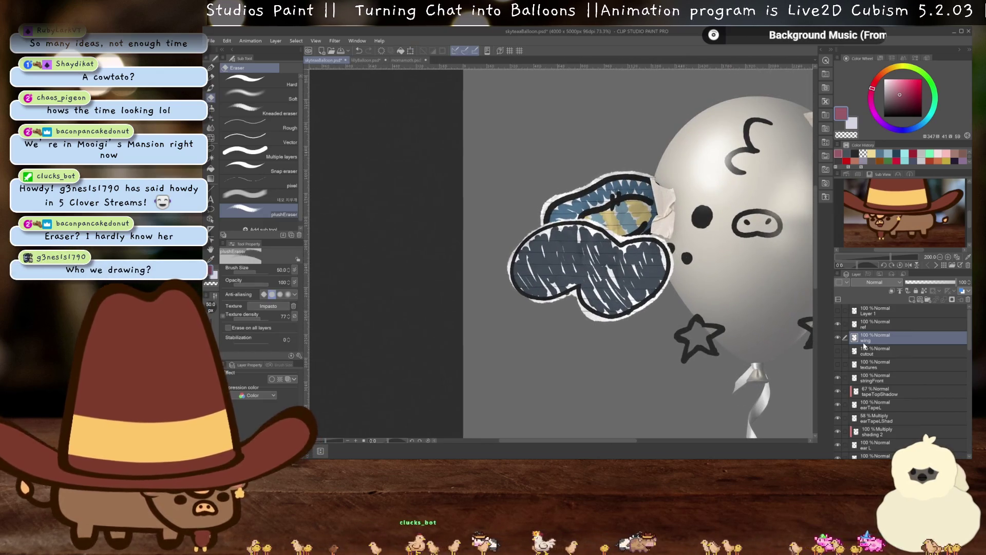
- Move the wing layer below the horn toward the bottom of the stack and collapse the head folder
{"action": "left_click_drag", "start_coordinate": [865, 345], "coordinate": [873, 435]}
{"action": "left_click_drag", "start_coordinate": [876, 363], "coordinate": [880, 420]}
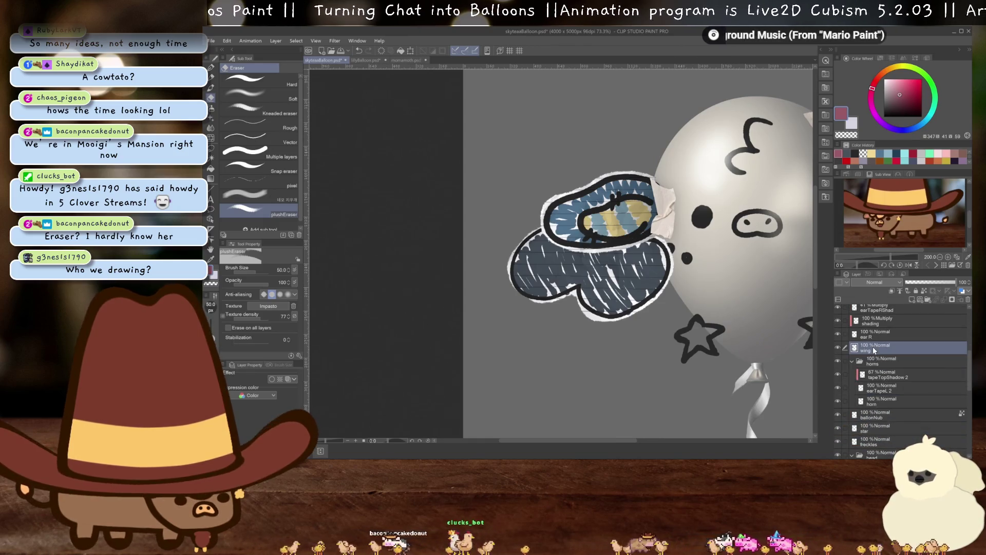
{"action": "left_click_drag", "start_coordinate": [874, 349], "coordinate": [827, 383]}
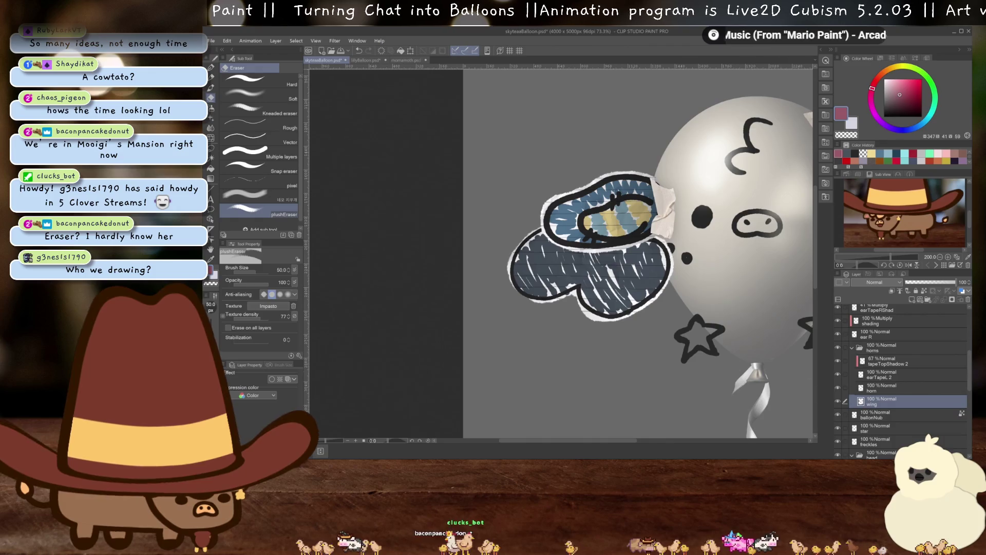
{"action": "mouse_move", "coordinate": [884, 401]}
{"action": "left_mouse_down"}
{"action": "mouse_move", "coordinate": [884, 437]}
{"action": "mouse_move", "coordinate": [871, 347]}
{"action": "left_mouse_up"}
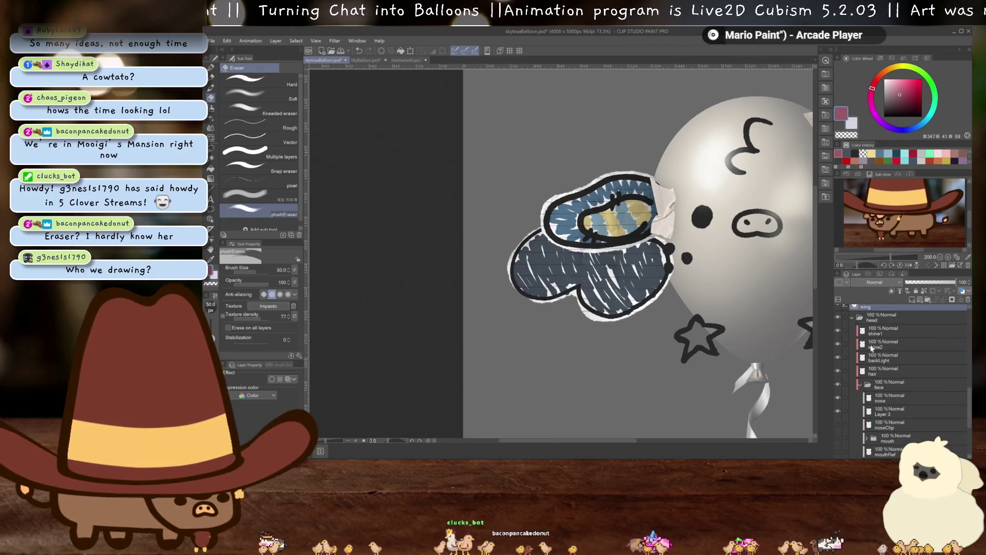
{"action": "left_click", "coordinate": [853, 318]}
- Zoom and pan to review the whole winged cow balloon
{"action": "scroll", "coordinate": [724, 309], "scroll_direction": "down", "scroll_amount": 2}
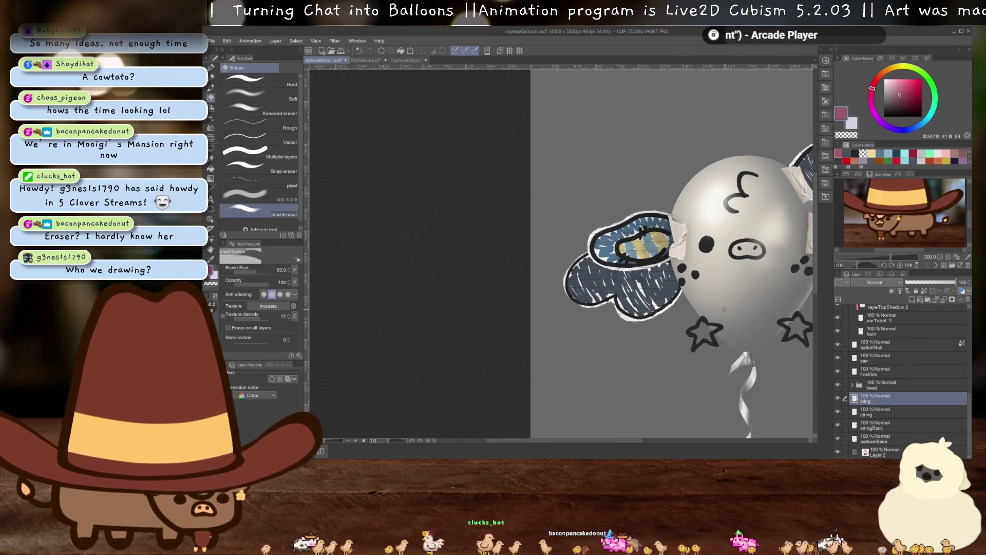
{"action": "scroll", "coordinate": [724, 309], "scroll_direction": "down", "scroll_amount": 2}
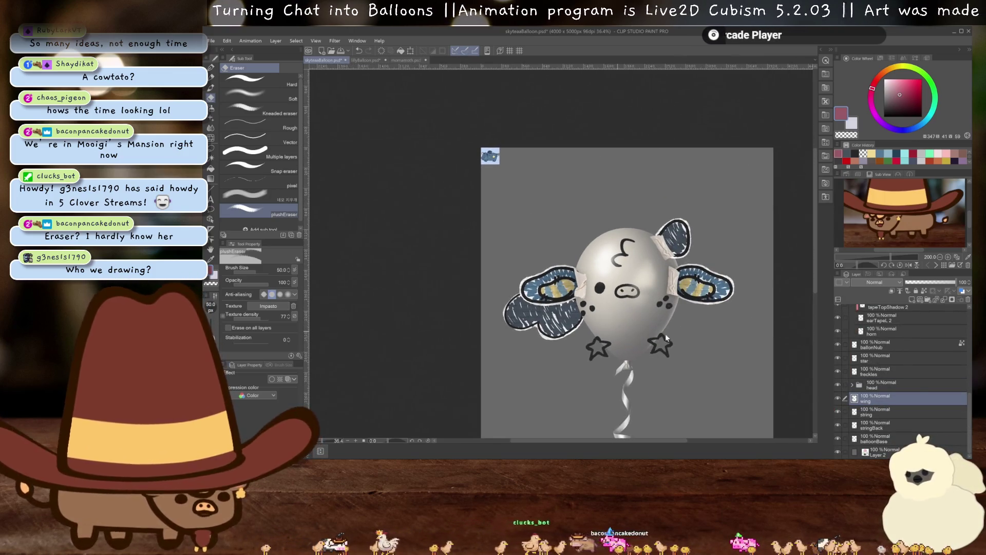
{"action": "scroll", "coordinate": [664, 329], "scroll_direction": "down", "scroll_amount": 1}
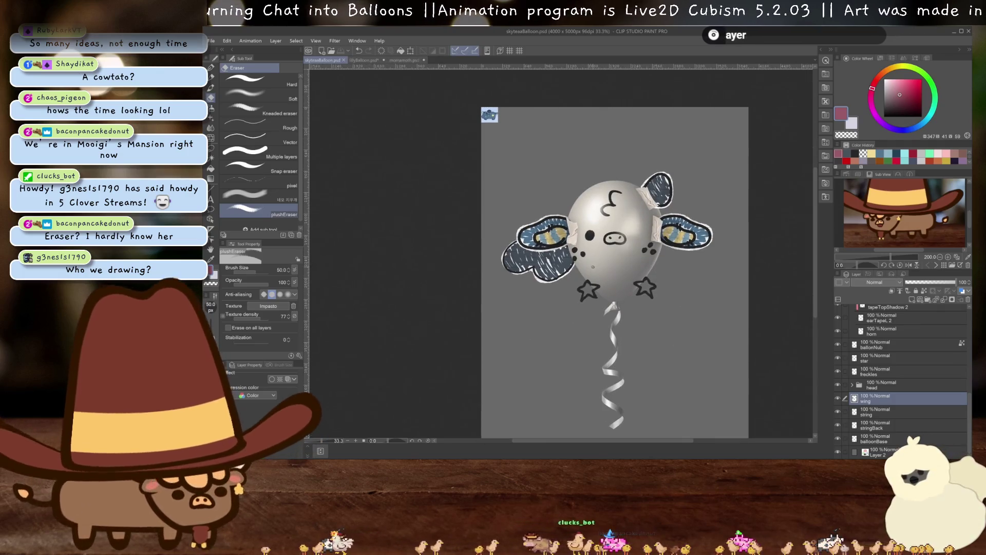
{"action": "scroll", "coordinate": [489, 114], "scroll_direction": "up", "scroll_amount": 8}
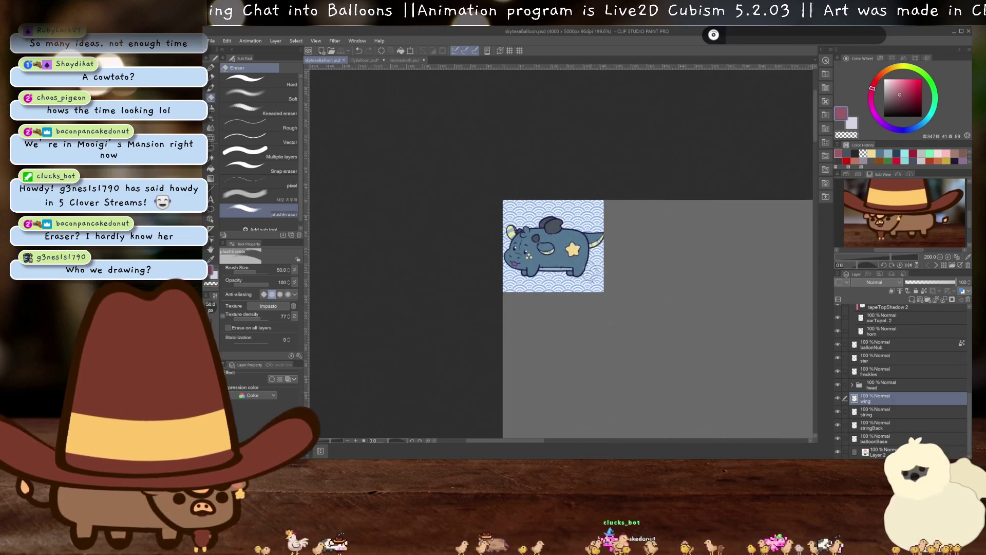
{"action": "scroll", "coordinate": [592, 272], "scroll_direction": "down", "scroll_amount": 3}
{"action": "scroll", "coordinate": [683, 314], "scroll_direction": "down", "scroll_amount": 3}
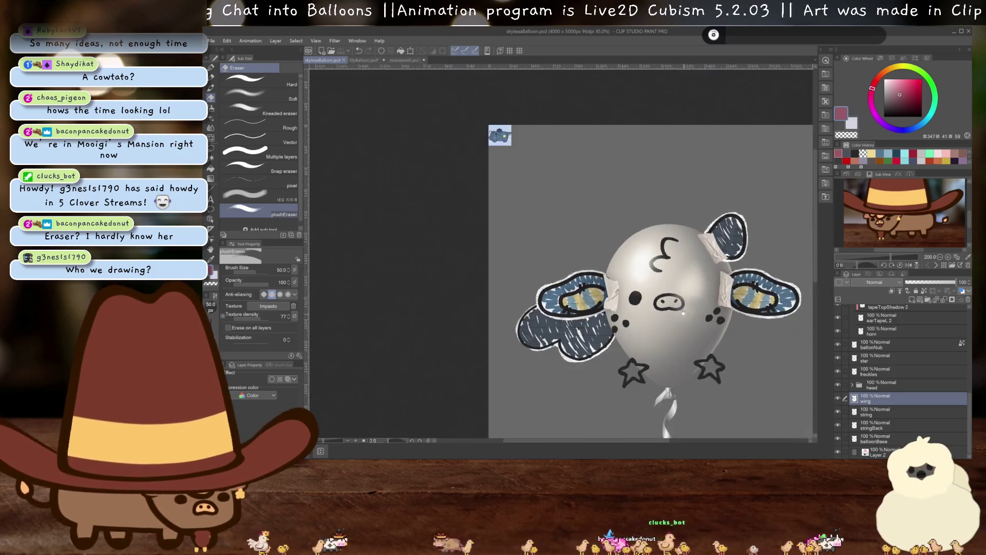
{"action": "left_click_drag", "start_coordinate": [684, 314], "coordinate": [555, 278]}
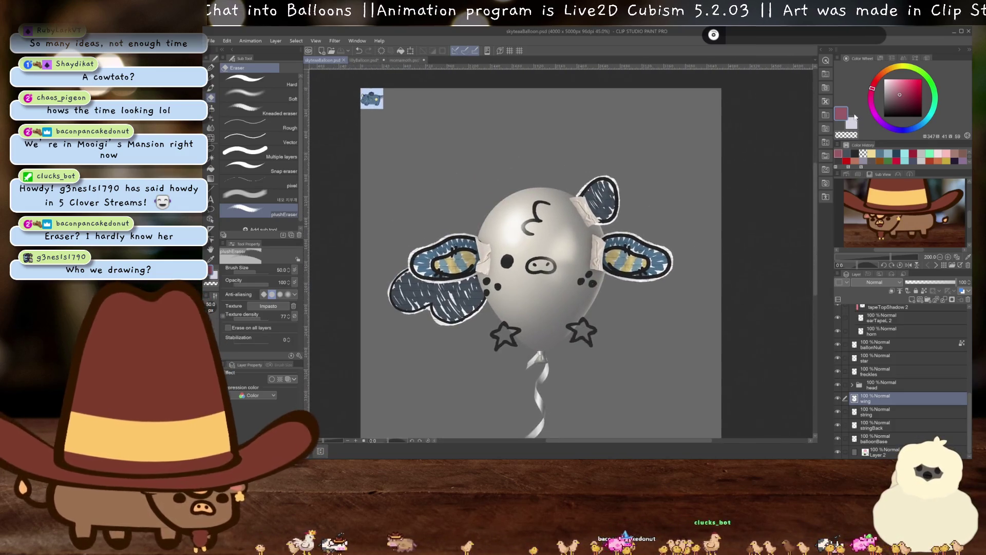
- Minimize Clip Studio Paint, close the SmittenSeraph folder, and restore Live2D Cubism Editor
{"action": "key", "text": "super+Down"}
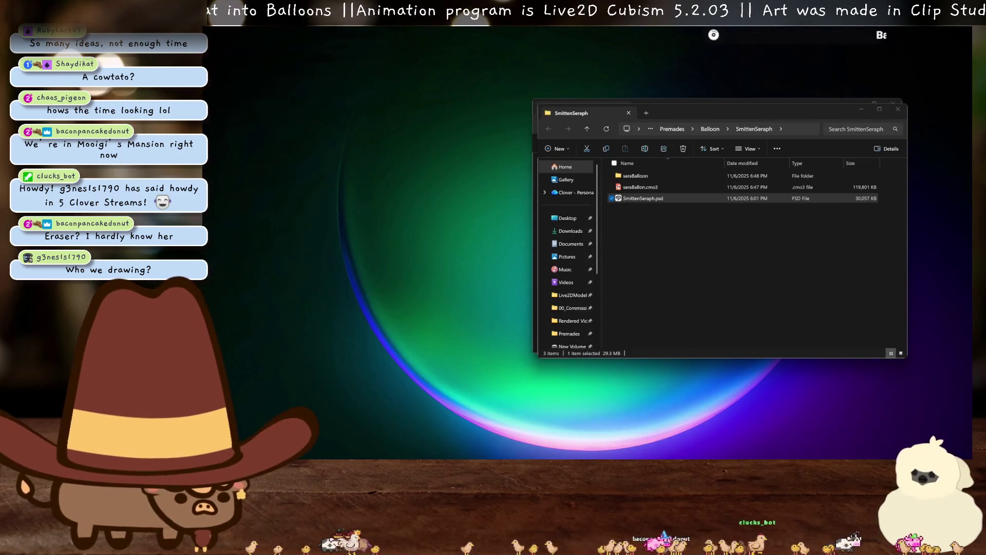
{"action": "mouse_move", "coordinate": [750, 452]}
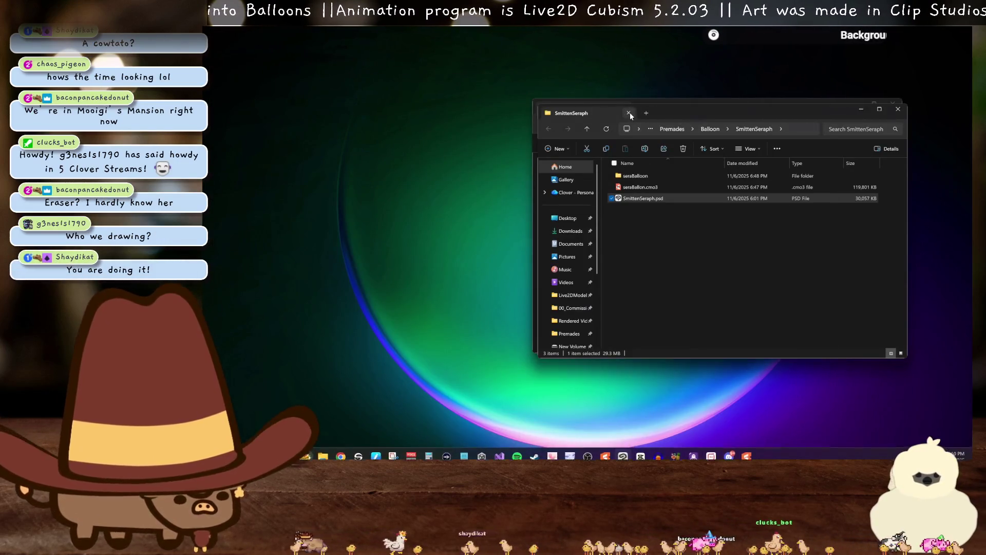
{"action": "left_click", "coordinate": [629, 112]}
{"action": "left_click", "coordinate": [748, 454]}
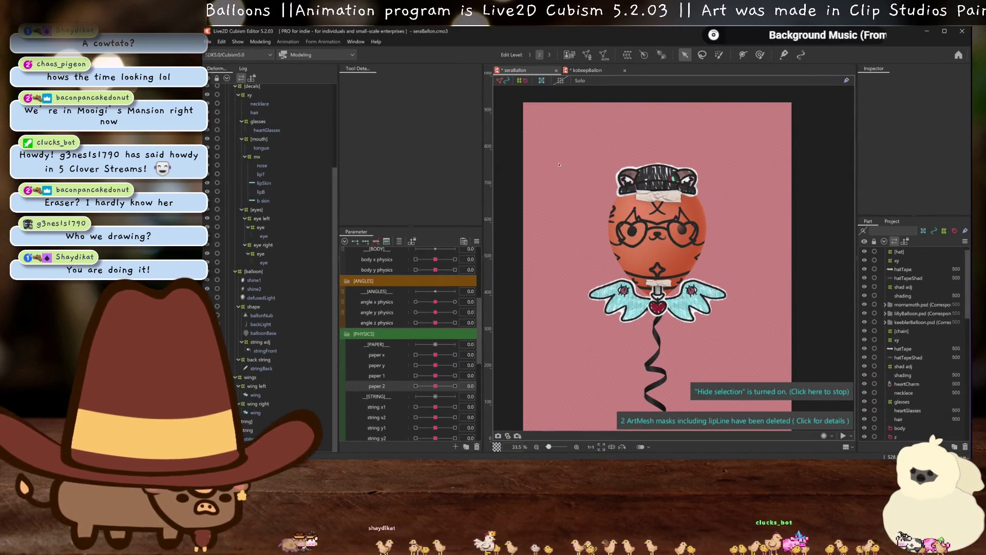
- Close the seraBallon and kobeepBallon models, discarding kobeepBallon's unsaved changes
{"action": "left_click", "coordinate": [586, 71]}
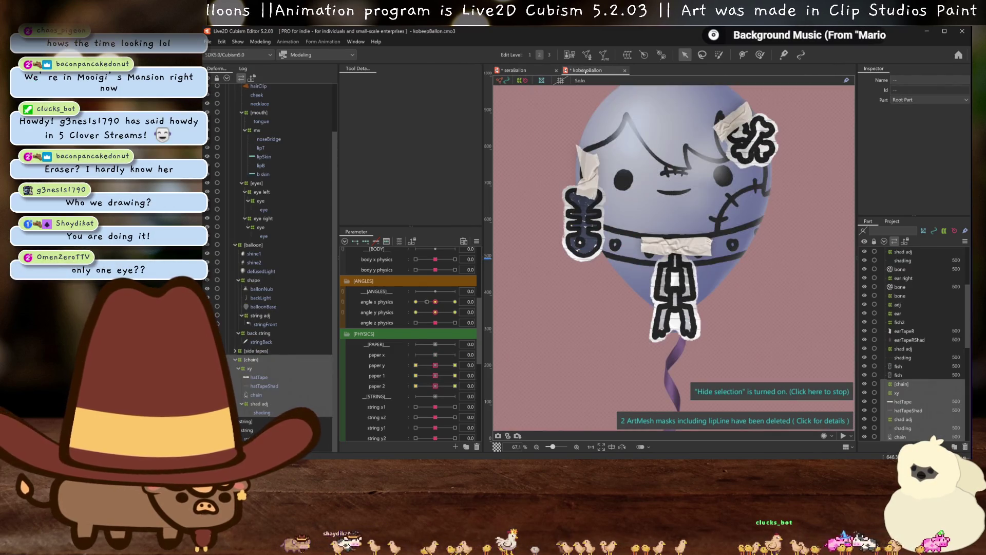
{"action": "left_click", "coordinate": [534, 71]}
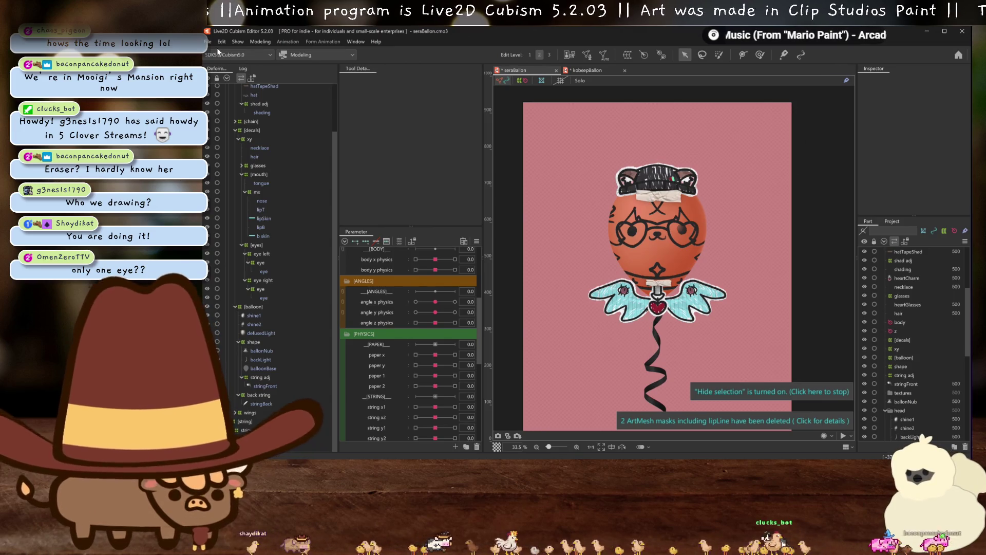
{"action": "left_click", "coordinate": [557, 70]}
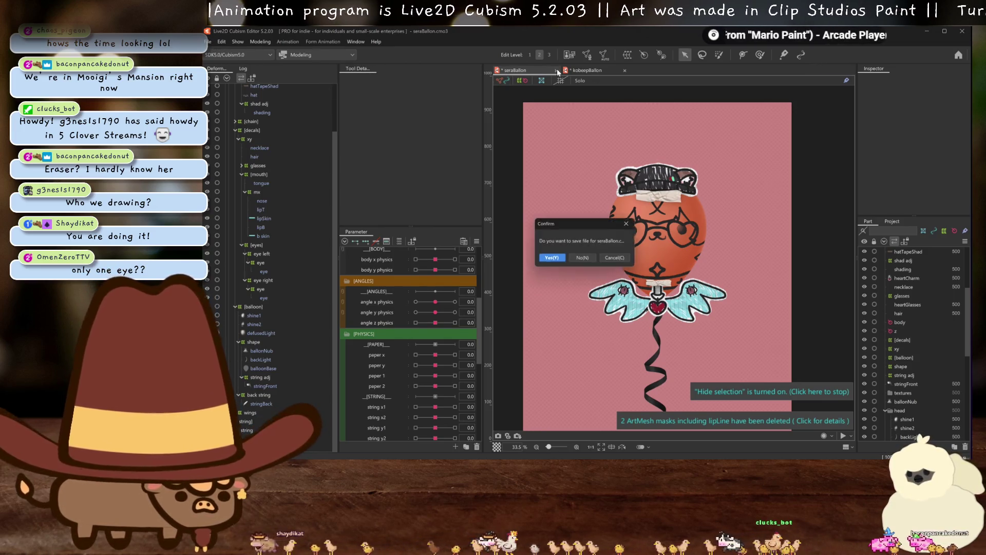
{"action": "left_click", "coordinate": [562, 258]}
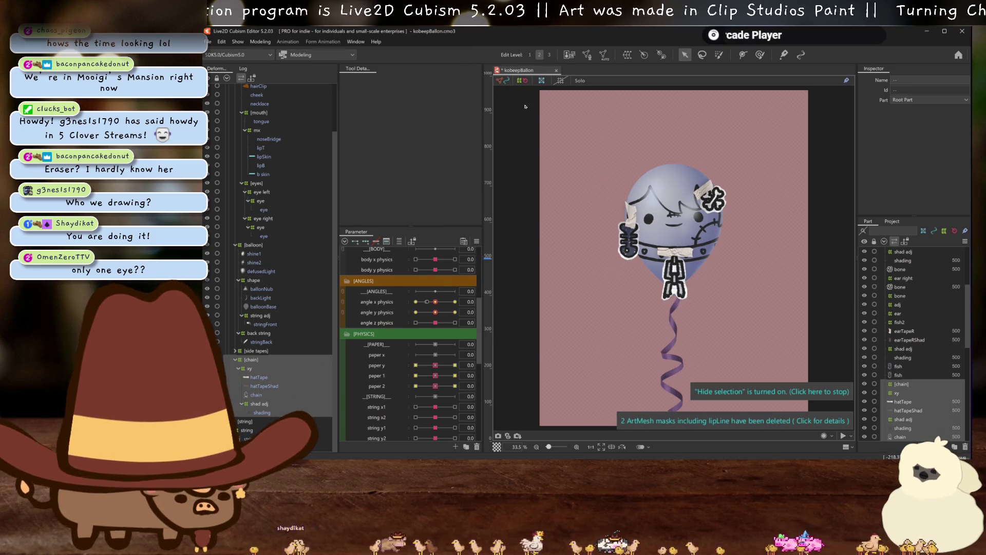
{"action": "key", "text": "ctrl+w"}
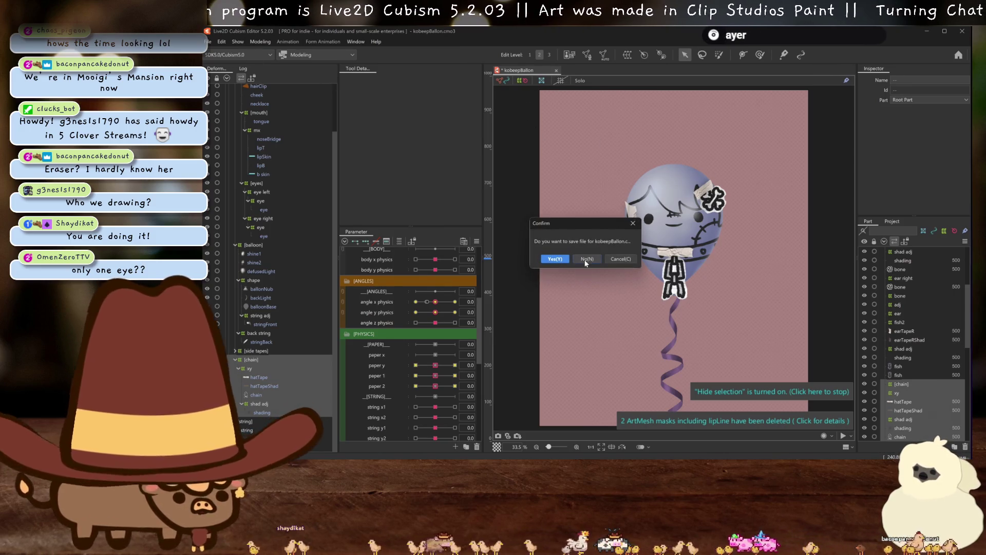
{"action": "left_click", "coordinate": [587, 260]}
{"action": "left_click", "coordinate": [210, 42]}
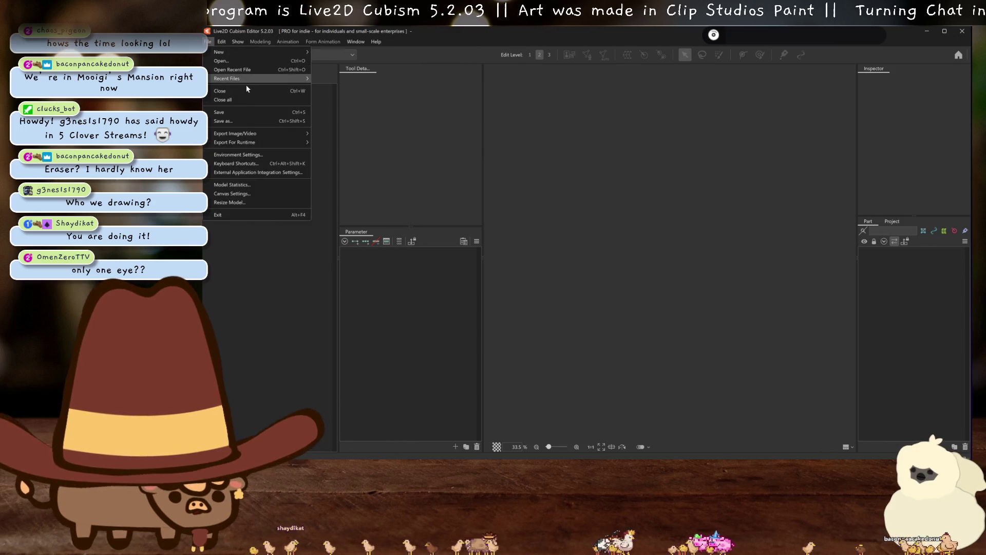
- Open cloverBalloon.cmo3 from recent files and save it as skyBalloon.cmo3 in the SkyTeaa folder
{"action": "mouse_move", "coordinate": [246, 79]}
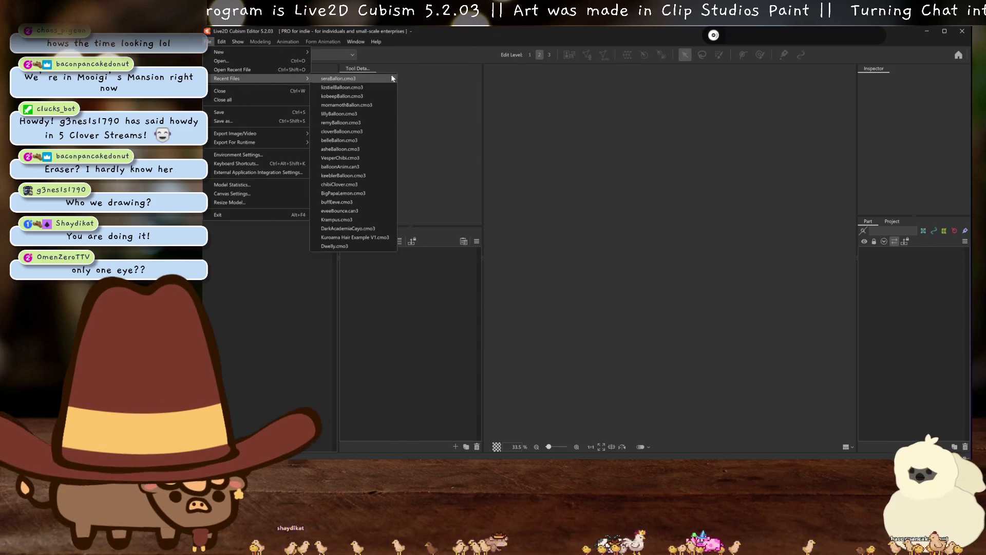
{"action": "left_click", "coordinate": [347, 133]}
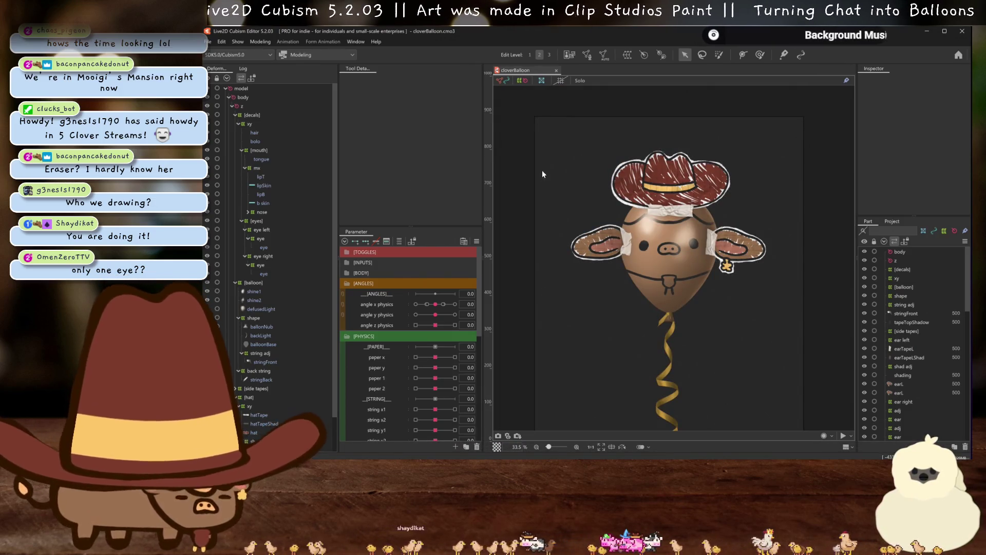
{"action": "key", "text": "ctrl+shift+s"}
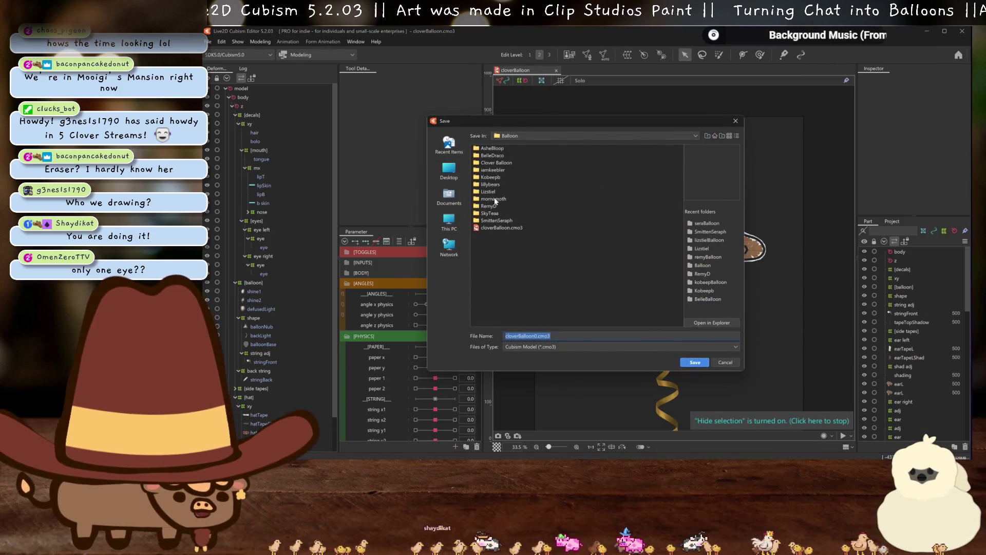
{"action": "double_click", "coordinate": [491, 212]}
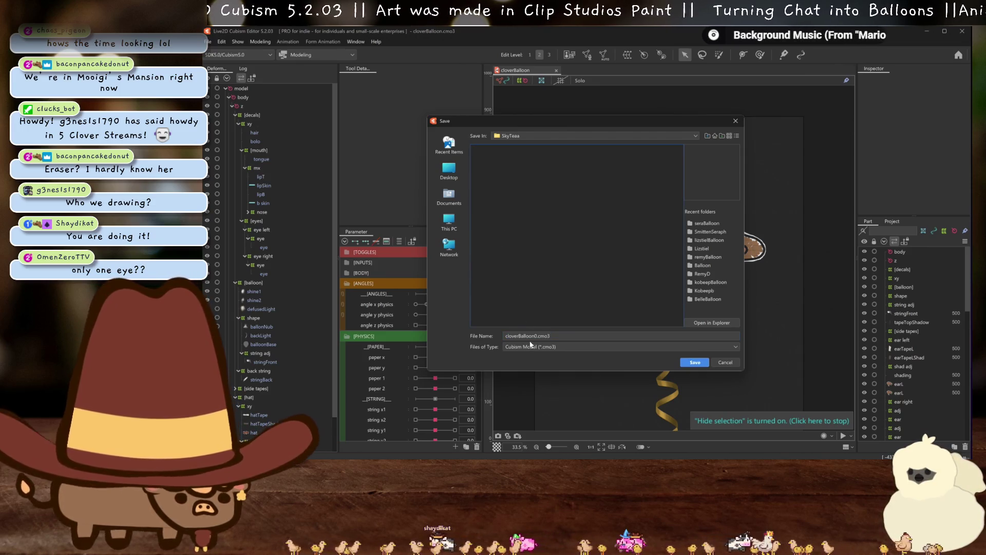
{"action": "type", "text": "ky"}
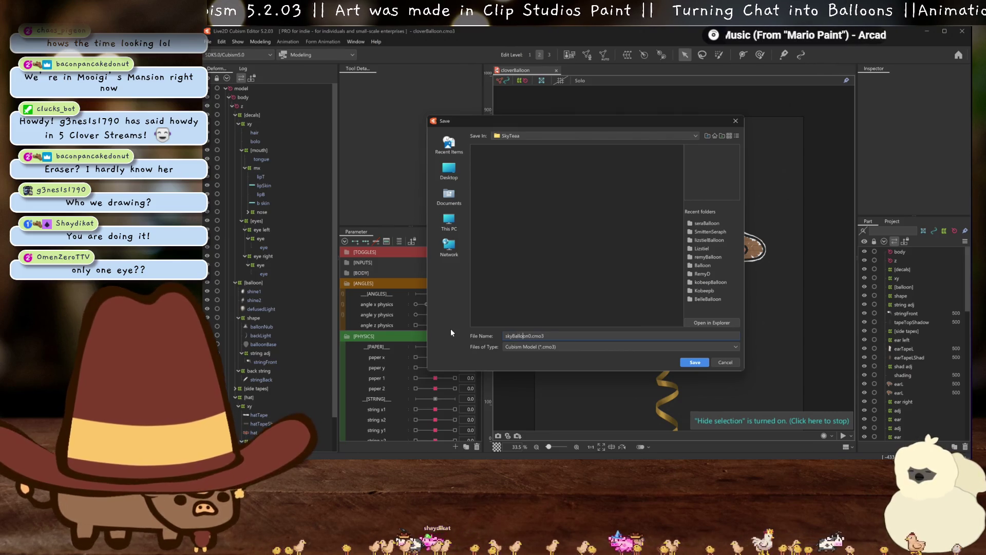
{"action": "key", "text": "Return"}
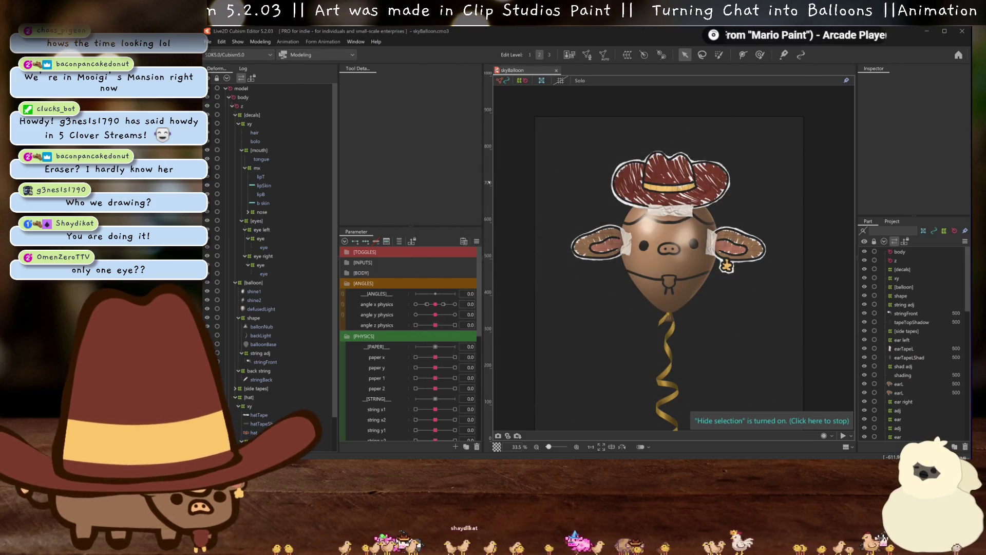
{"action": "left_click_drag", "start_coordinate": [642, 187], "coordinate": [525, 211]}
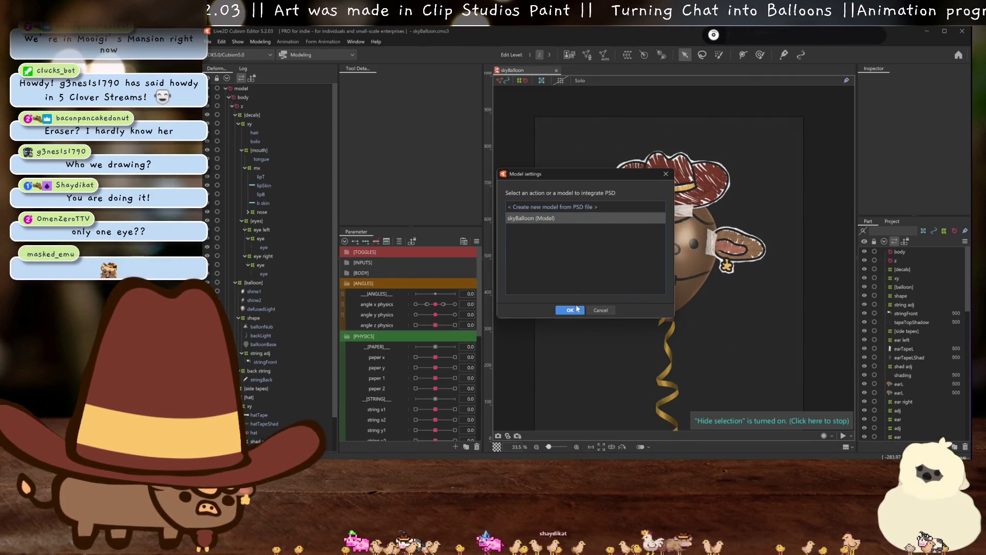
- Import skyteaaBalloon.psd into skyBalloon, replacing the old cloverBalloon.psd artwork
{"action": "left_click", "coordinate": [570, 310]}
{"action": "left_click", "coordinate": [553, 229]}
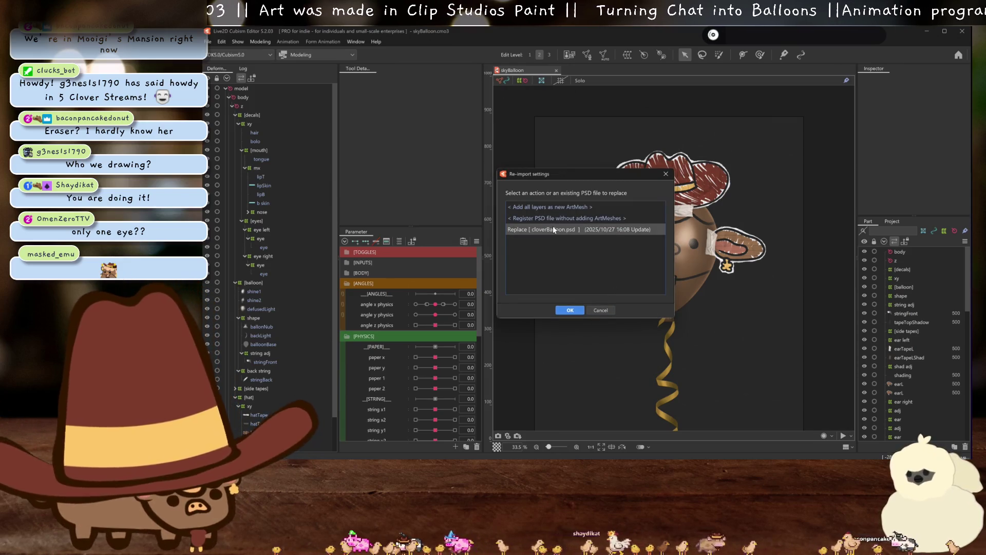
{"action": "left_click", "coordinate": [571, 309]}
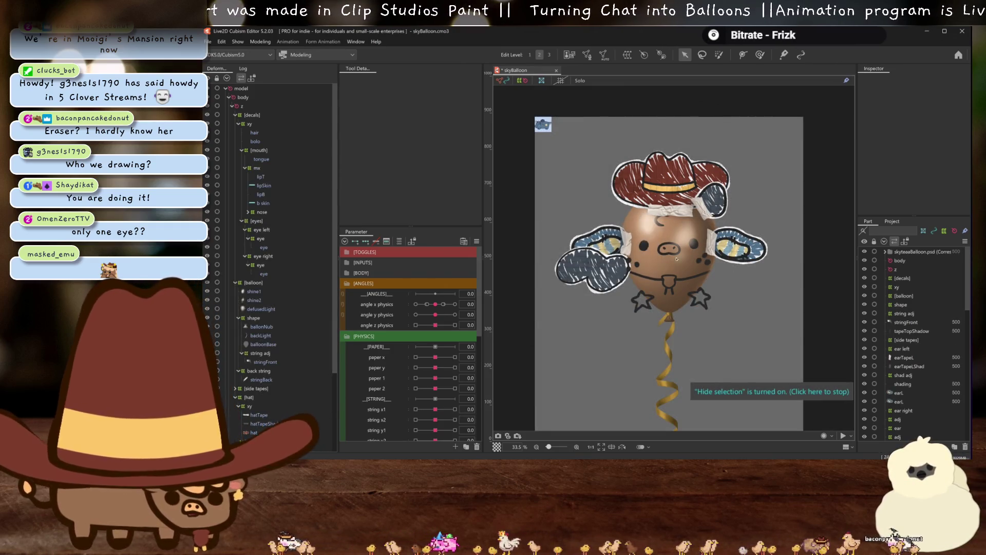
- Check the horn layer, then delete the old [hat] group from the model
{"action": "scroll", "coordinate": [651, 271], "scroll_direction": "down", "scroll_amount": 2}
{"action": "scroll", "coordinate": [651, 271], "scroll_direction": "up", "scroll_amount": 2}
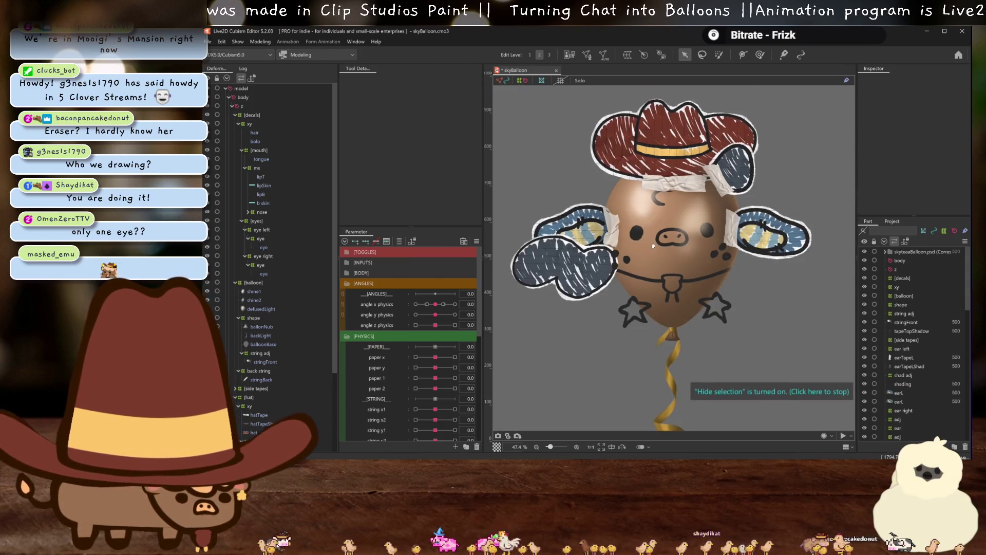
{"action": "scroll", "coordinate": [658, 255], "scroll_direction": "down", "scroll_amount": 1}
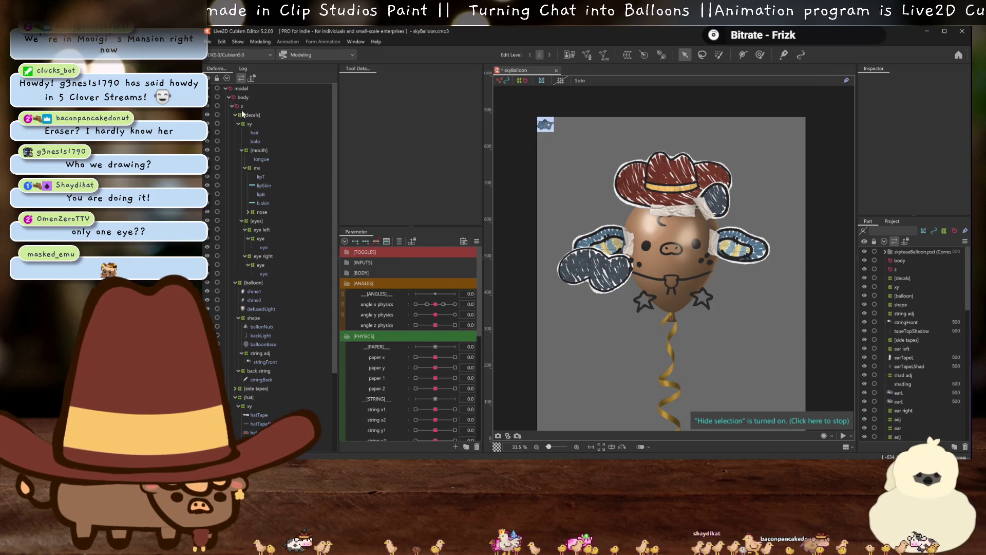
{"action": "scroll", "coordinate": [259, 193], "scroll_direction": "down", "scroll_amount": 4}
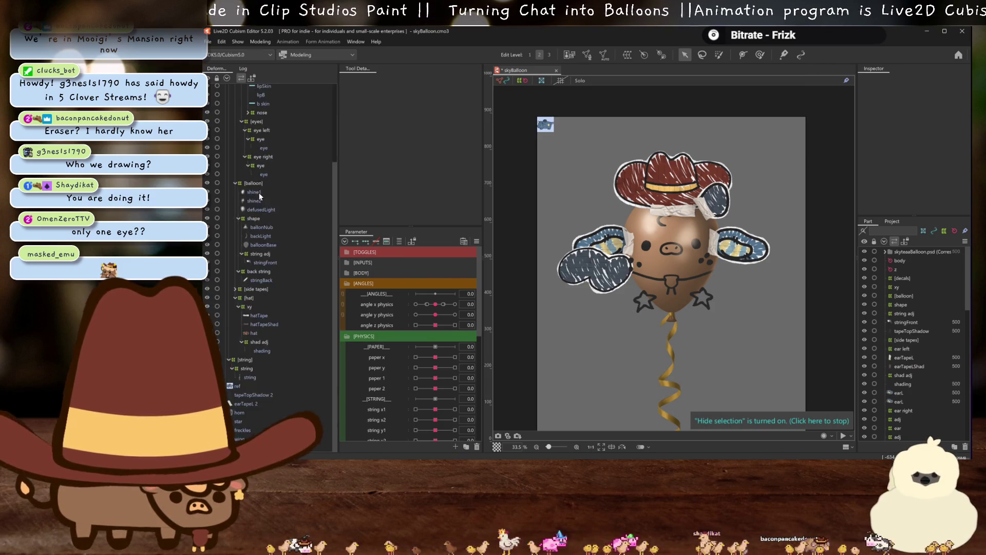
{"action": "left_click", "coordinate": [239, 413]}
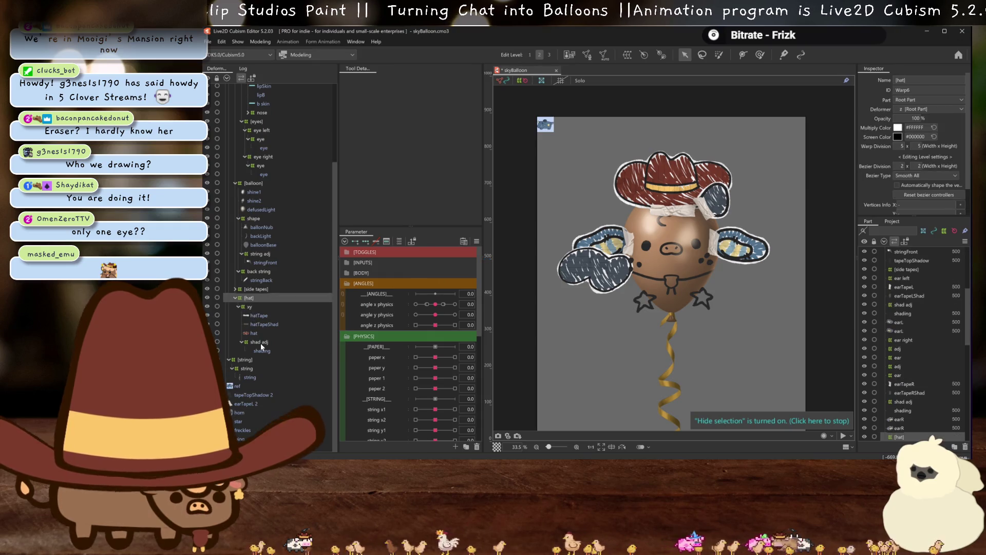
{"action": "left_click_drag", "start_coordinate": [256, 333], "coordinate": [264, 352]}
{"action": "key", "text": "Delete"}
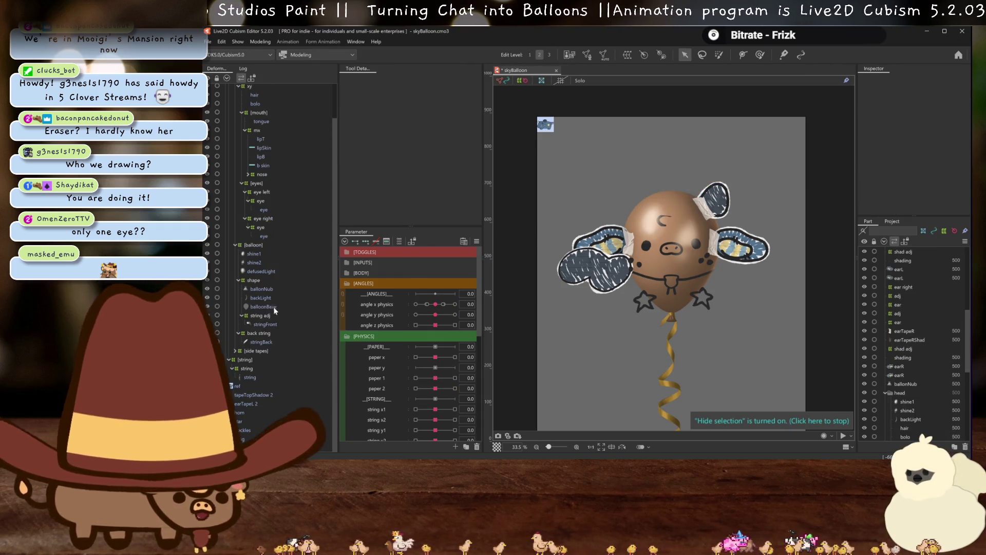
{"action": "left_click", "coordinate": [209, 42]}
- Open the lillyBalloon model for reference and select the bear's ear layer, showing its mesh
{"action": "mouse_move", "coordinate": [277, 78]}
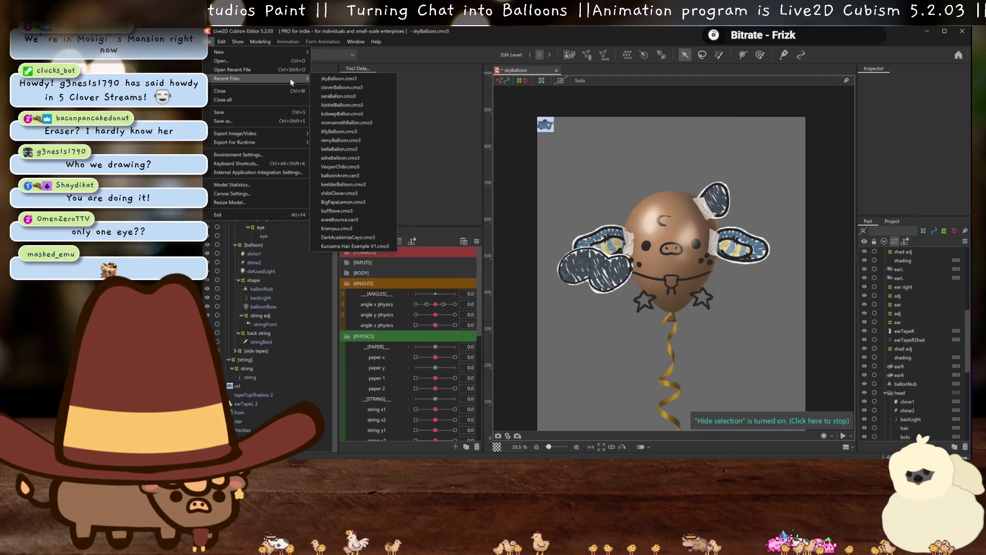
{"action": "left_click", "coordinate": [349, 132]}
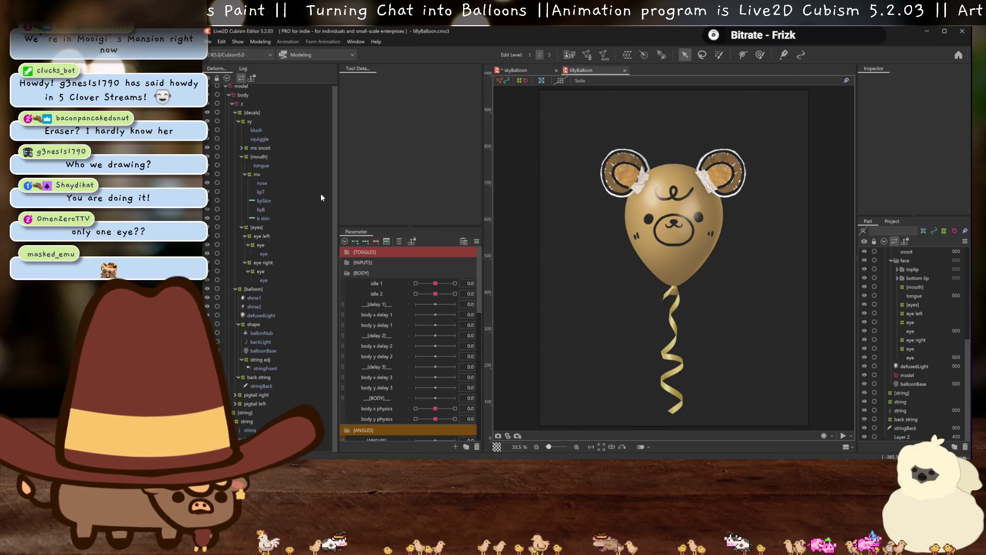
{"action": "right_click", "coordinate": [625, 184]}
{"action": "mouse_move", "coordinate": [667, 220]}
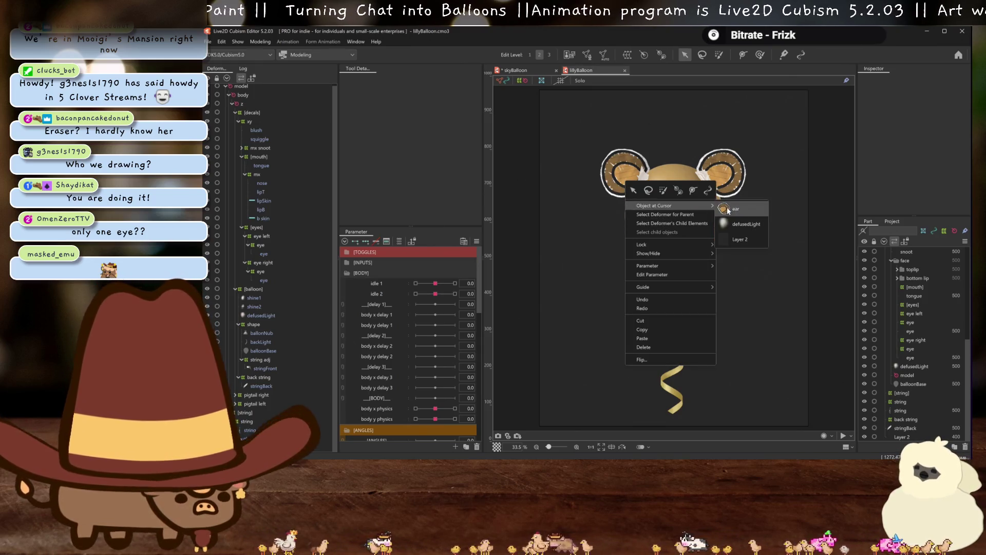
{"action": "left_click", "coordinate": [735, 221]}
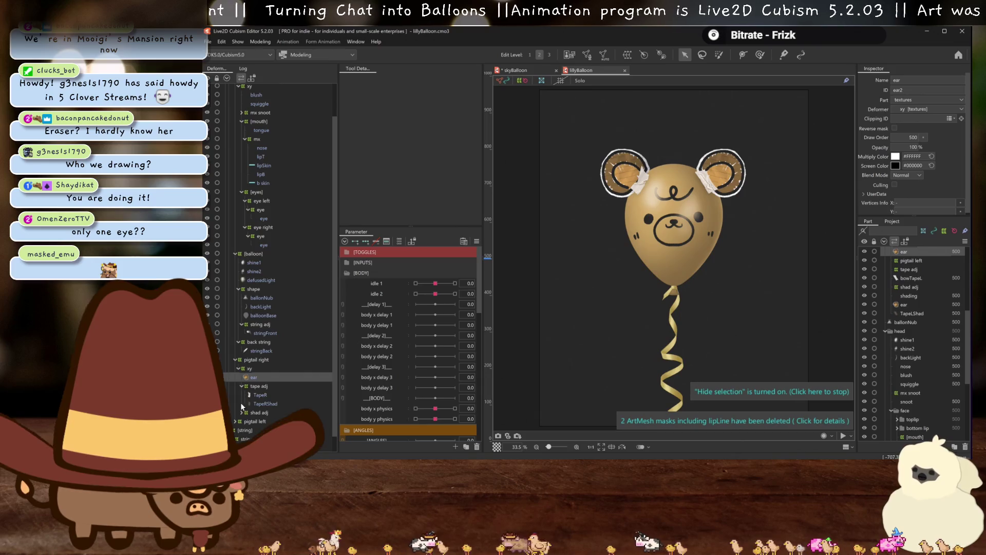
{"action": "scroll", "coordinate": [241, 412], "scroll_direction": "down", "scroll_amount": 1}
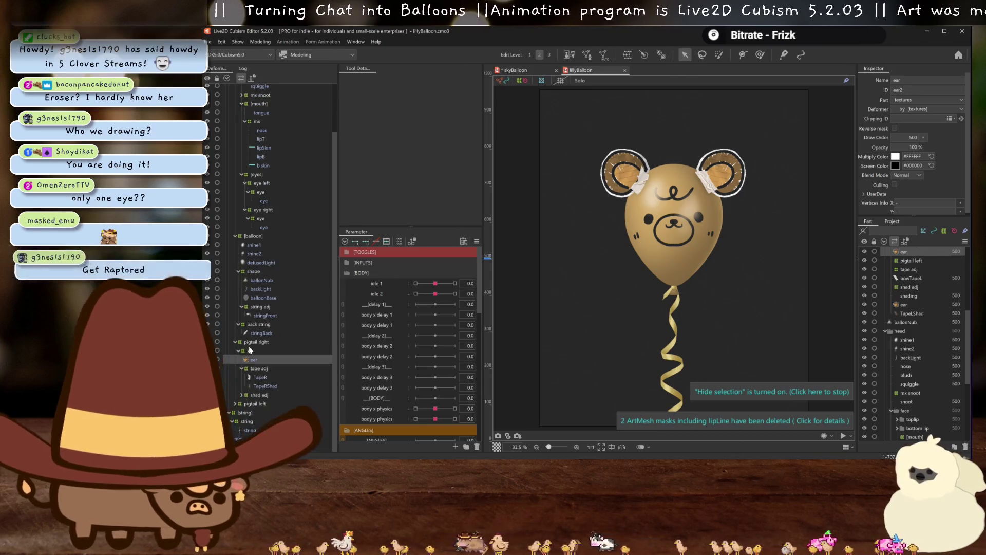
{"action": "key", "text": "ctrl+h"}
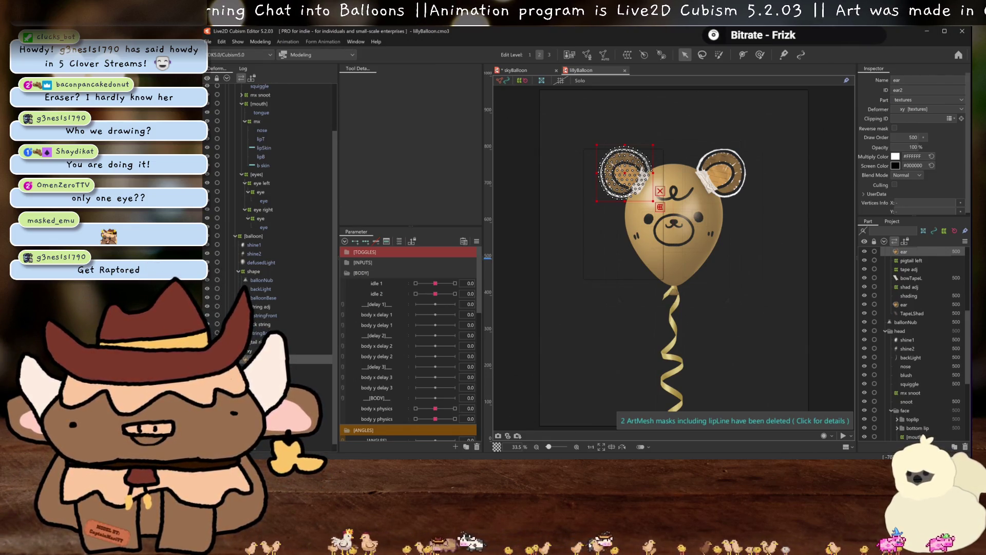
- Select the ear's pigtail left and xy deformers, then switch to the skyBalloon model
{"action": "scroll", "coordinate": [269, 205], "scroll_direction": "down", "scroll_amount": 2}
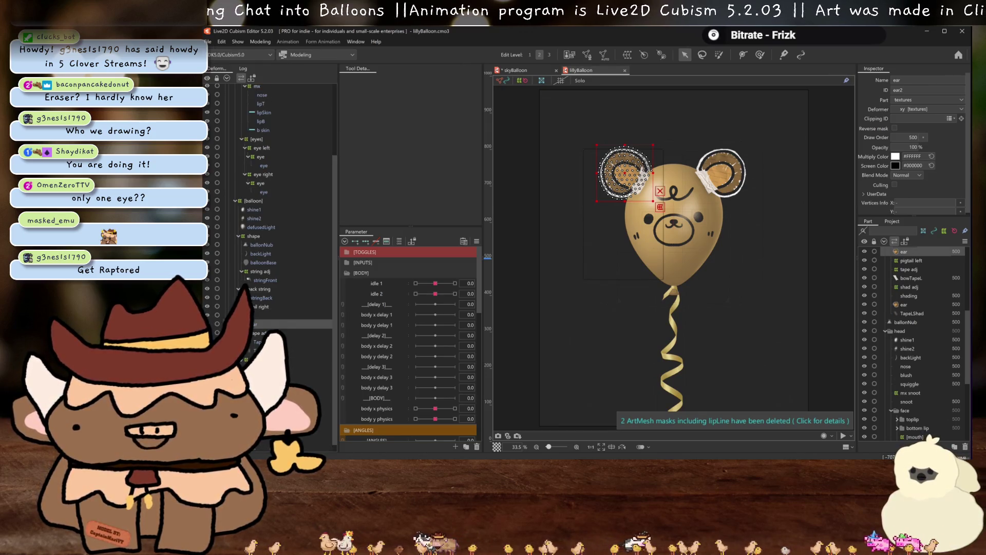
{"action": "left_click", "coordinate": [911, 261]}
{"action": "scroll", "coordinate": [914, 308], "scroll_direction": "up", "scroll_amount": 2}
{"action": "left_click", "coordinate": [902, 252], "text": "ctrl"}
{"action": "left_click", "coordinate": [516, 70]}
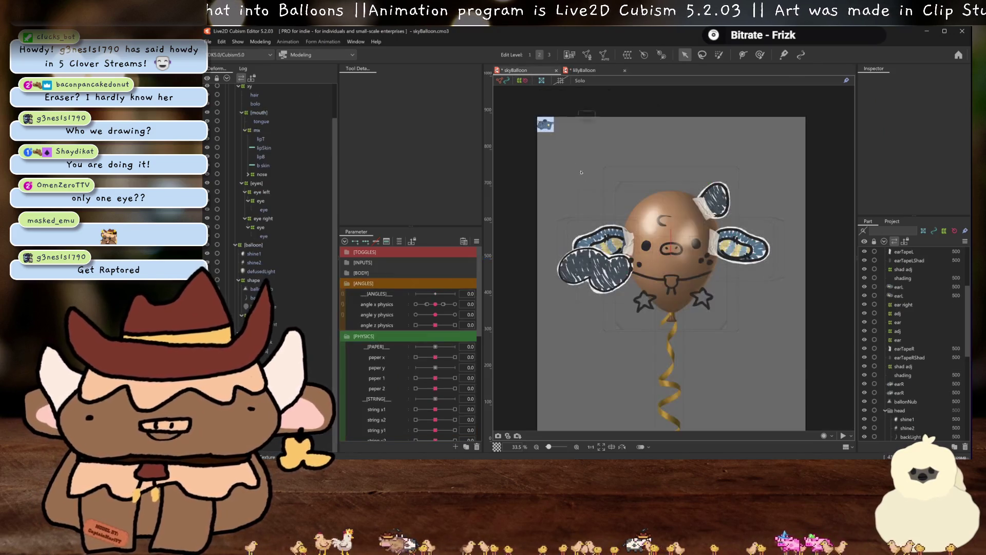
- Paste the copied deformers into skyBalloon and delete the unneeded bear ear mesh
{"action": "key", "text": "ctrl+v"}
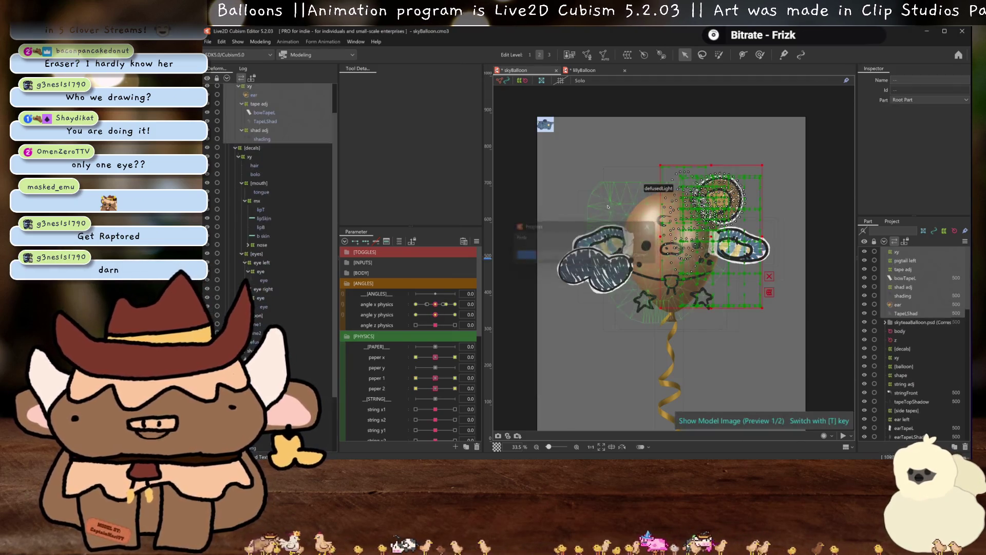
{"action": "scroll", "coordinate": [264, 128], "scroll_direction": "up", "scroll_amount": 2}
{"action": "left_click", "coordinate": [257, 123]}
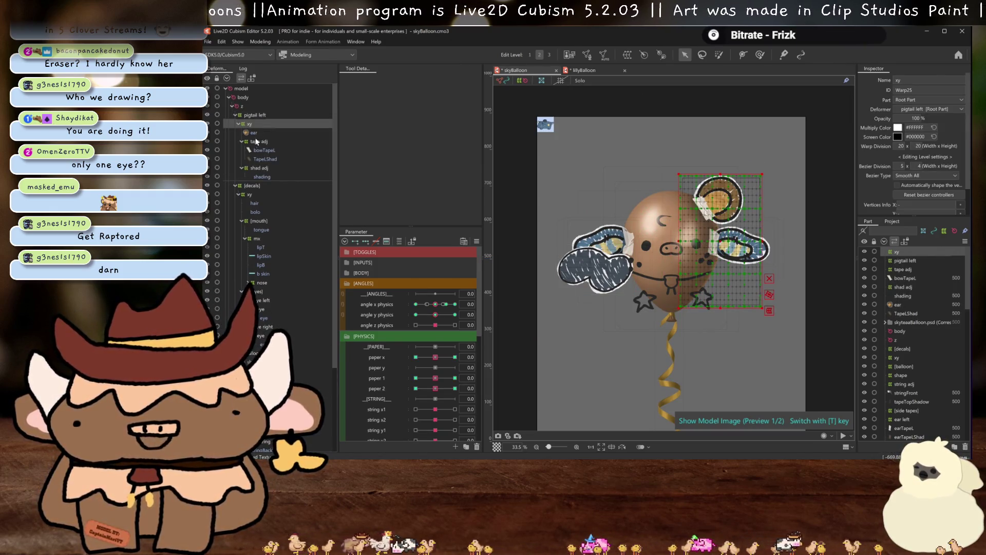
{"action": "left_click", "coordinate": [254, 133]}
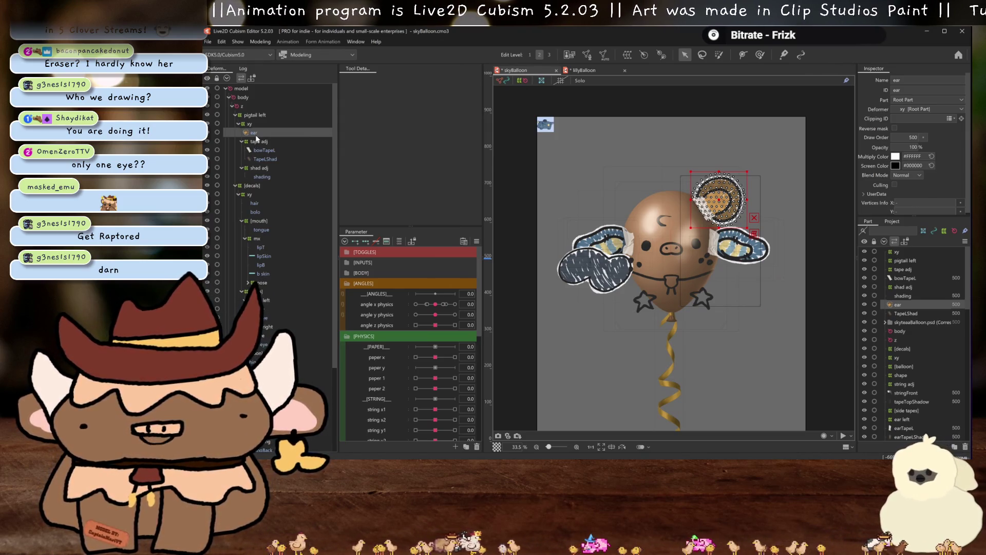
{"action": "key", "text": "Delete"}
{"action": "scroll", "coordinate": [267, 245], "scroll_direction": "down", "scroll_amount": 4}
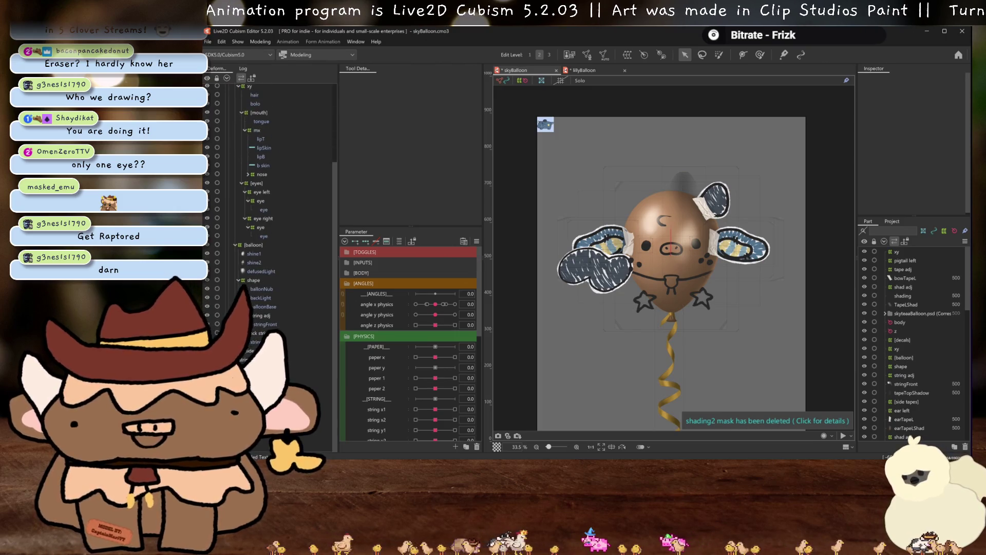
- Move the horn under the xy deformer beside shading and delete duplicates earTapeL 2 and tapeTopShadow 2
{"action": "left_click", "coordinate": [714, 200]}
{"action": "scroll", "coordinate": [264, 142], "scroll_direction": "up", "scroll_amount": 4}
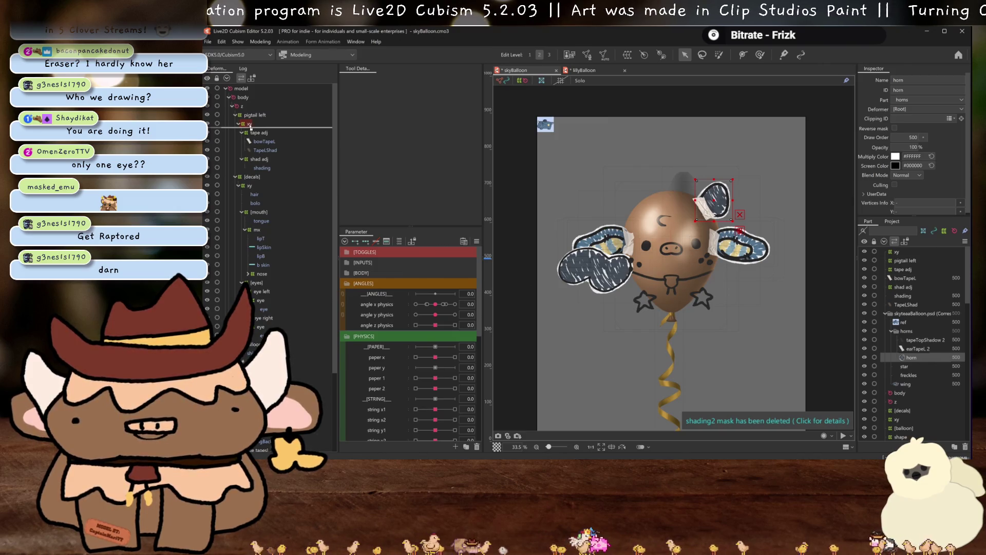
{"action": "left_click_drag", "start_coordinate": [250, 126], "coordinate": [250, 126]}
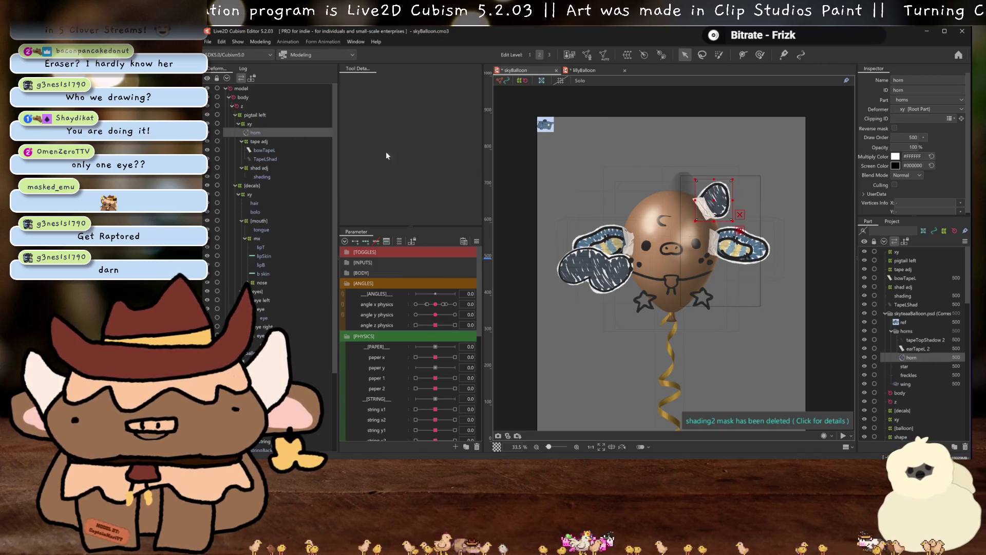
{"action": "left_click", "coordinate": [916, 349]}
{"action": "left_click", "coordinate": [914, 340], "text": "shift"}
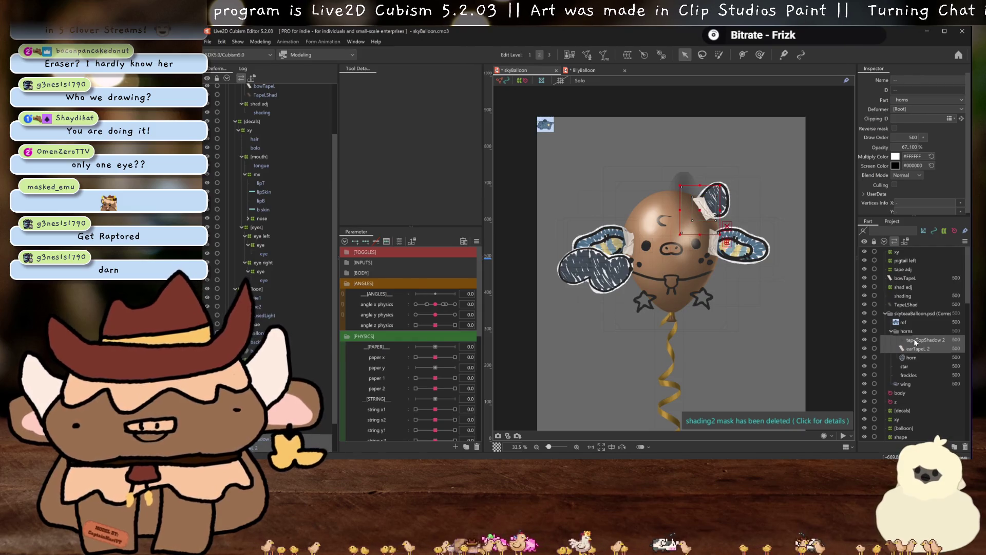
{"action": "key", "text": "Delete"}
{"action": "mouse_move", "coordinate": [919, 372]}
{"action": "left_mouse_down"}
{"action": "mouse_move", "coordinate": [912, 337]}
{"action": "mouse_move", "coordinate": [828, 313]}
{"action": "left_mouse_up"}
{"action": "left_click_drag", "start_coordinate": [905, 340], "coordinate": [926, 306]}
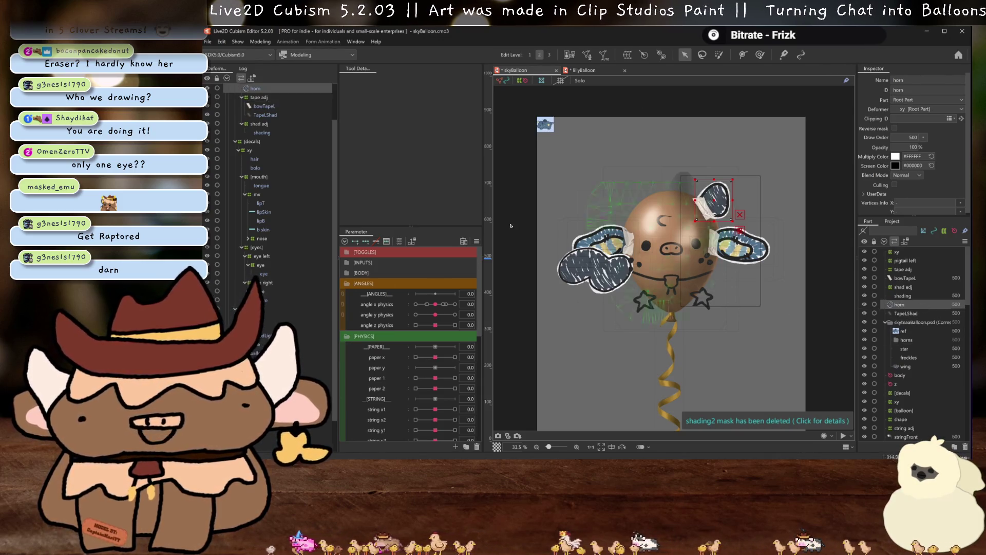
- Generate the horn's mesh with the Standard preset and clip the shading layer to the horn
{"action": "left_click", "coordinate": [603, 54]}
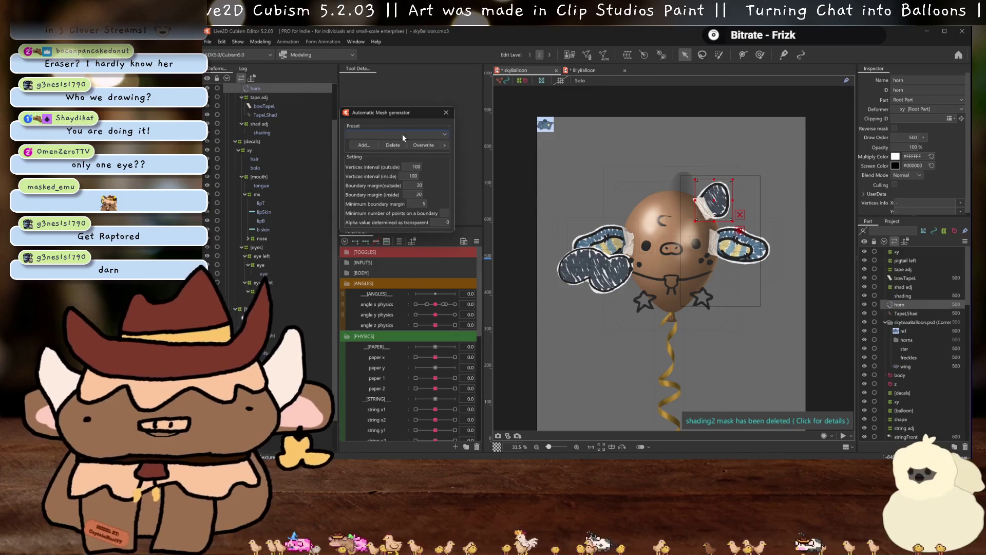
{"action": "left_click", "coordinate": [402, 134]}
{"action": "left_click", "coordinate": [445, 113]}
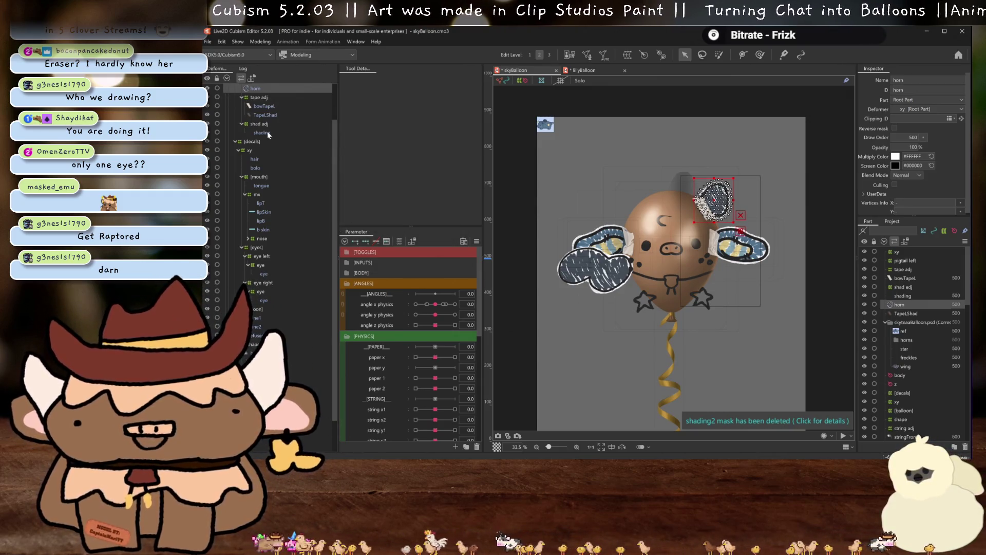
{"action": "key", "text": "Up"}
{"action": "key", "text": "Return"}
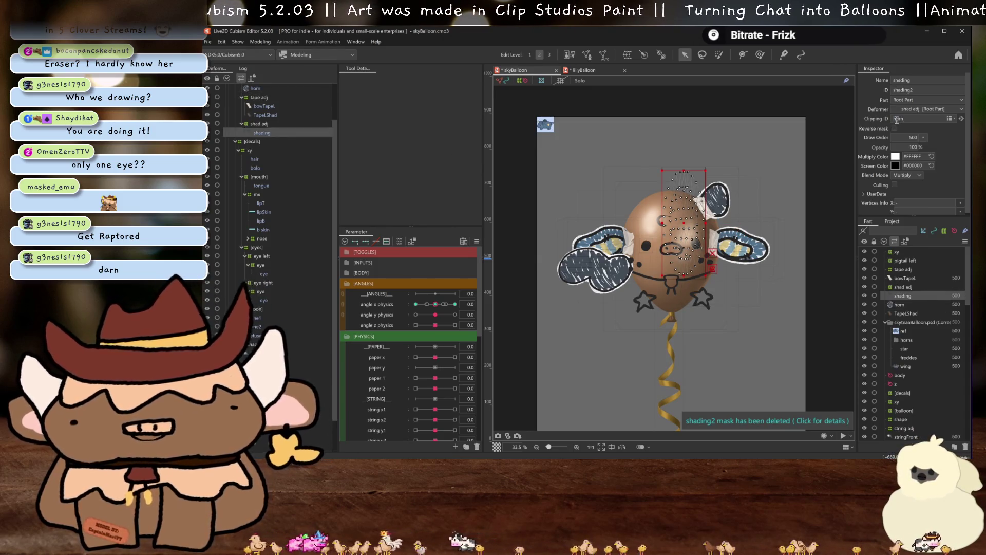
{"action": "scroll", "coordinate": [738, 206], "scroll_direction": "up", "scroll_amount": 3}
{"action": "scroll", "coordinate": [738, 207], "scroll_direction": "down", "scroll_amount": 3}
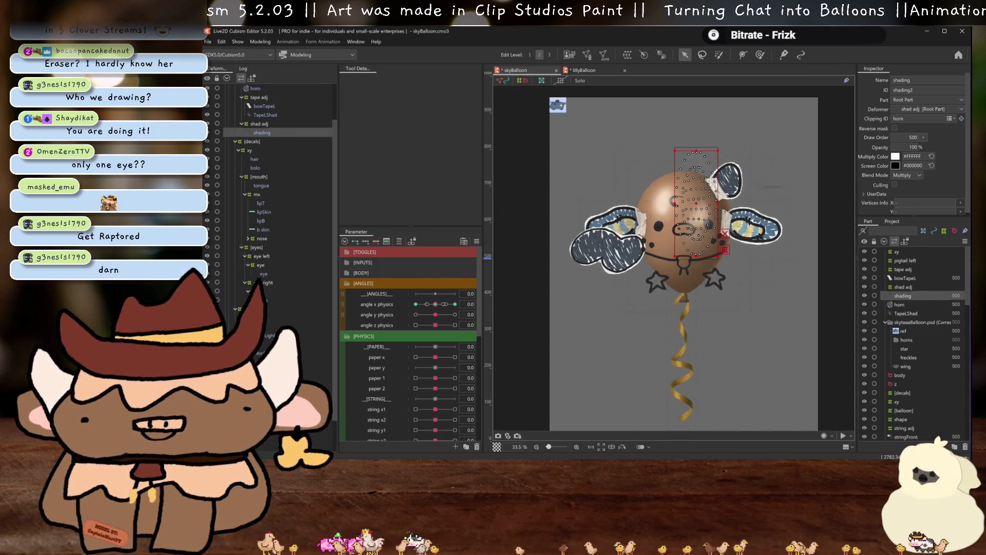
{"action": "scroll", "coordinate": [284, 159], "scroll_direction": "down", "scroll_amount": 2}
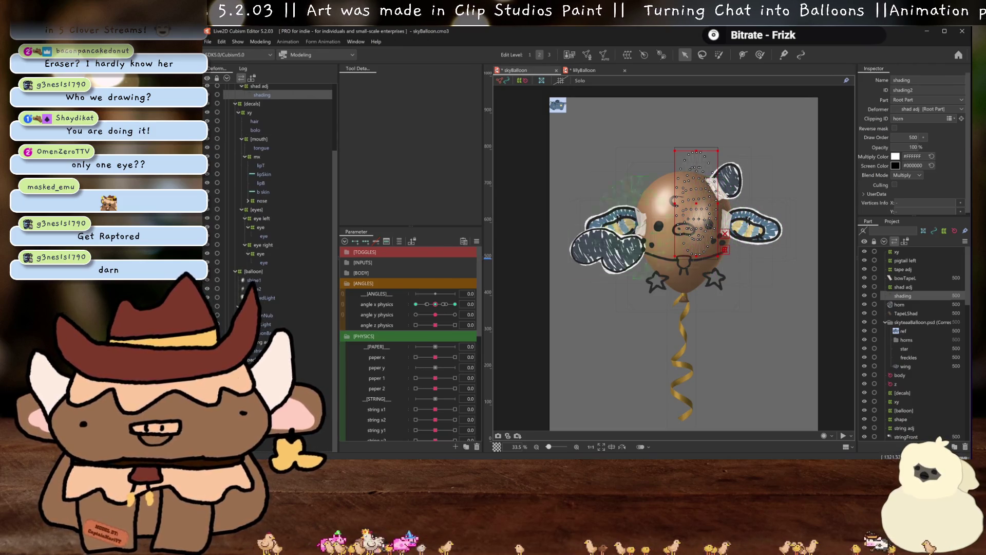
{"action": "left_click", "coordinate": [209, 43]}
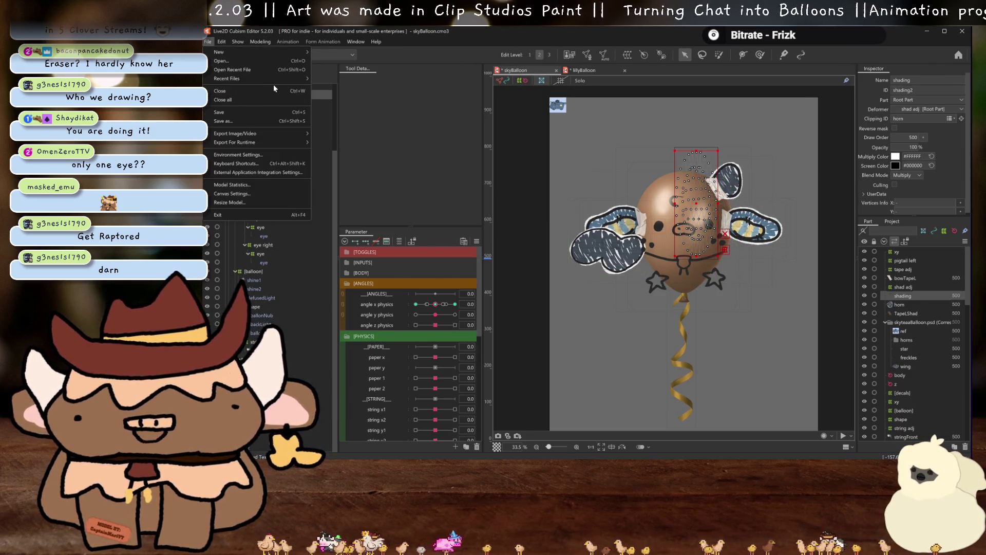
- Open mornamothBallon from recent files and close lillyBalloon without saving
{"action": "mouse_move", "coordinate": [315, 78]}
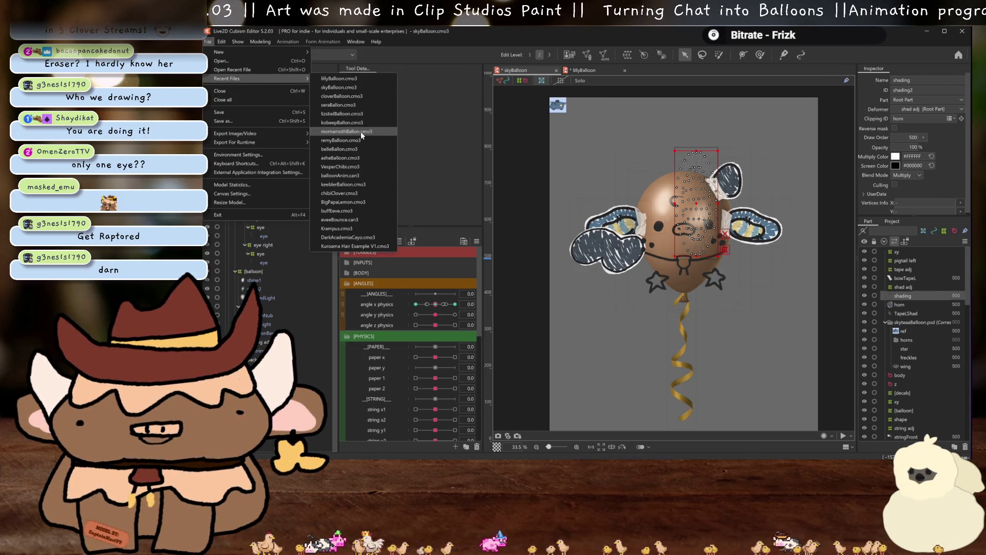
{"action": "left_click", "coordinate": [361, 132]}
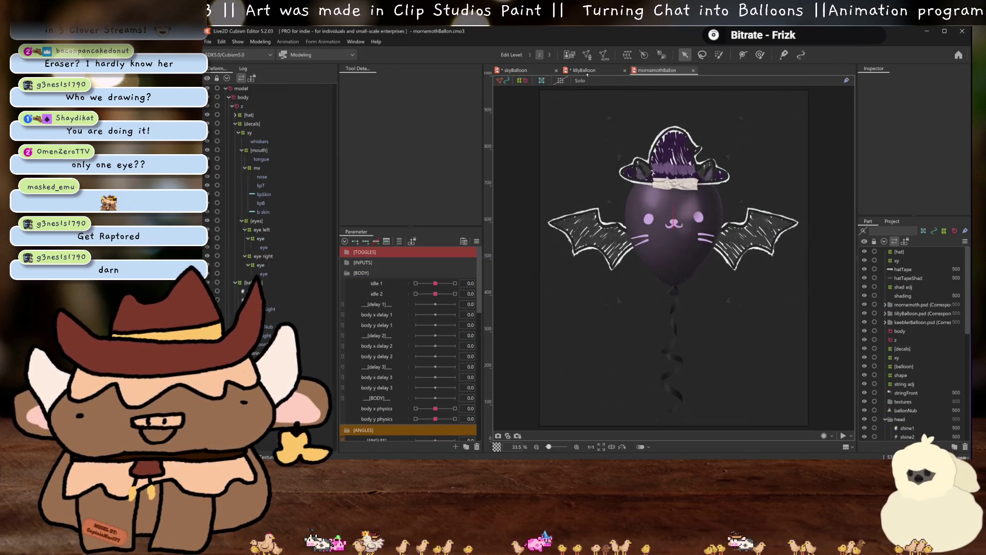
{"action": "left_click", "coordinate": [585, 70]}
{"action": "left_click", "coordinate": [625, 69]}
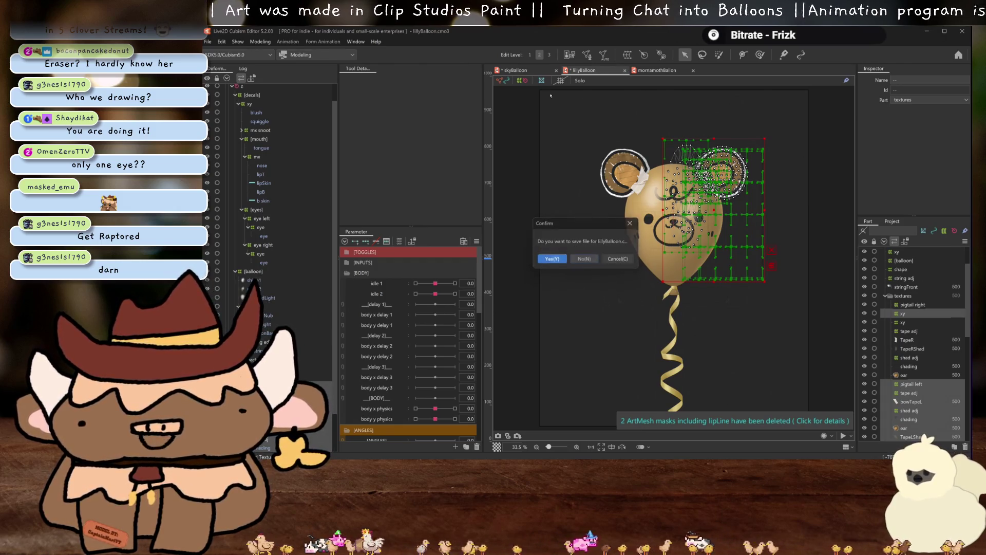
{"action": "left_click", "coordinate": [584, 258]}
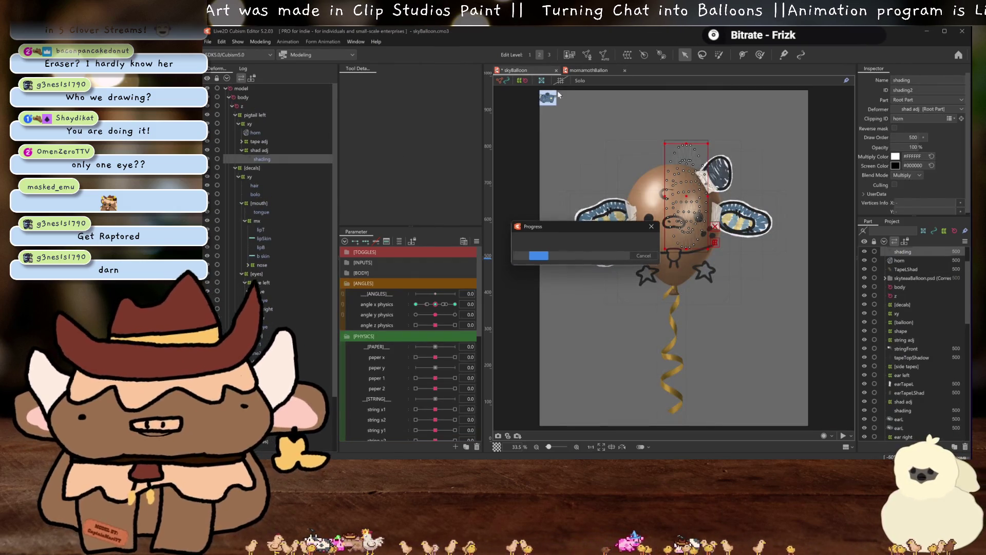
- Select the bat wings with their deformer and paste them into skyBalloon
{"action": "left_click", "coordinate": [596, 72]}
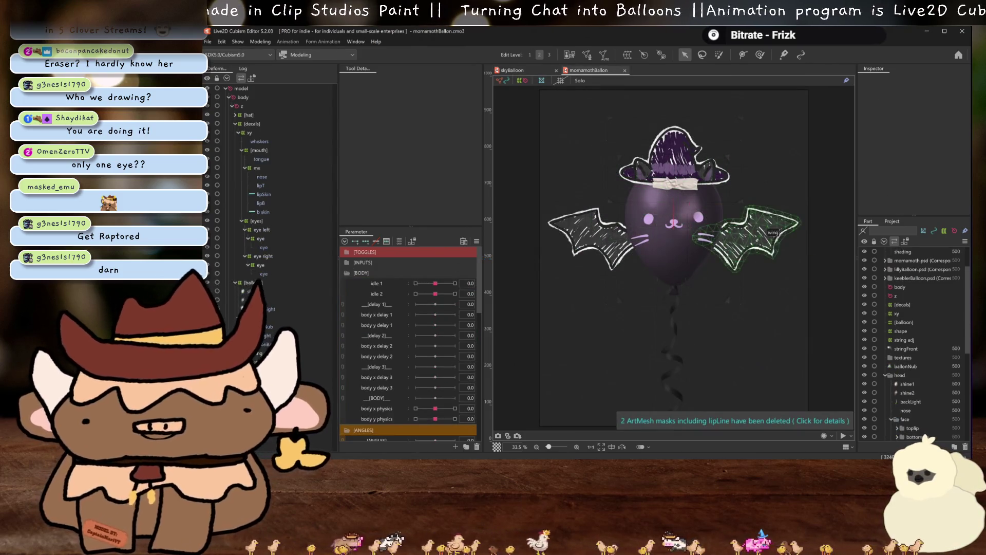
{"action": "left_click", "coordinate": [745, 260]}
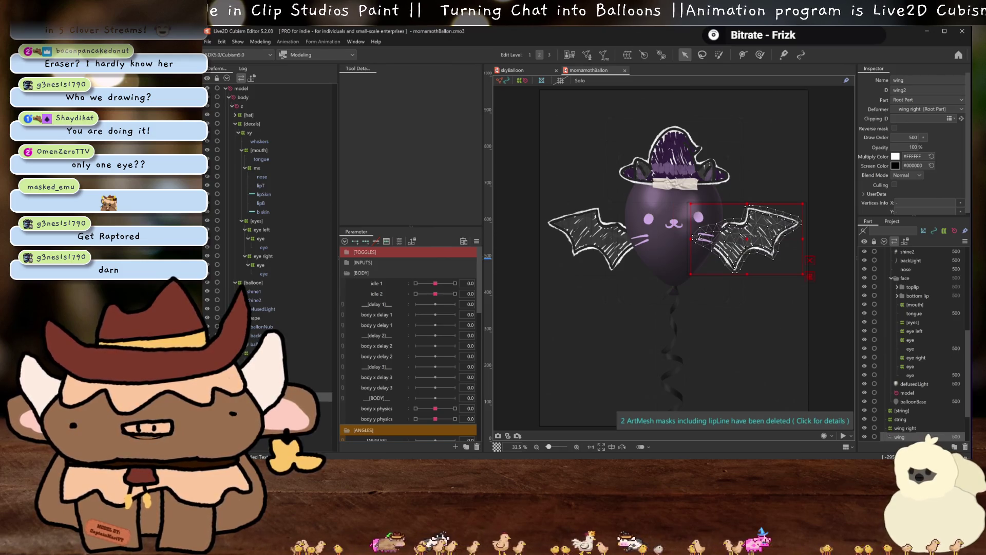
{"action": "left_click", "coordinate": [595, 239]}
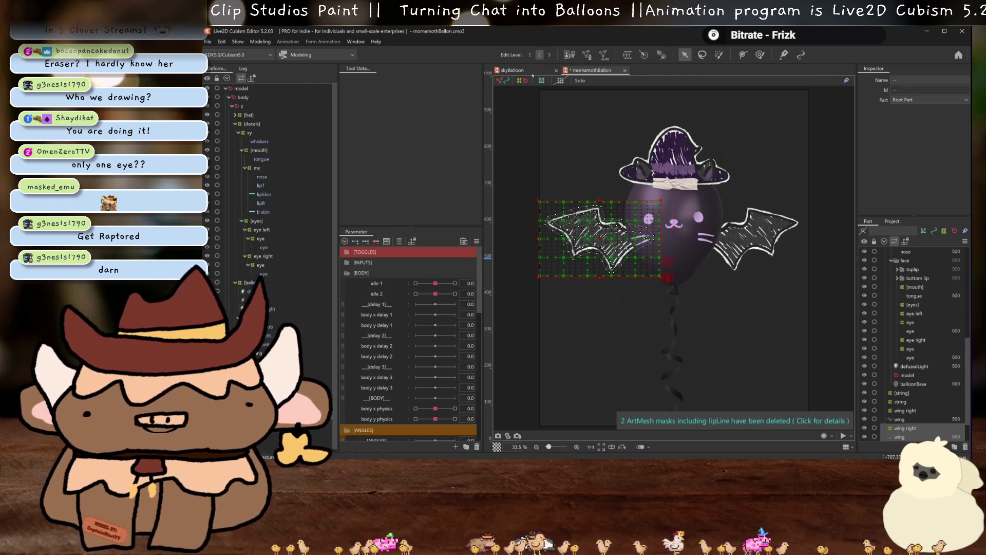
{"action": "key", "text": "ctrl+Tab"}
{"action": "key", "text": "ctrl+v"}
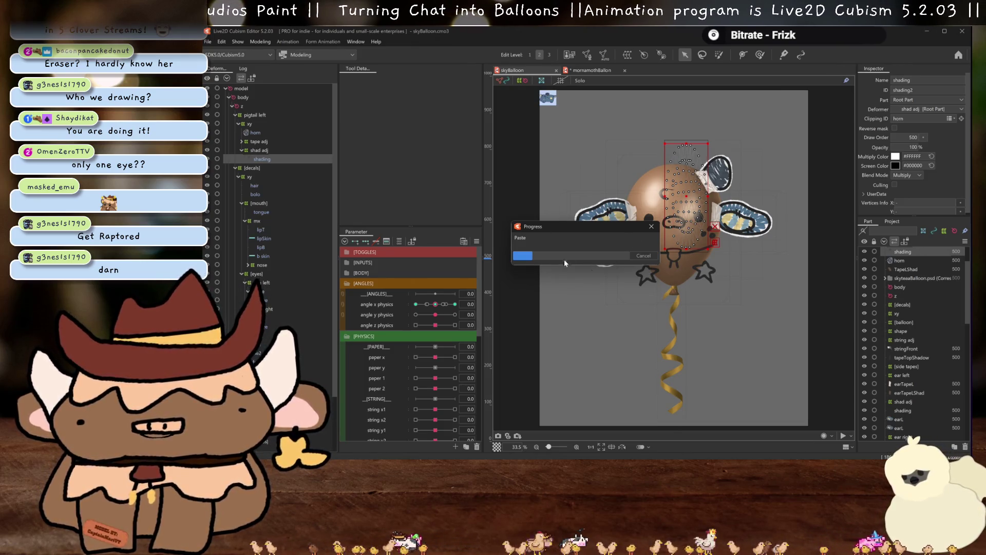
- Add a Curved Surface warp deformer as parent of the pasted wing right deformer, placed lower
{"action": "scroll", "coordinate": [586, 300], "scroll_direction": "up", "scroll_amount": 2}
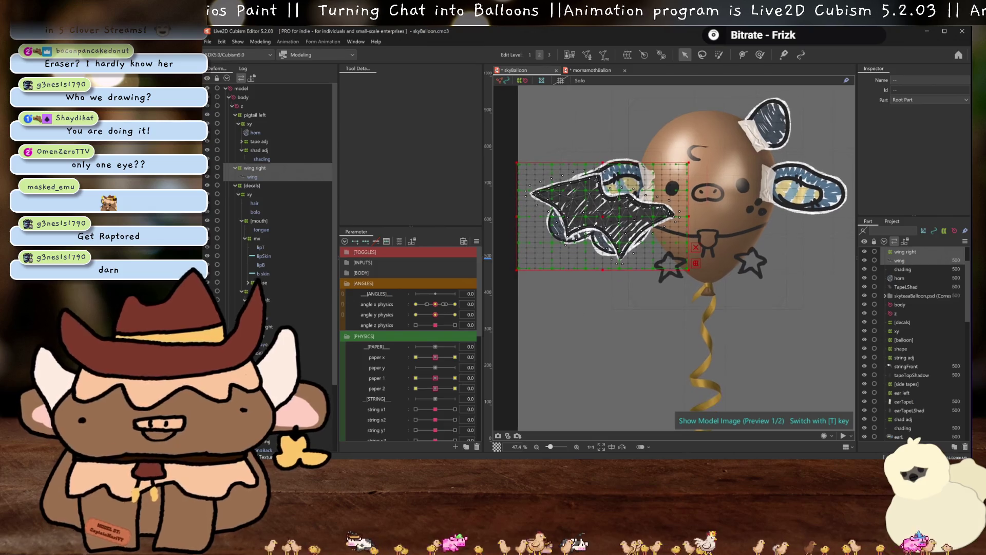
{"action": "left_click", "coordinate": [274, 172]}
{"action": "left_click", "coordinate": [626, 56]}
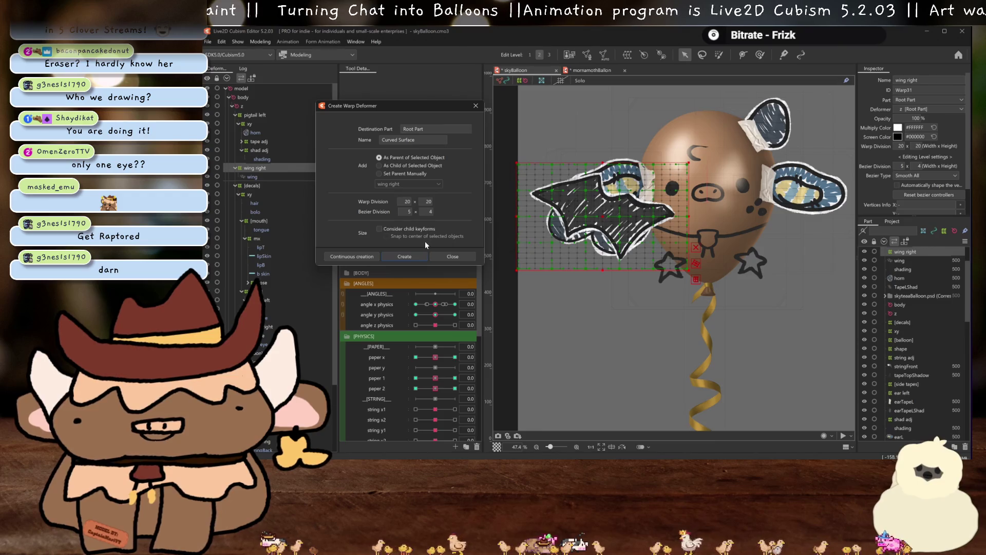
{"action": "left_click", "coordinate": [403, 257]}
{"action": "mouse_move", "coordinate": [600, 217]}
{"action": "left_mouse_down"}
{"action": "mouse_move", "coordinate": [598, 249]}
{"action": "mouse_move", "coordinate": [610, 250]}
{"action": "left_mouse_up"}
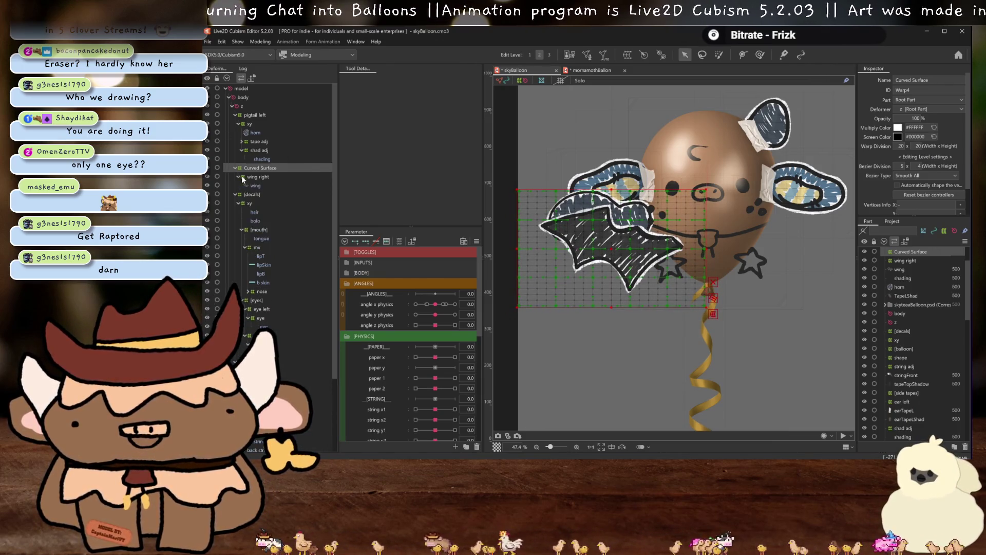
- Move the wing mesh into wing right and shift the wing down and right onto the balloon
{"action": "scroll", "coordinate": [242, 179], "scroll_direction": "down", "scroll_amount": 3}
{"action": "left_click_drag", "start_coordinate": [255, 95], "coordinate": [257, 188]}
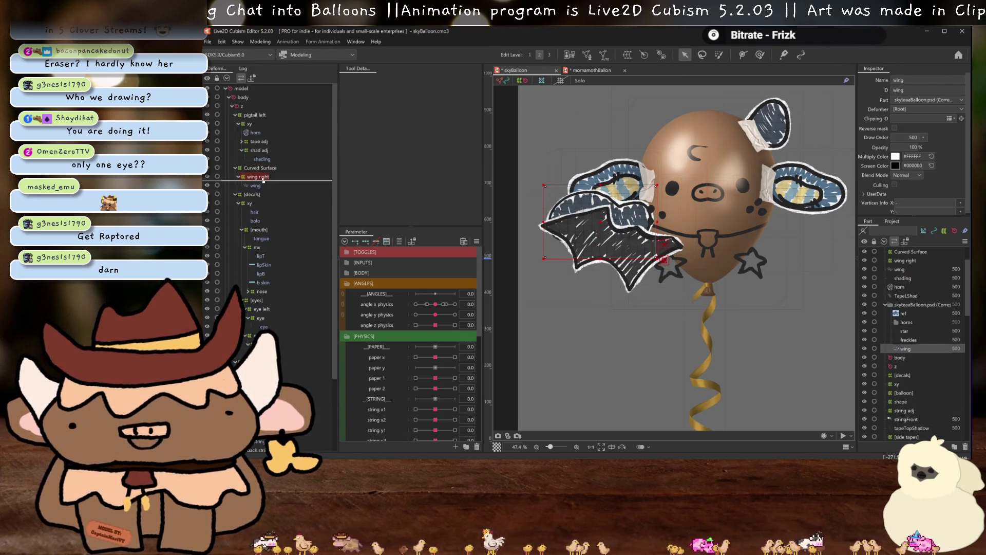
{"action": "left_click_drag", "start_coordinate": [264, 181], "coordinate": [262, 180]}
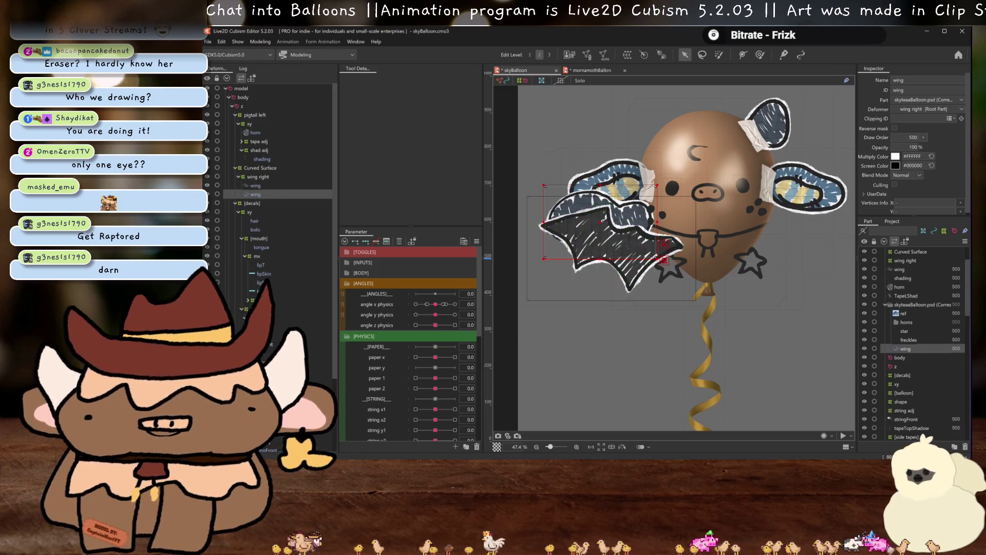
{"action": "left_click_drag", "start_coordinate": [604, 227], "coordinate": [612, 248]}
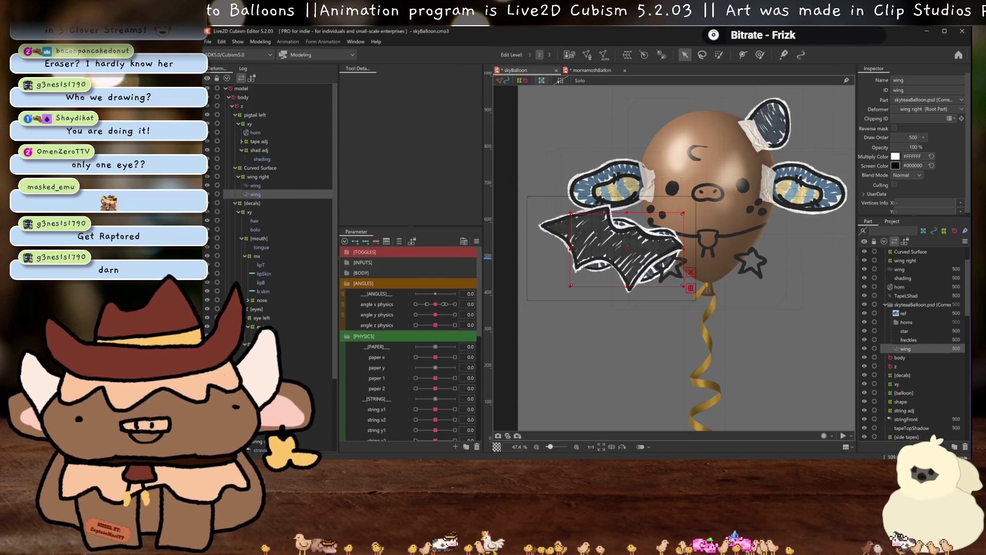
{"action": "left_click", "coordinate": [604, 54]}
- Generate the wing mesh with the Standard preset and delete the extra upper wing
{"action": "left_click", "coordinate": [420, 133]}
{"action": "left_click", "coordinate": [359, 142]}
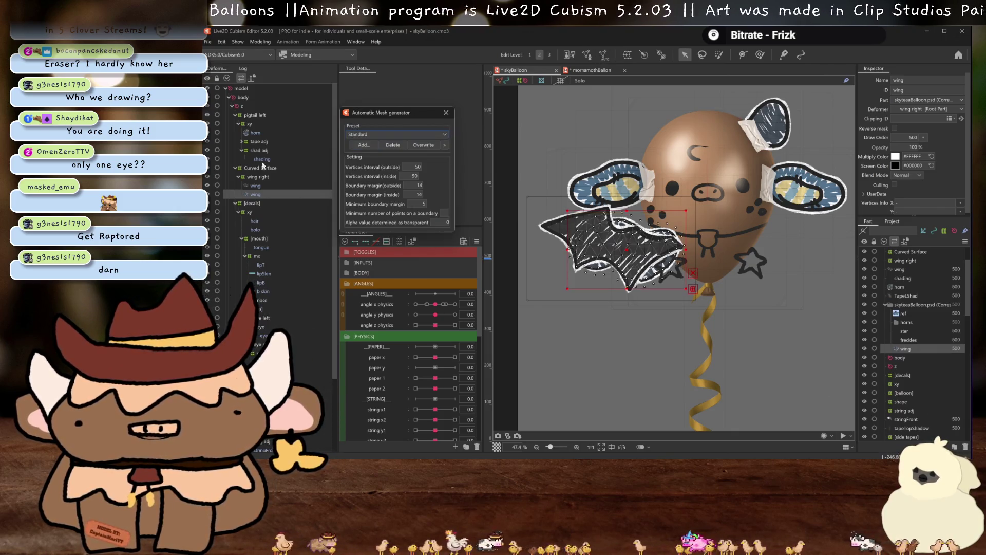
{"action": "left_click", "coordinate": [258, 187]}
{"action": "key", "text": "Delete"}
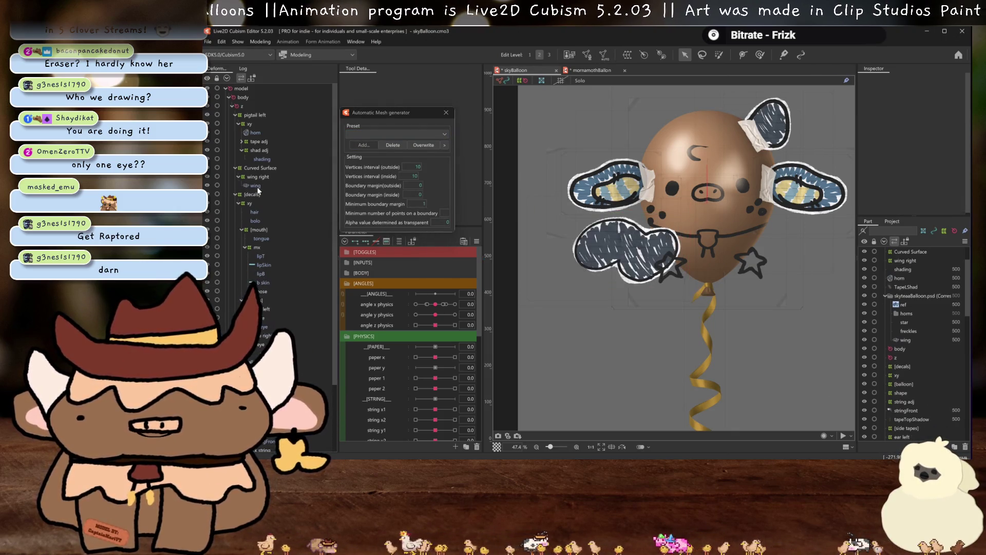
- Move the wing part into the [string] group and delete the Curved Surface deformer
{"action": "left_click", "coordinate": [259, 185]}
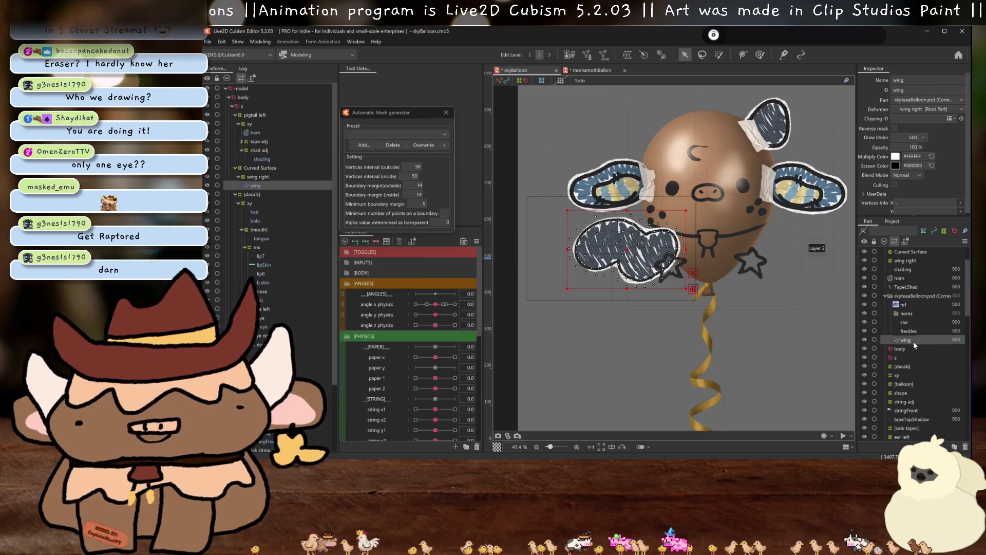
{"action": "scroll", "coordinate": [917, 371], "scroll_direction": "down", "scroll_amount": 5}
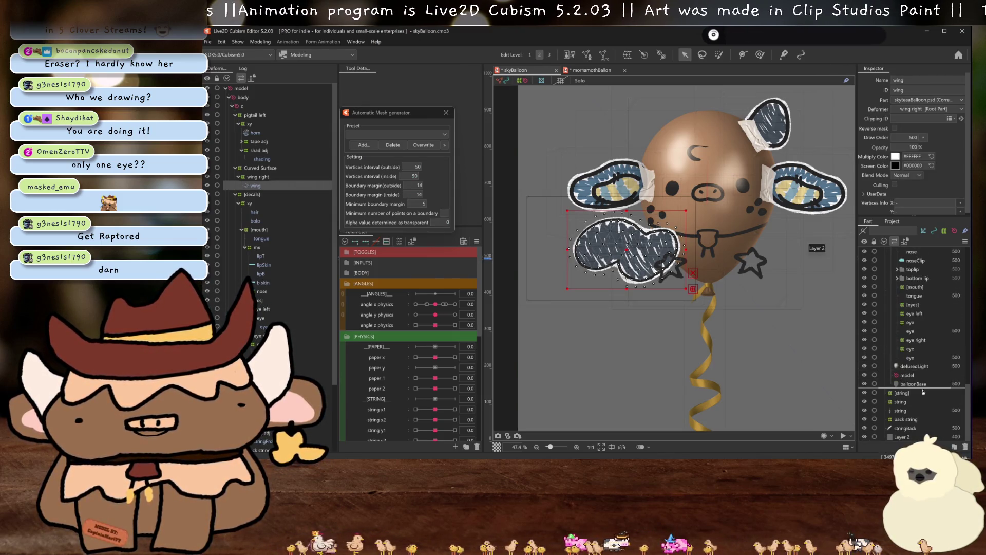
{"action": "left_click_drag", "start_coordinate": [924, 398], "coordinate": [924, 396]}
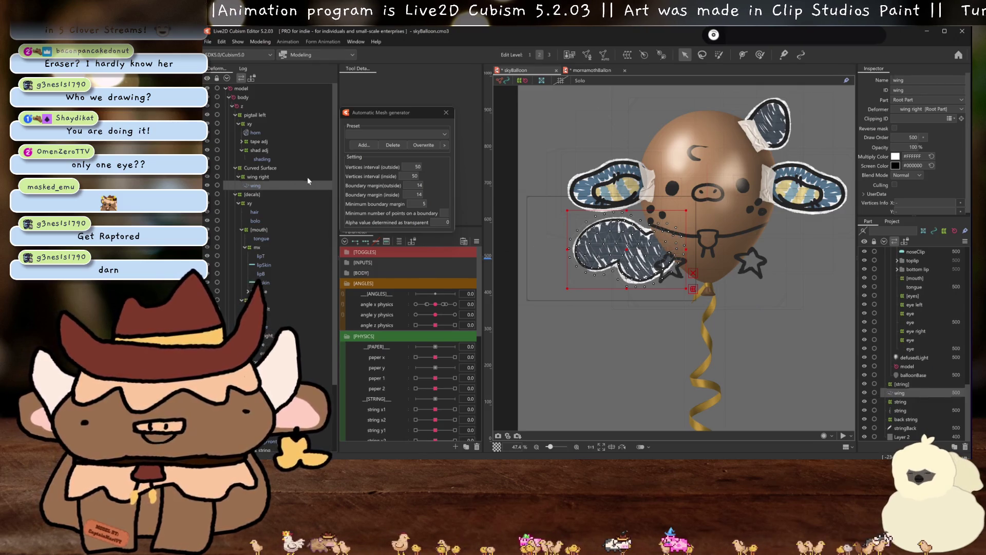
{"action": "left_click", "coordinate": [260, 172]}
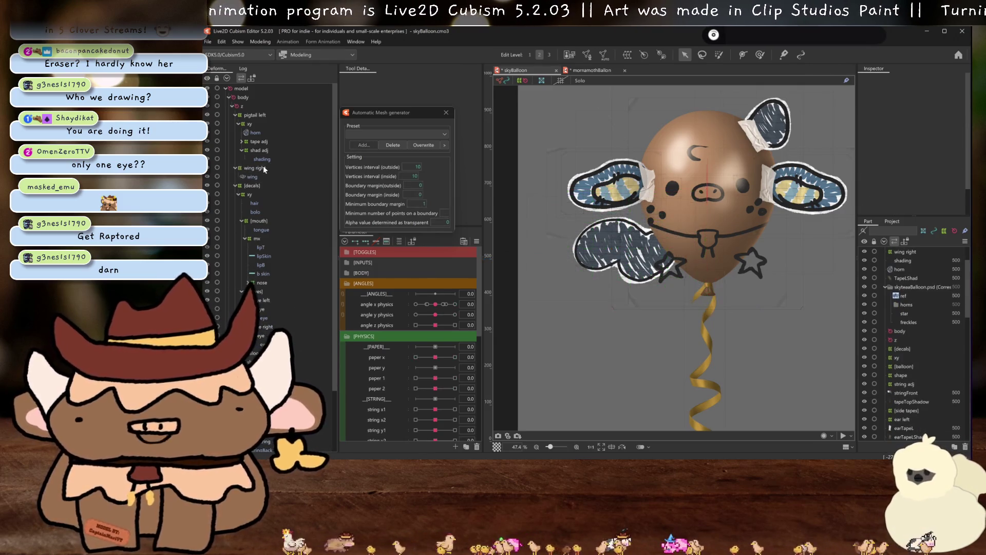
{"action": "key", "text": "Delete"}
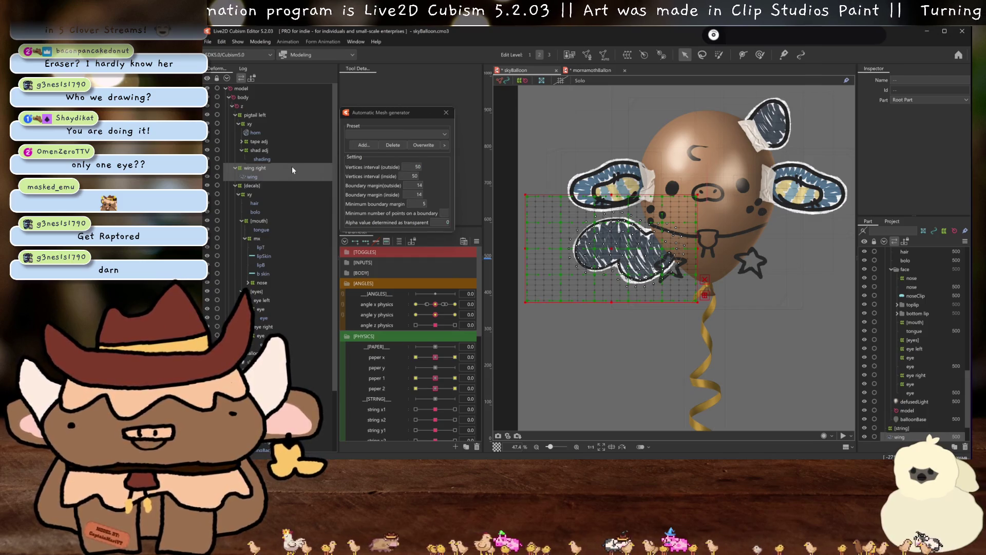
- Paste a horizontally flipped copy of the wing right group and move it lower in the order
{"action": "key", "text": "ctrl+v"}
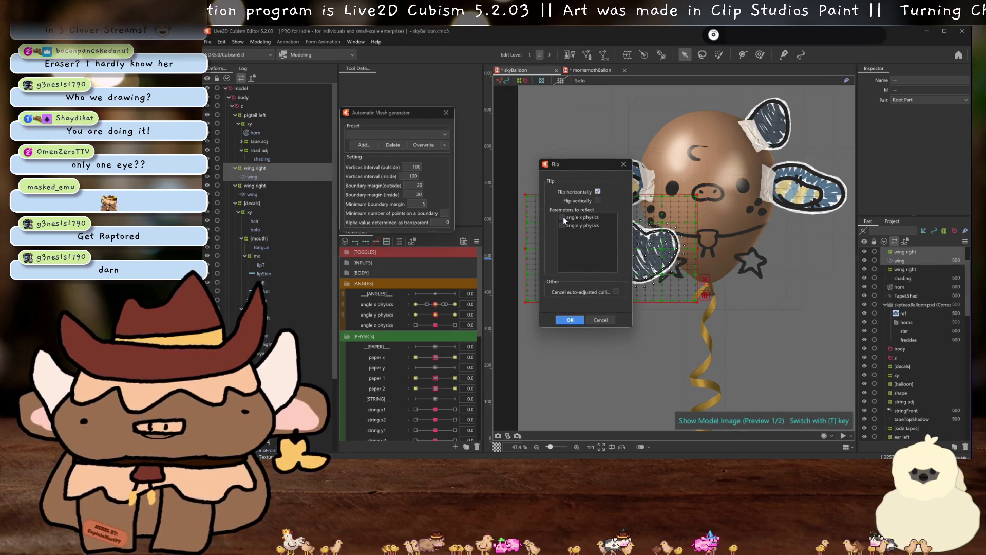
{"action": "left_click", "coordinate": [576, 320]}
{"action": "left_click_drag", "start_coordinate": [905, 254], "coordinate": [917, 390]}
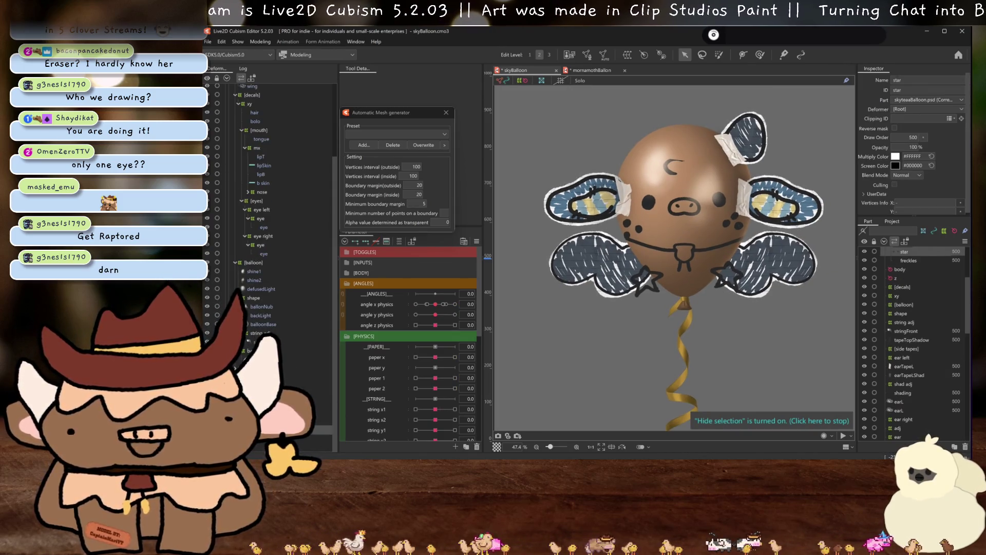
- Put star and freckles under the xy deformer, regenerate the hair mesh, and move the bolo part
{"action": "scroll", "coordinate": [258, 210], "scroll_direction": "up", "scroll_amount": 5}
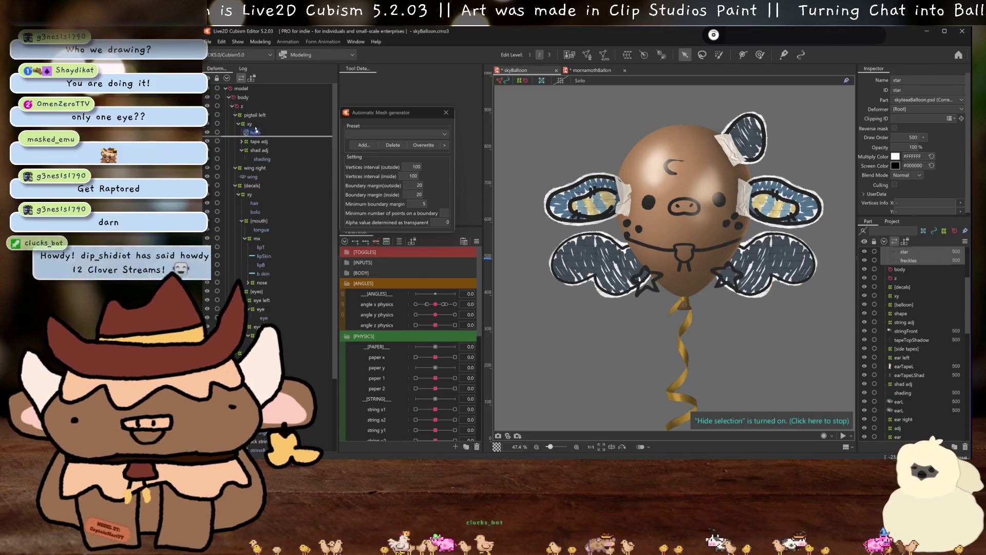
{"action": "left_click_drag", "start_coordinate": [259, 210], "coordinate": [258, 205]}
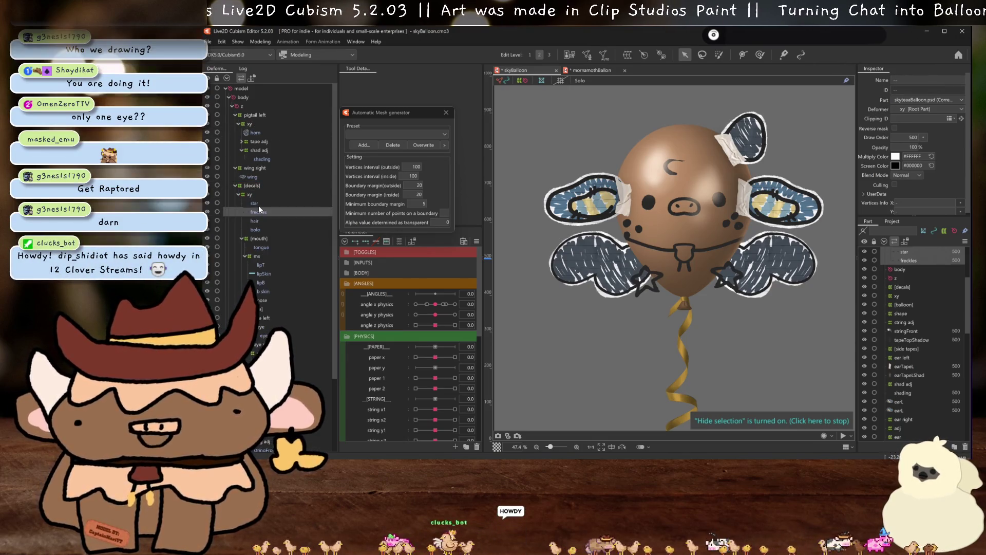
{"action": "left_click", "coordinate": [255, 220]}
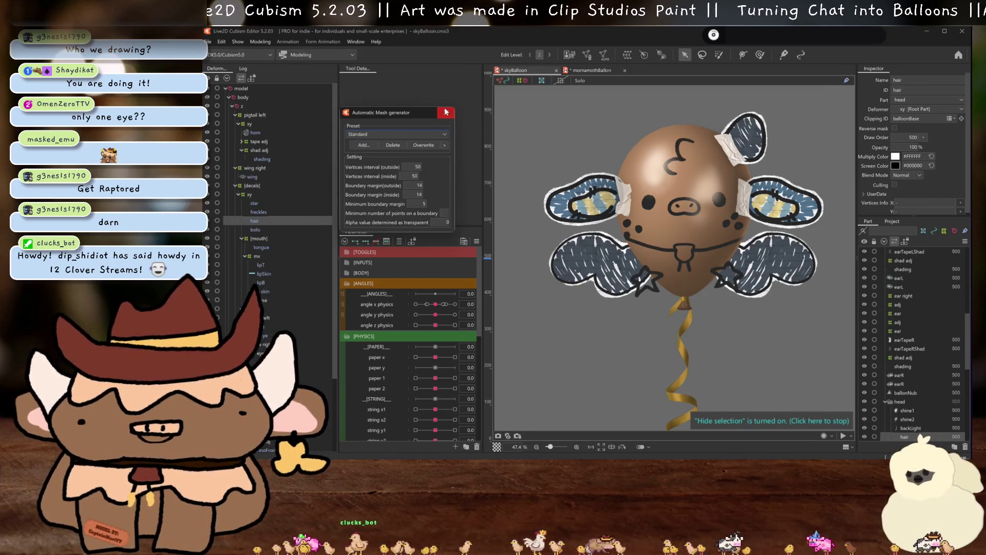
{"action": "key", "text": "Return"}
{"action": "left_click_drag", "start_coordinate": [255, 230], "coordinate": [267, 221]}
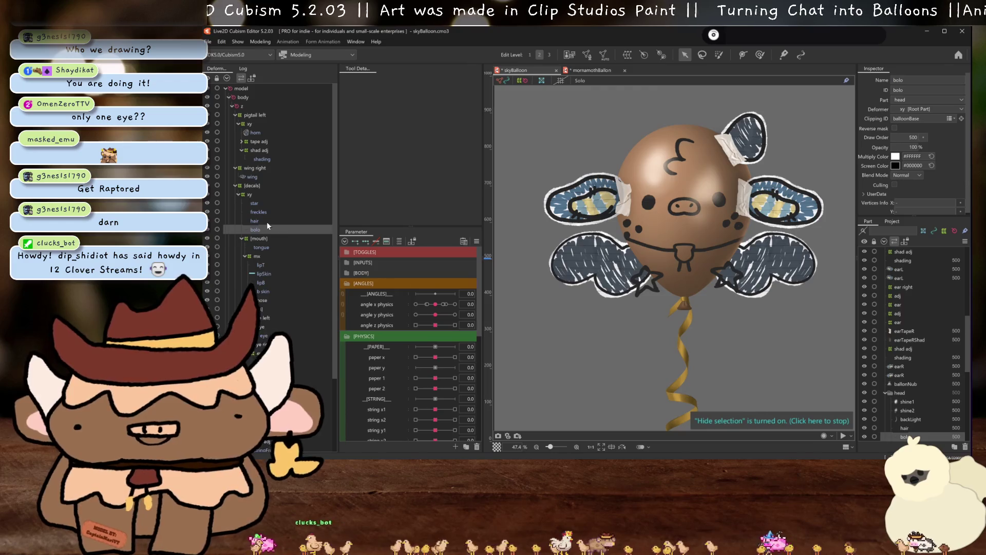
- Select the star and freckles parts and save the project
{"action": "left_click", "coordinate": [255, 203]}
{"action": "left_click", "coordinate": [259, 212], "text": "ctrl"}
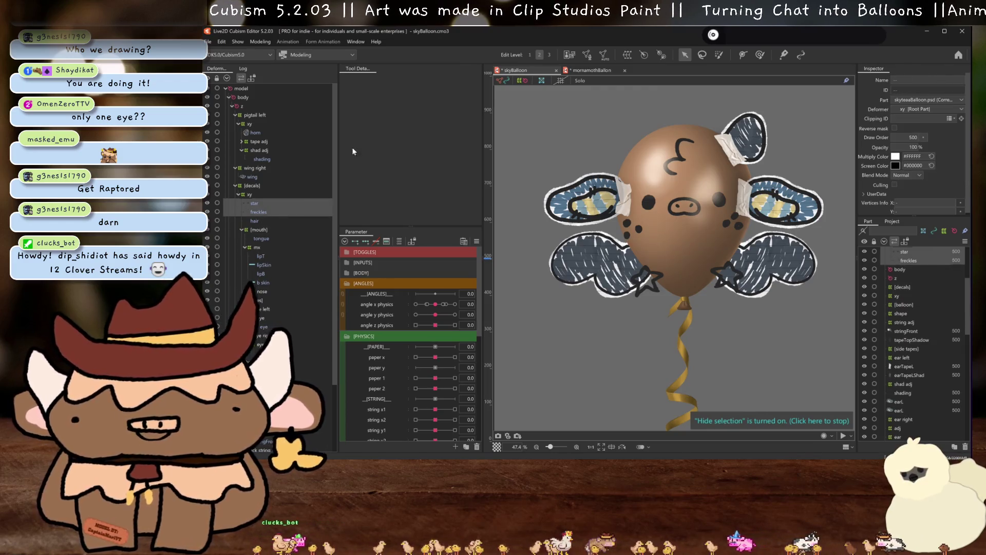
{"action": "left_click", "coordinate": [604, 55]}
{"action": "left_click", "coordinate": [276, 211]}
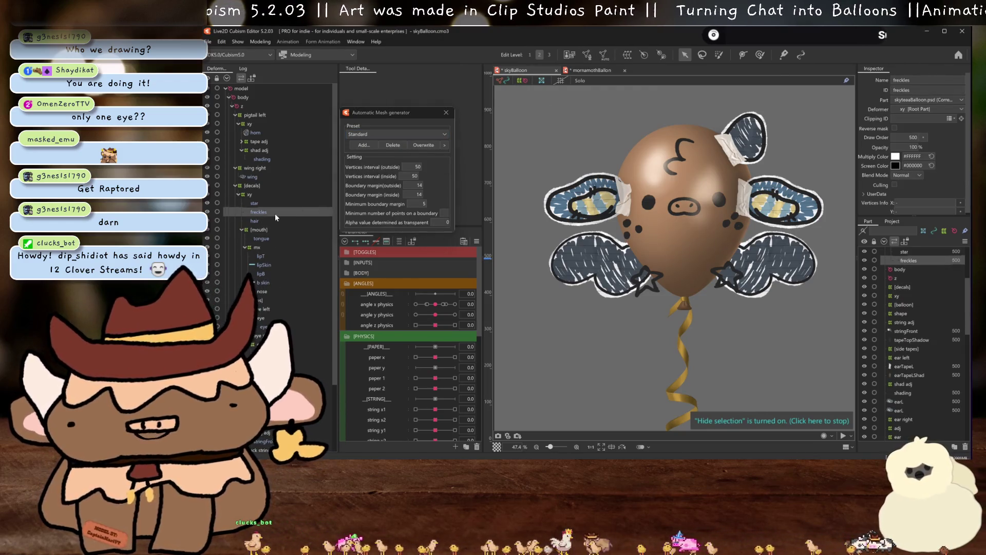
{"action": "key", "text": "ctrl+s"}
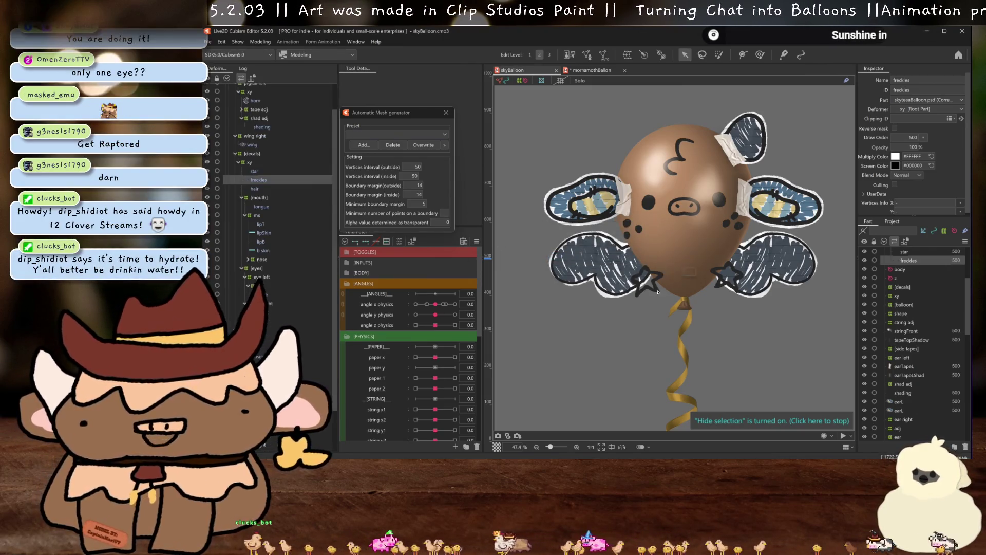
- Set the Clipping ID of freckles, star and hair to balloonBase
{"action": "scroll", "coordinate": [276, 199], "scroll_direction": "down", "scroll_amount": 3}
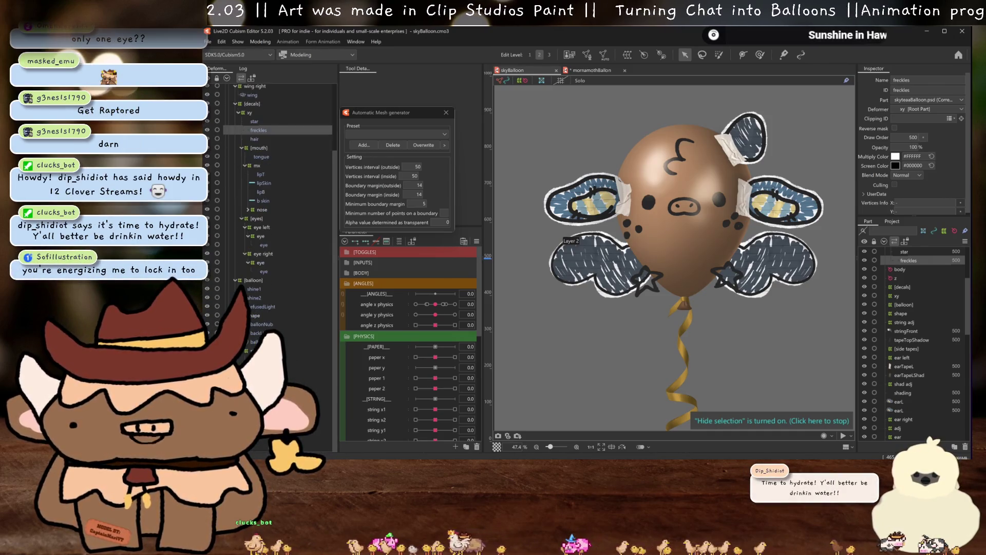
{"action": "left_click", "coordinate": [262, 351]}
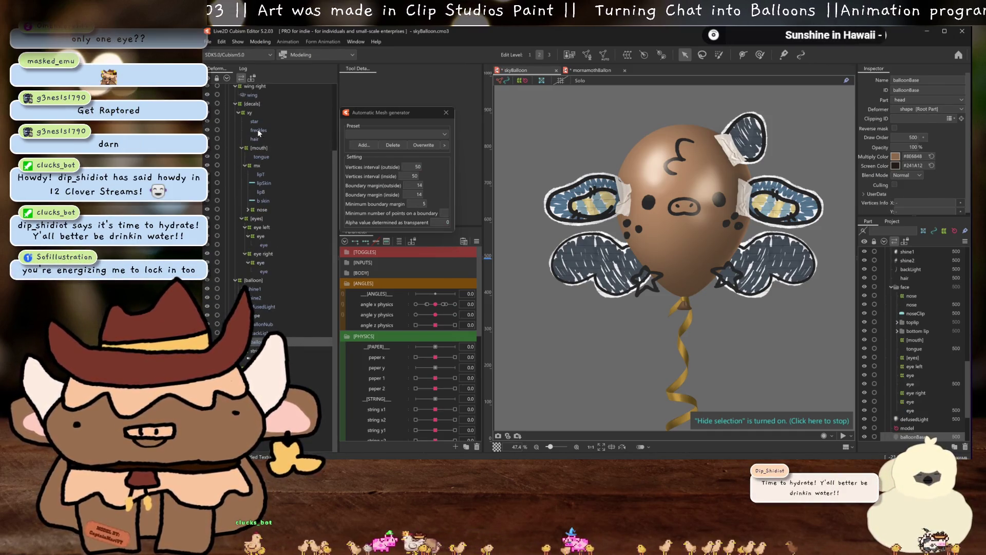
{"action": "left_click", "coordinate": [256, 130]}
{"action": "left_click", "coordinate": [253, 121], "text": "ctrl"}
{"action": "left_click", "coordinate": [254, 138], "text": "ctrl"}
{"action": "left_click", "coordinate": [910, 117]}
{"action": "type", "text": "balloonBase"}
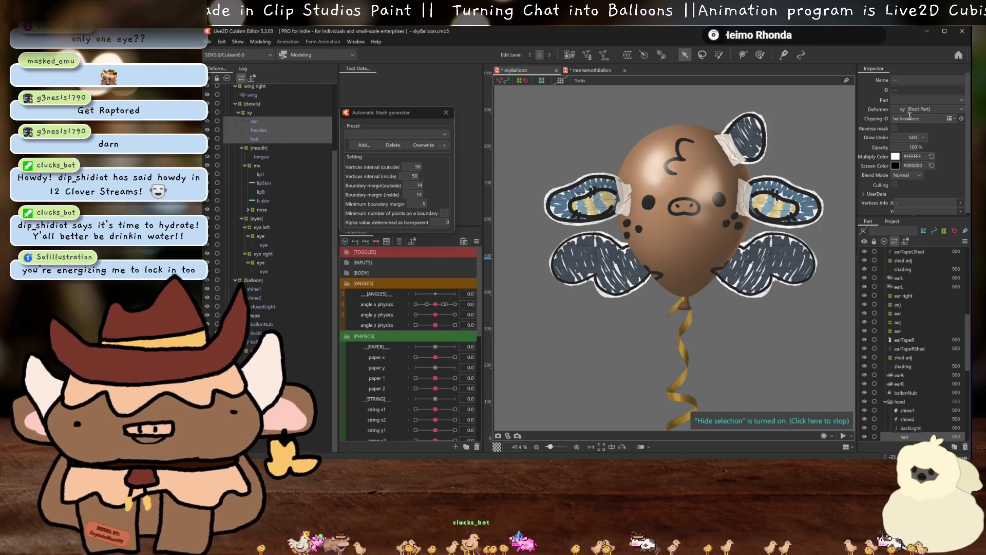
{"action": "double_click", "coordinate": [910, 118]}
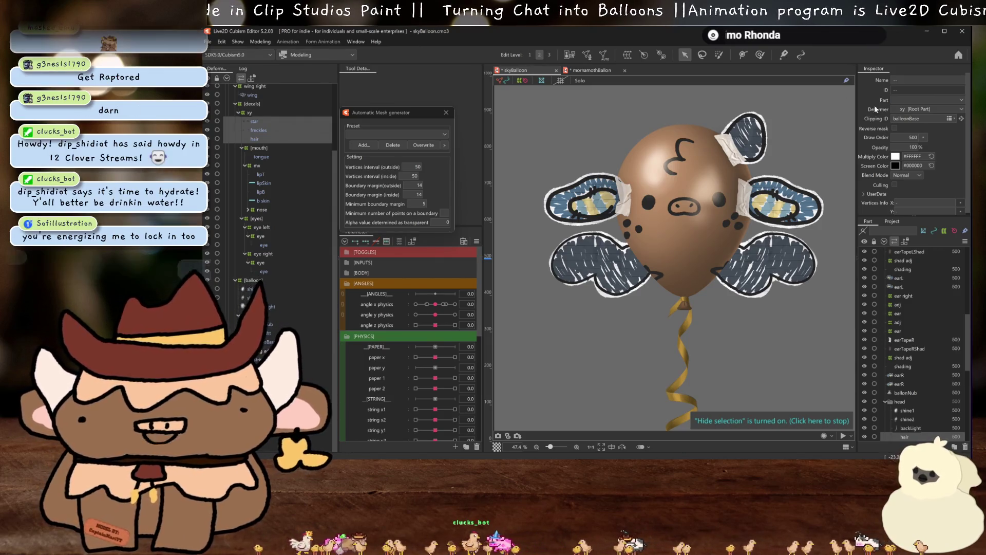
{"action": "left_click", "coordinate": [445, 112]}
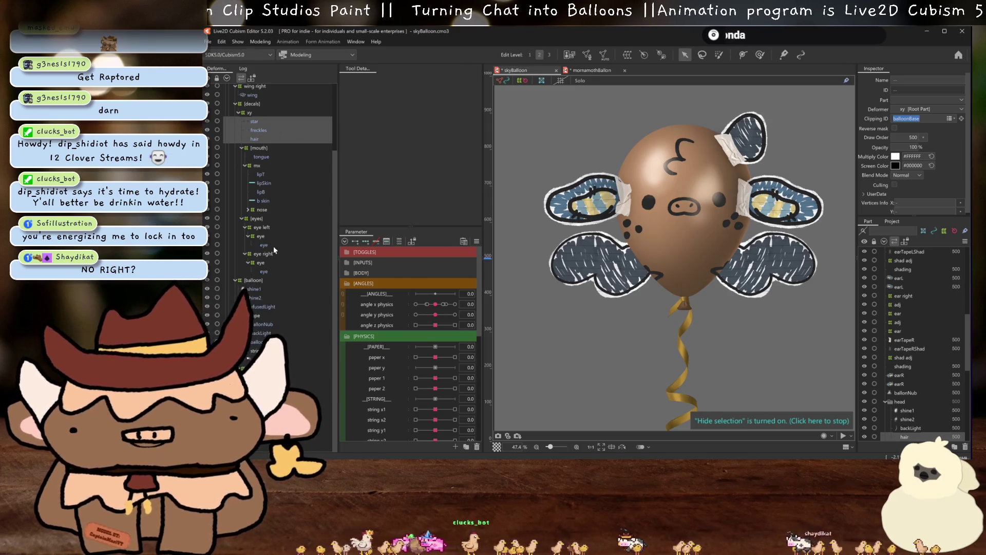
- Move the balloon model lower on the canvas
{"action": "scroll", "coordinate": [668, 257], "scroll_direction": "down", "scroll_amount": 1}
{"action": "scroll", "coordinate": [689, 296], "scroll_direction": "up", "scroll_amount": 1}
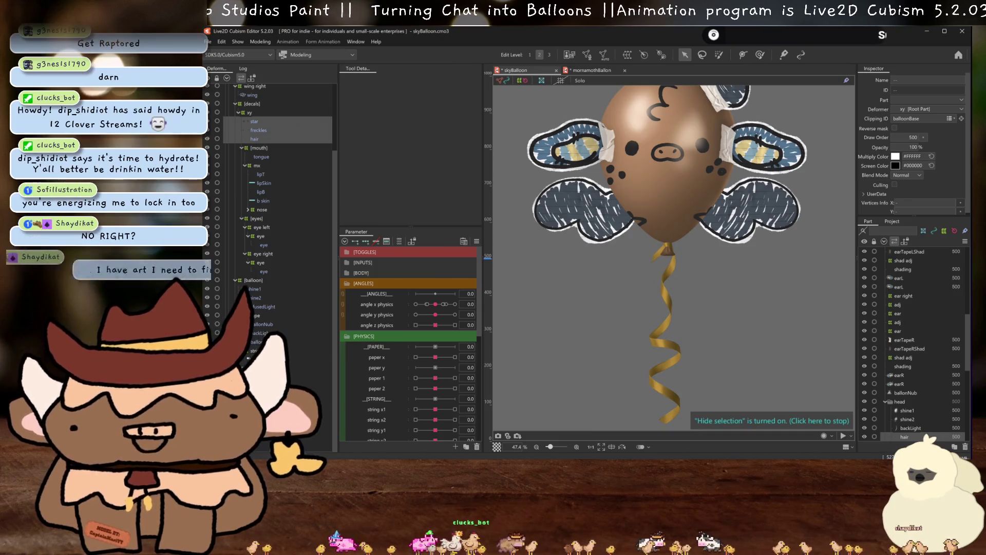
{"action": "left_click_drag", "start_coordinate": [628, 236], "coordinate": [629, 295]}
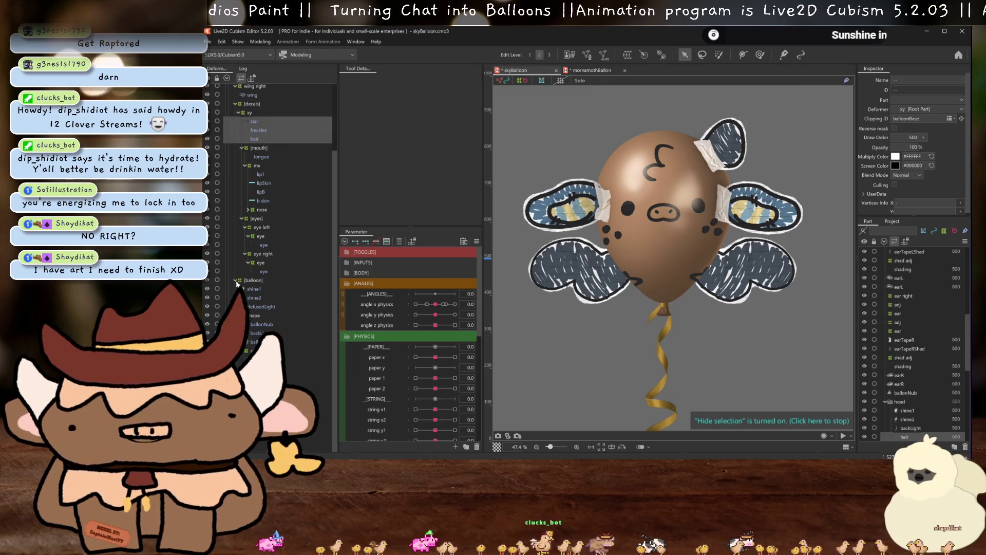
{"action": "scroll", "coordinate": [237, 285], "scroll_direction": "up", "scroll_amount": 3}
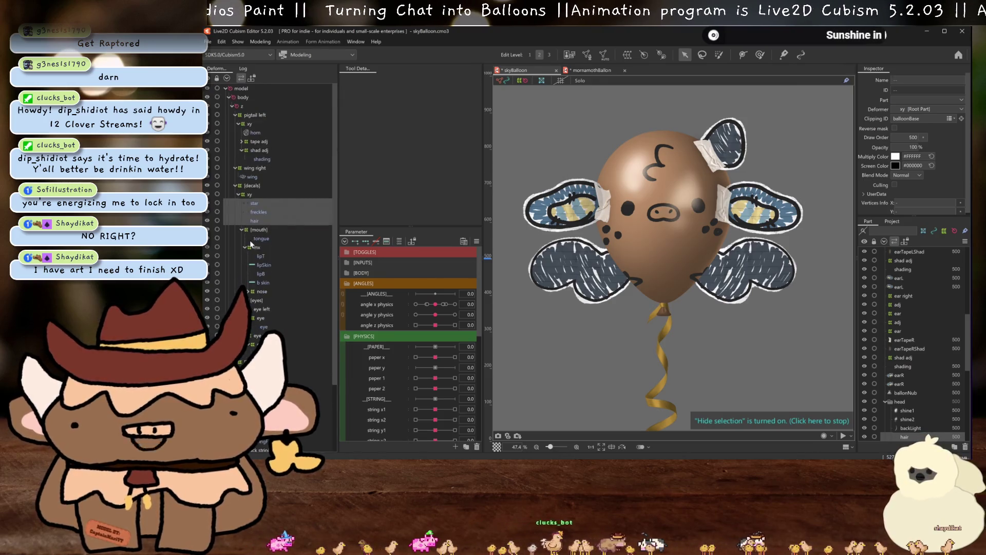
- Select the pigtail left group down to shading and confirm the flip mirroring the horn
{"action": "left_click", "coordinate": [733, 141]}
{"action": "left_click", "coordinate": [255, 116]}
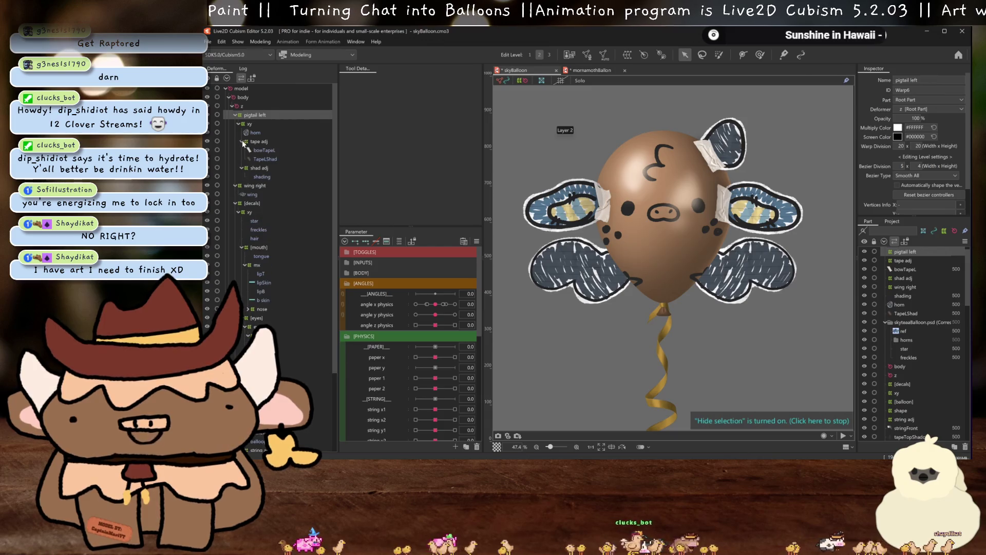
{"action": "left_click", "coordinate": [263, 177], "text": "shift"}
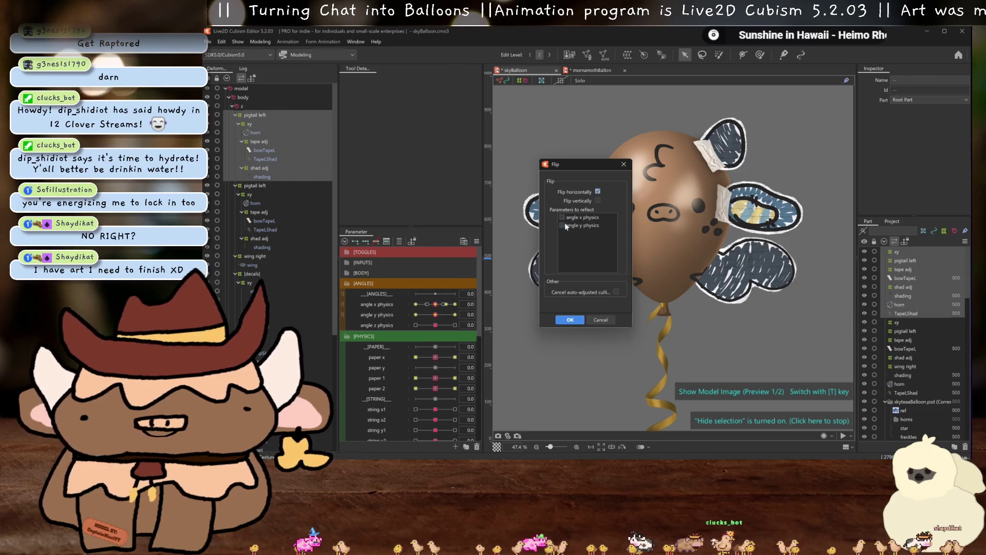
{"action": "left_click", "coordinate": [570, 319]}
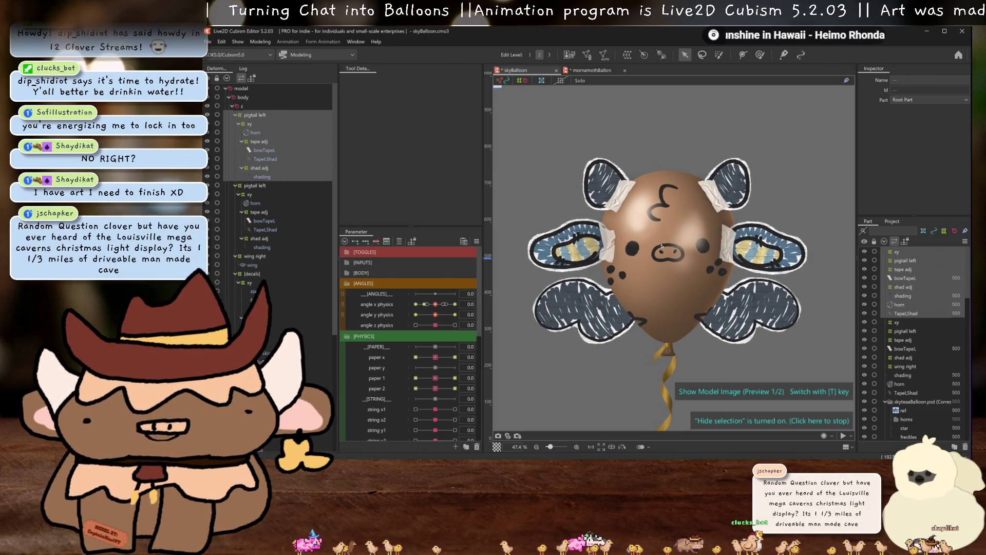
- Create a warp deformer for the horn's pigtail left, nudge it right, then delete it
{"action": "left_click", "coordinate": [268, 117]}
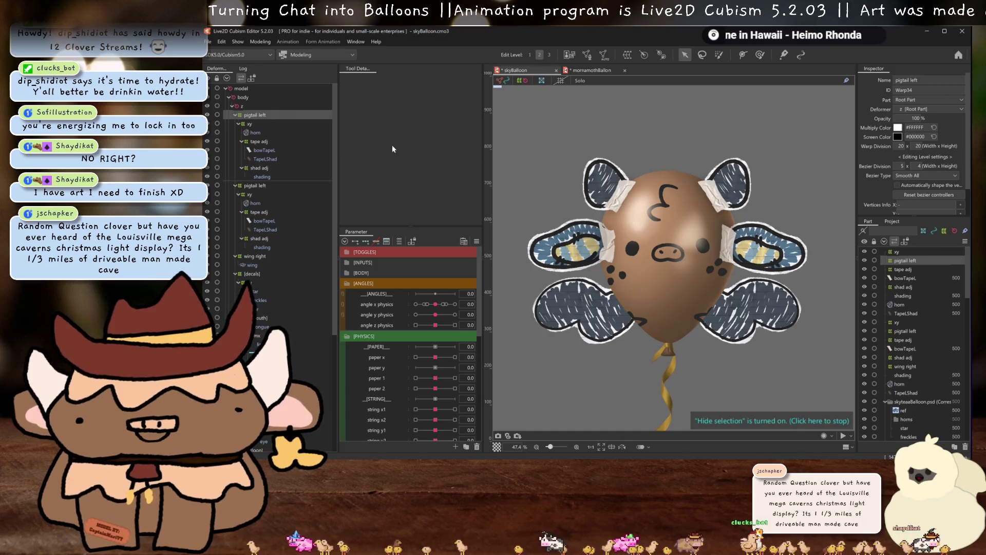
{"action": "left_click", "coordinate": [627, 55]}
{"action": "type", "text": "horn"}
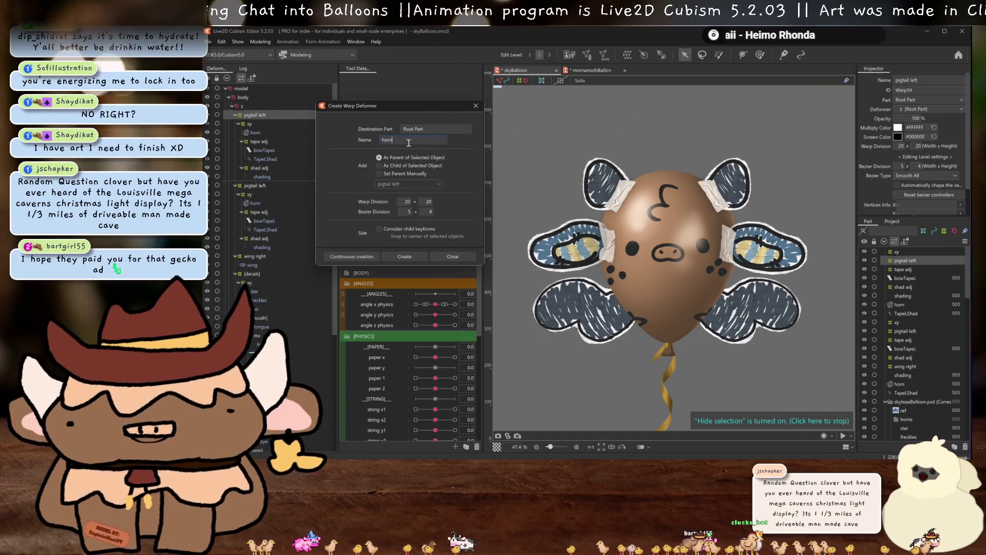
{"action": "left_click", "coordinate": [411, 259]}
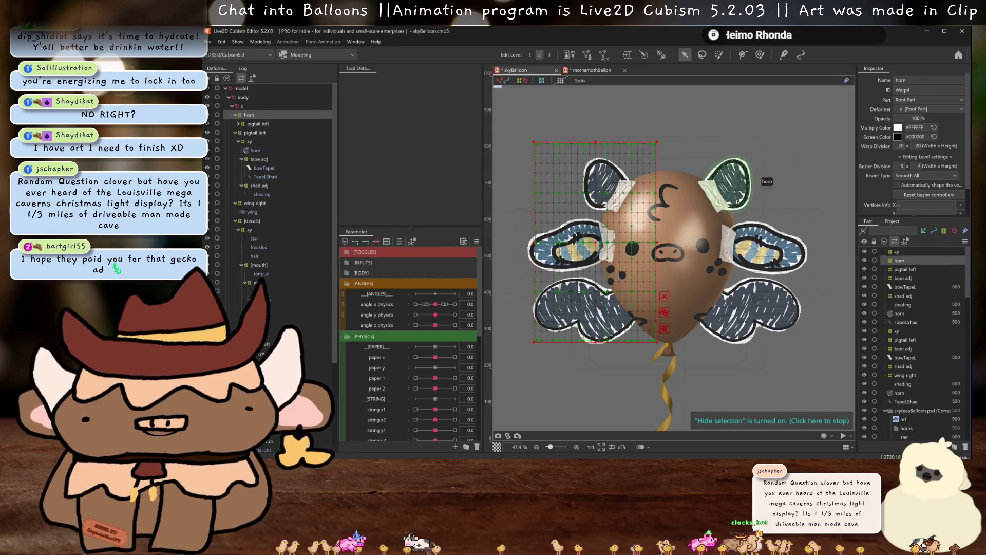
{"action": "left_click_drag", "start_coordinate": [595, 242], "coordinate": [602, 242]}
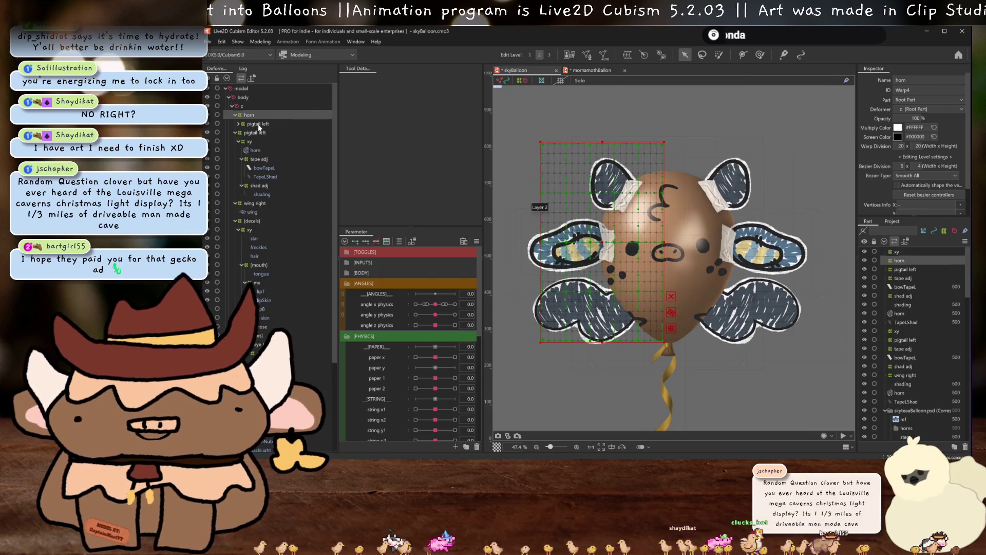
{"action": "key", "text": "Delete"}
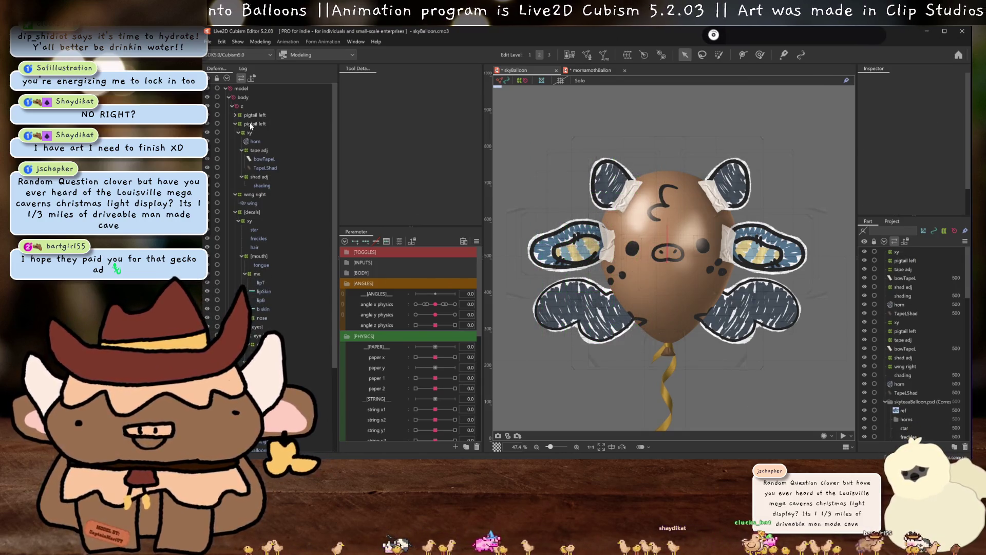
- Create a Curved Surface deformer wrapping pigtail left, delete it, and select the balloon base
{"action": "left_click", "coordinate": [626, 54]}
{"action": "left_click", "coordinate": [408, 259]}
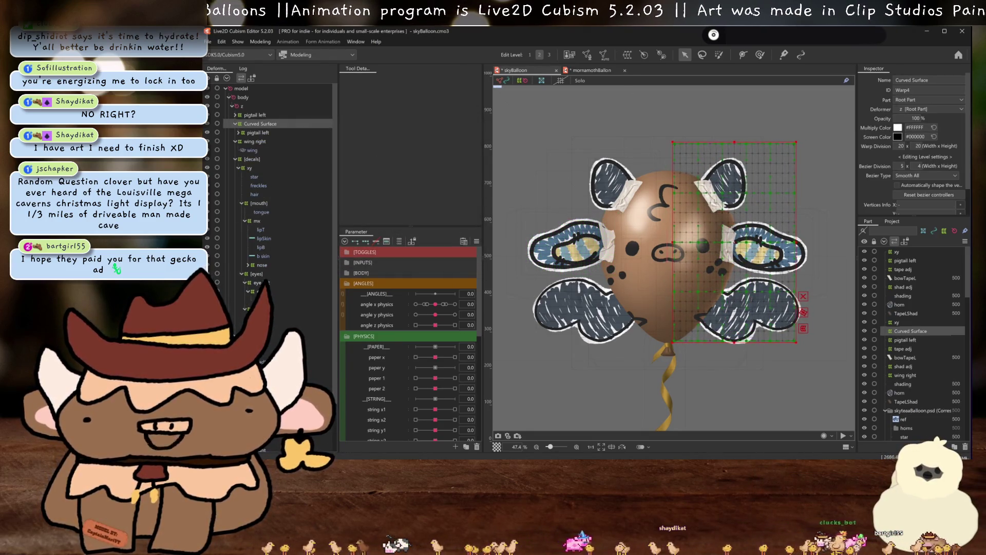
{"action": "key", "text": "ctrl+h"}
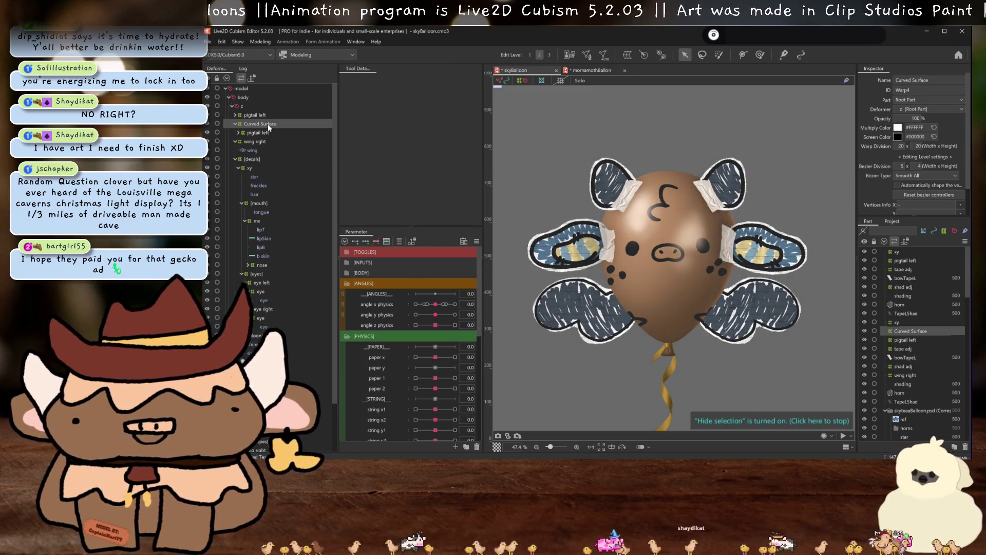
{"action": "key", "text": "Delete"}
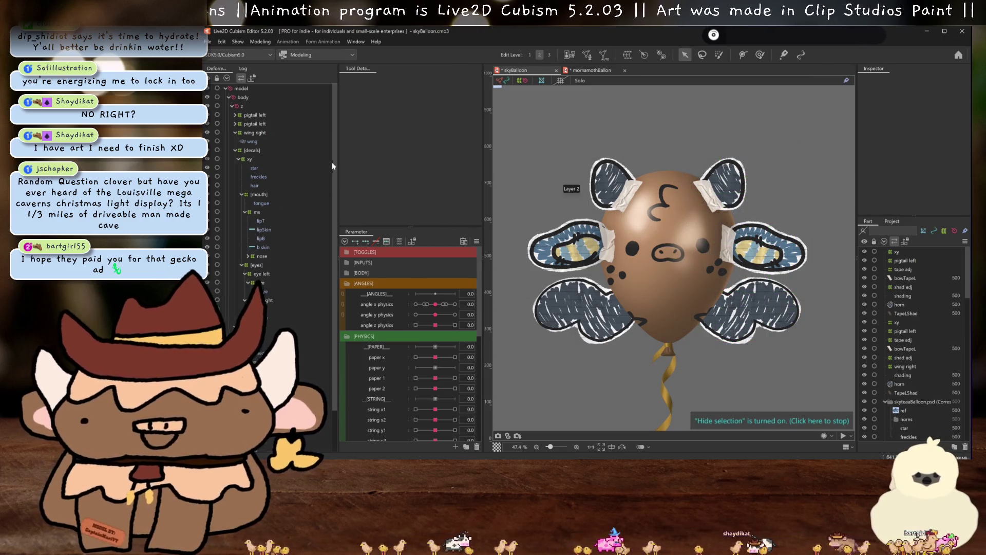
{"action": "scroll", "coordinate": [262, 313], "scroll_direction": "down", "scroll_amount": 2}
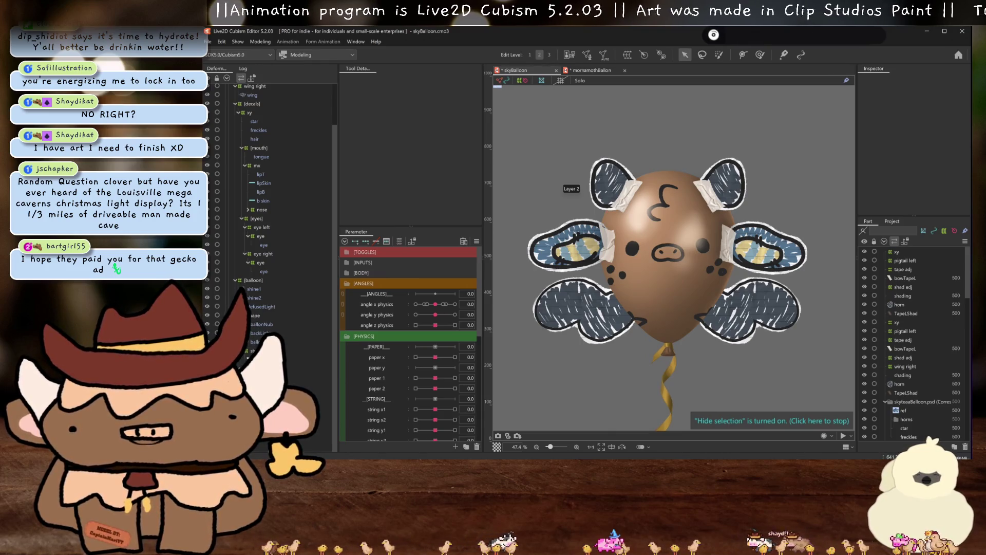
{"action": "left_click", "coordinate": [256, 324]}
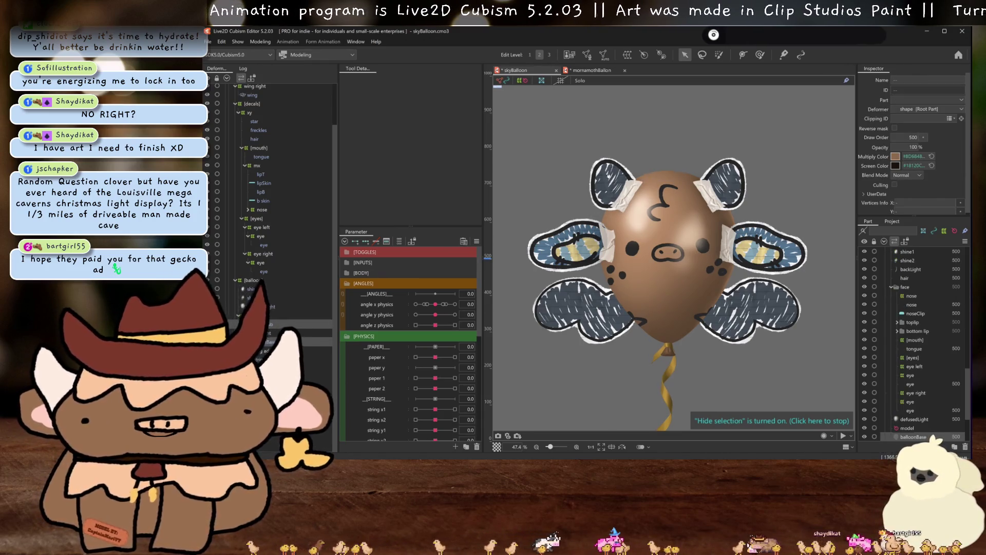
- Set the balloon base's multiply and screen colours to #537590 sampled from the reference thumbnail
{"action": "left_click_drag", "start_coordinate": [607, 174], "coordinate": [628, 242]}
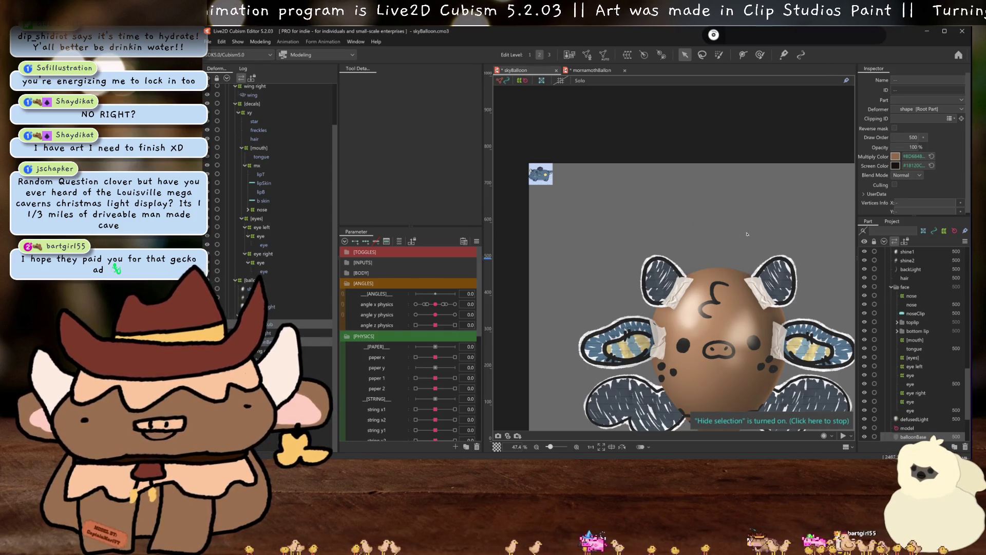
{"action": "mouse_move", "coordinate": [637, 302]}
{"action": "left_mouse_down"}
{"action": "mouse_move", "coordinate": [615, 249]}
{"action": "mouse_move", "coordinate": [655, 294]}
{"action": "left_mouse_up"}
{"action": "left_click", "coordinate": [895, 156]}
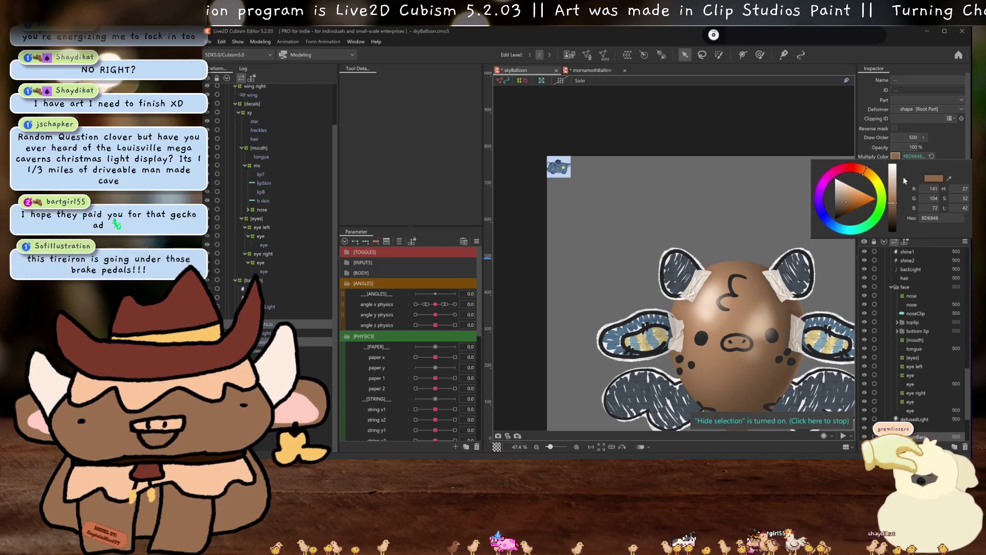
{"action": "left_click", "coordinate": [949, 178]}
{"action": "left_click", "coordinate": [562, 168]}
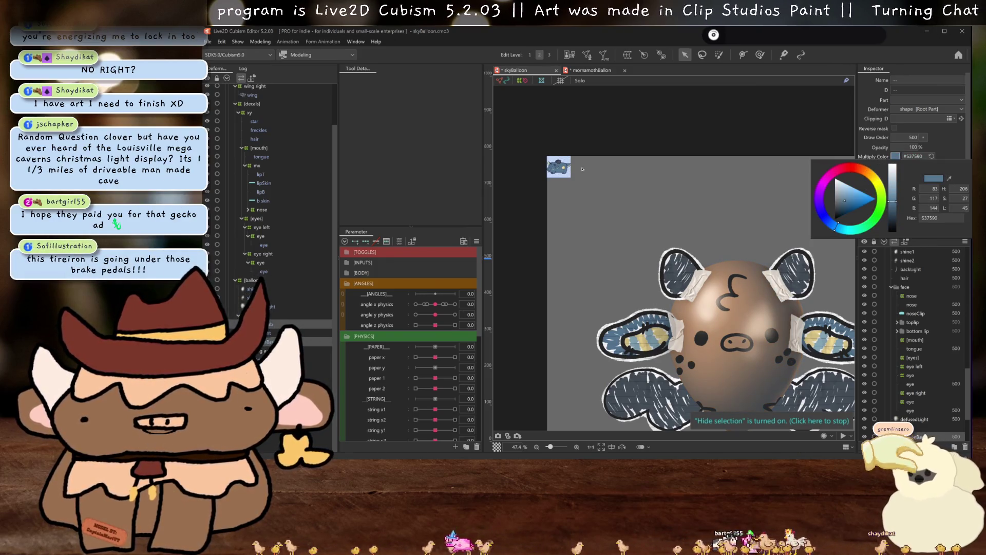
{"action": "left_click", "coordinate": [895, 165]}
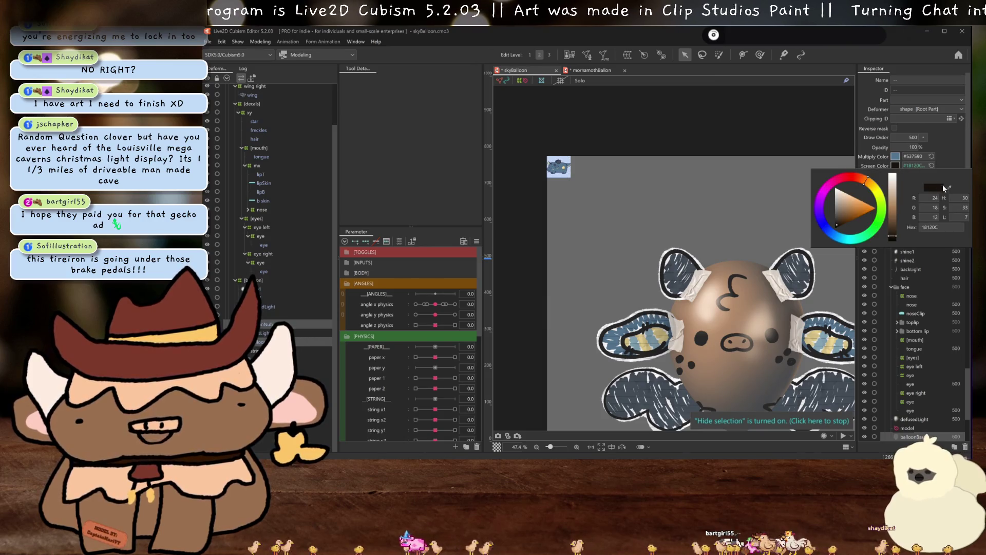
{"action": "left_click", "coordinate": [563, 168]}
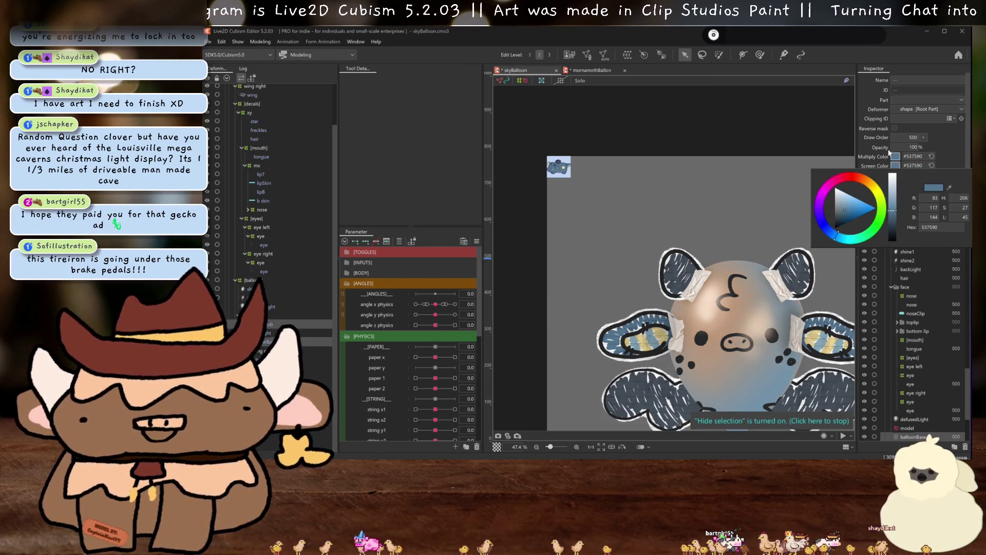
{"action": "left_click", "coordinate": [889, 152]}
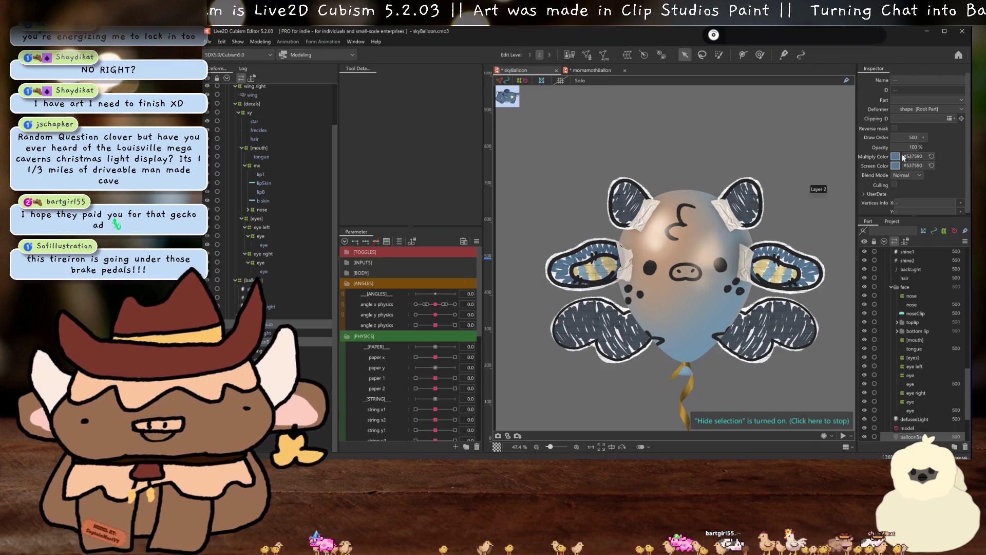
{"action": "left_click", "coordinate": [895, 168]}
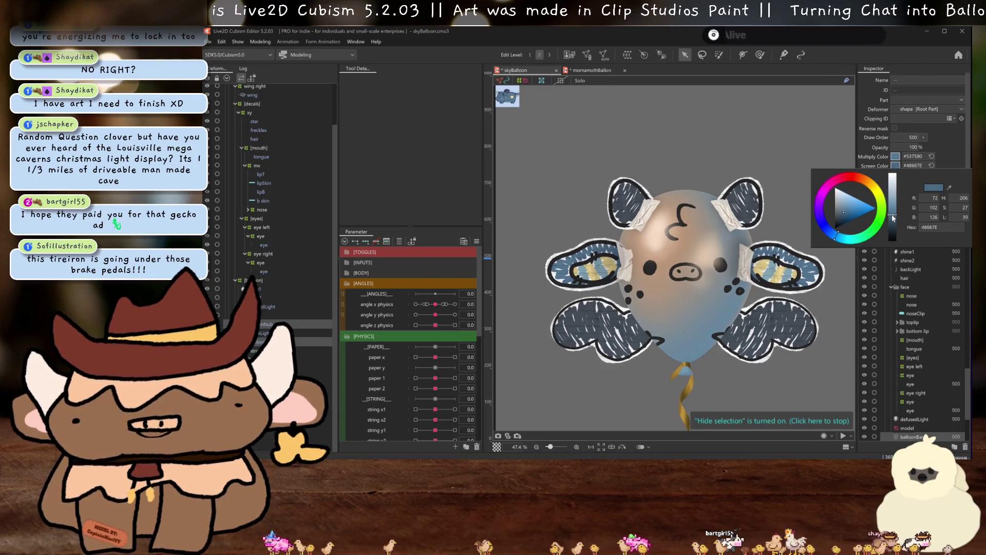
- Give the defusedLight and backLight layers a lightened blue multiply colour
{"action": "left_click", "coordinate": [942, 143]}
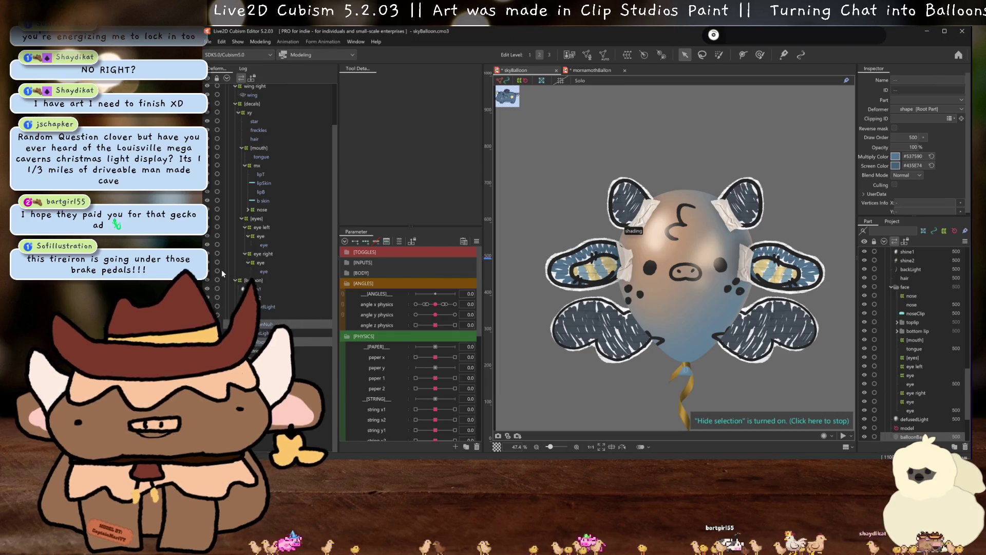
{"action": "left_click", "coordinate": [914, 419]}
{"action": "left_click", "coordinate": [911, 270], "text": "ctrl"}
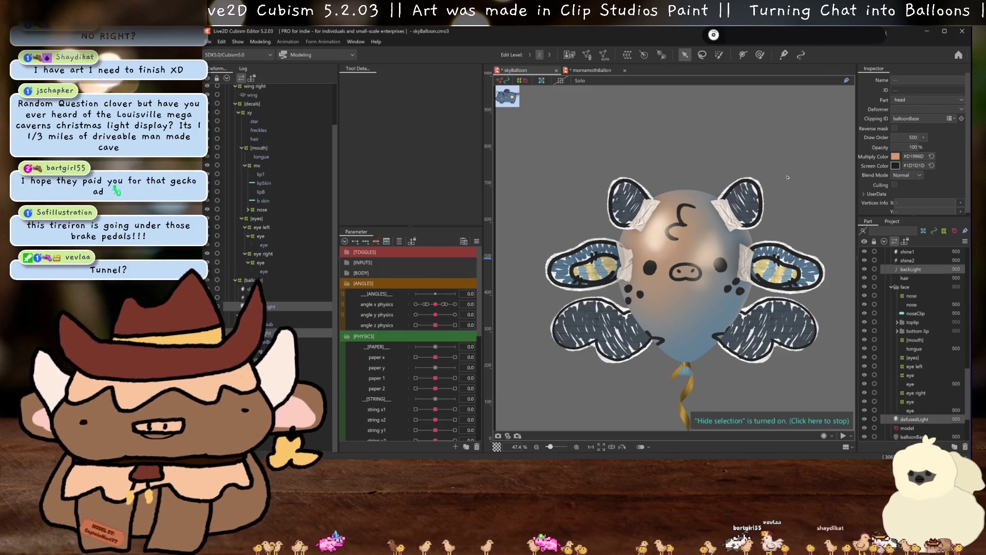
{"action": "left_click", "coordinate": [895, 157]}
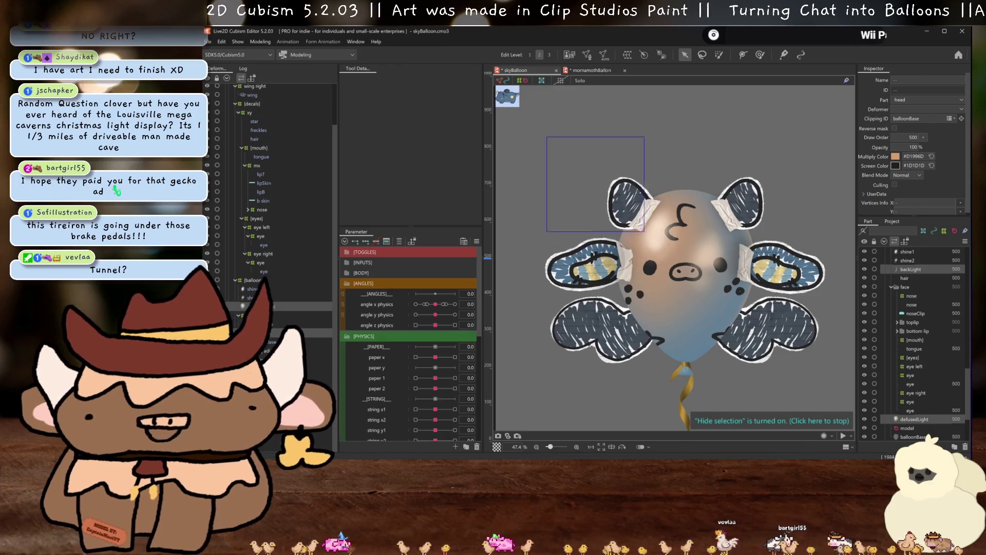
{"action": "scroll", "coordinate": [705, 133], "scroll_direction": "up", "scroll_amount": 5}
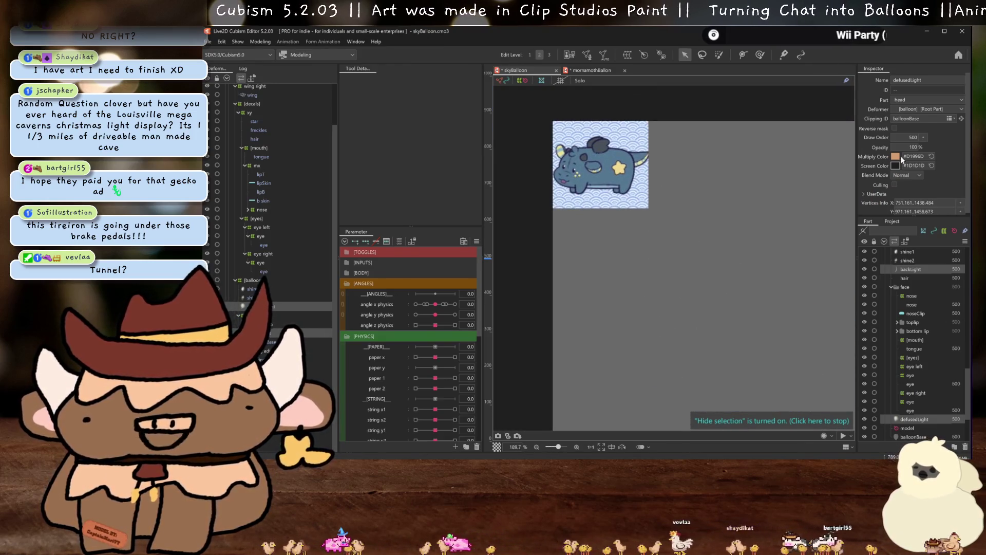
{"action": "left_click", "coordinate": [895, 158]}
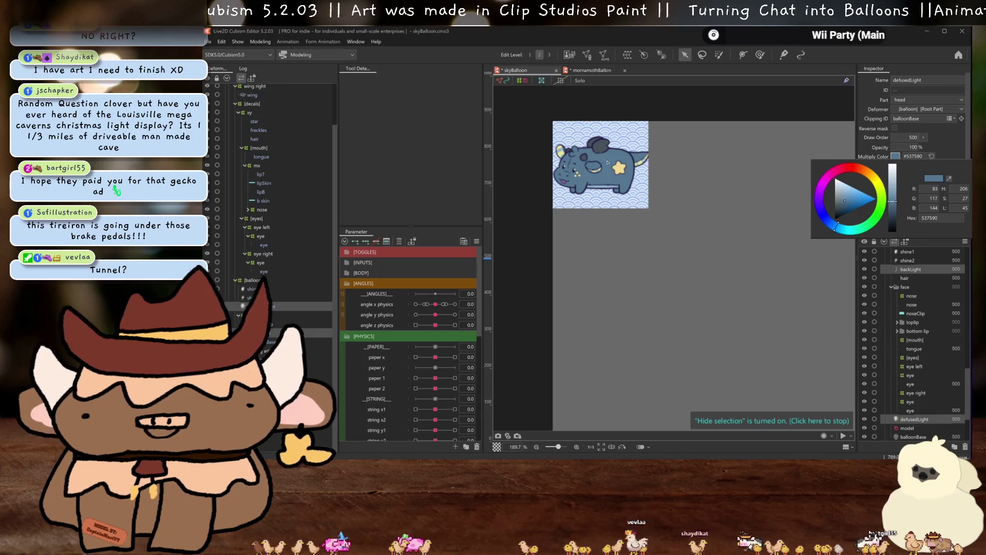
{"action": "scroll", "coordinate": [648, 196], "scroll_direction": "down", "scroll_amount": 6}
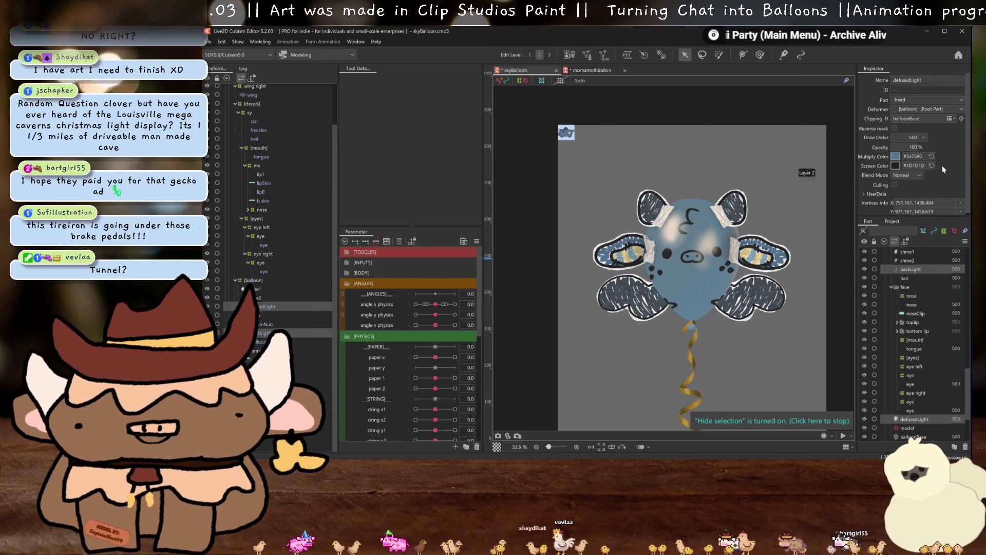
{"action": "left_click", "coordinate": [895, 157]}
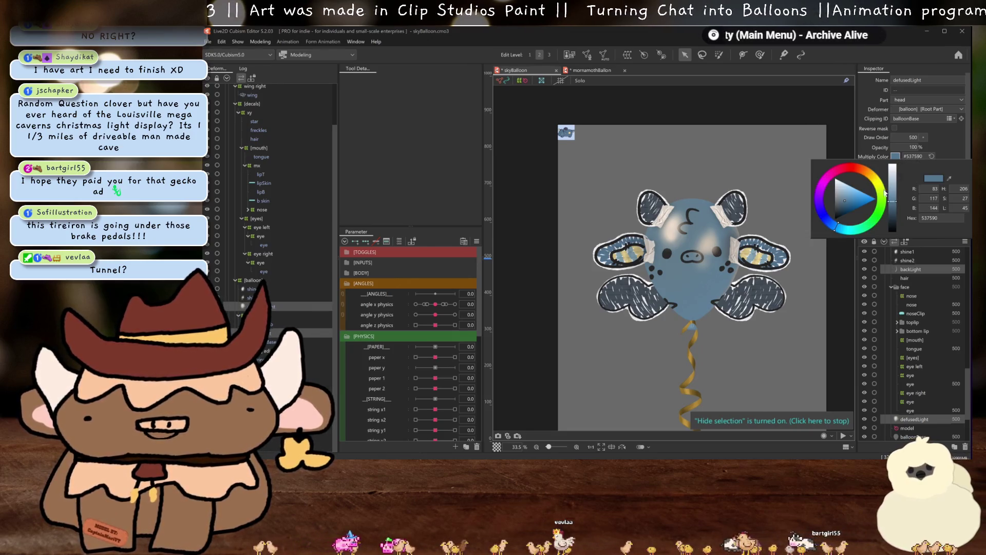
{"action": "left_click_drag", "start_coordinate": [892, 204], "coordinate": [894, 198]}
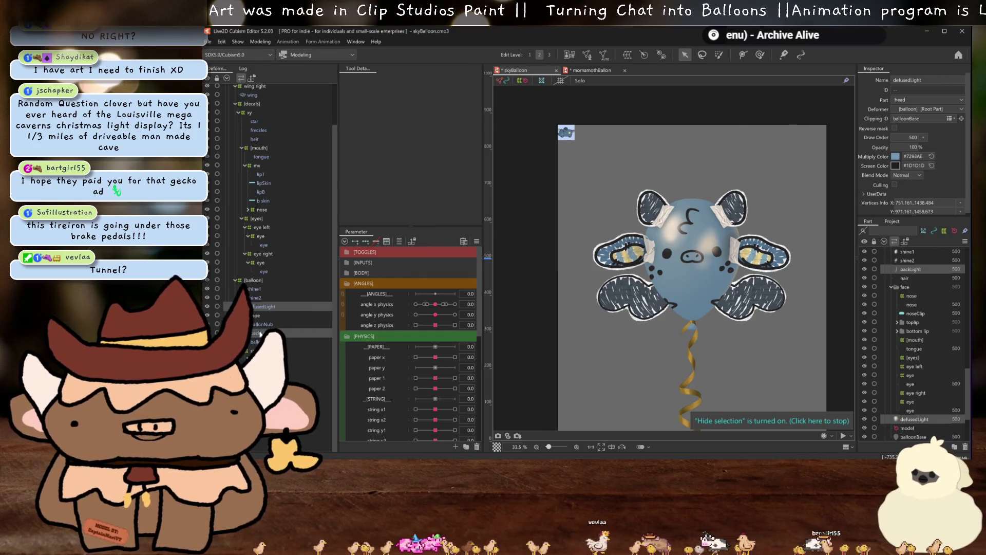
- Pick the backLight layer from the overlapping objects on the balloon's right side
{"action": "left_click", "coordinate": [260, 332]}
{"action": "scroll", "coordinate": [774, 292], "scroll_direction": "up", "scroll_amount": 5}
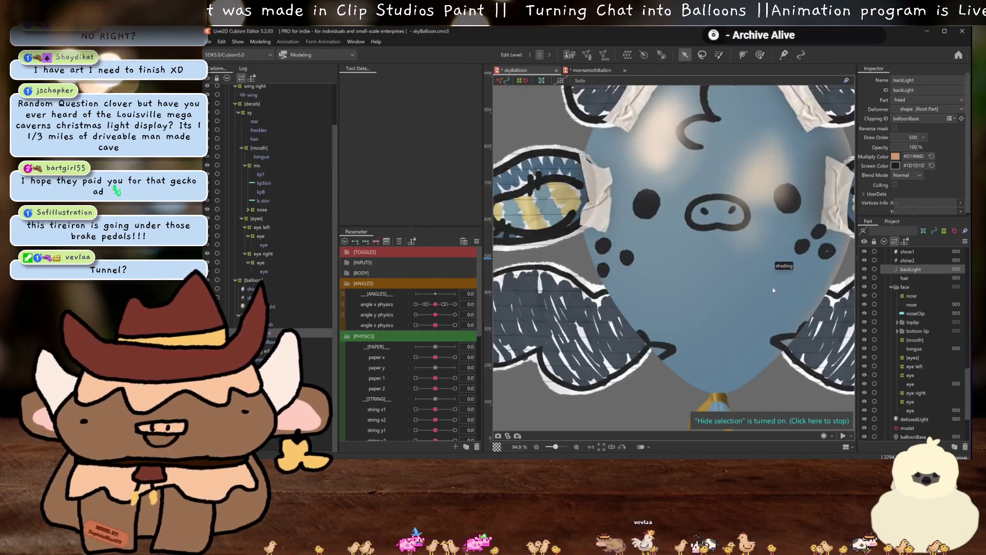
{"action": "left_click_drag", "start_coordinate": [774, 291], "coordinate": [741, 265]}
{"action": "left_click", "coordinate": [739, 265]}
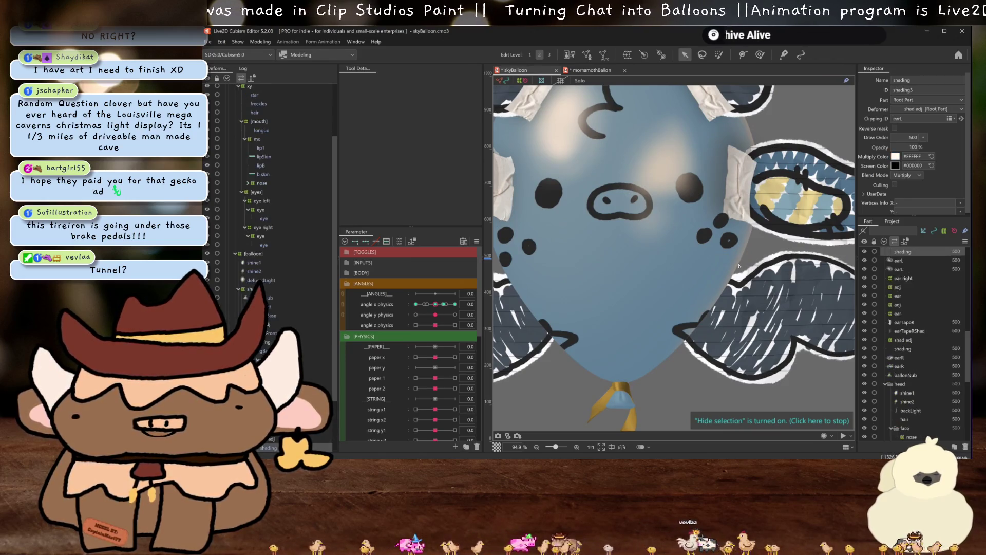
{"action": "right_click", "coordinate": [739, 268]}
{"action": "right_click", "coordinate": [739, 268]}
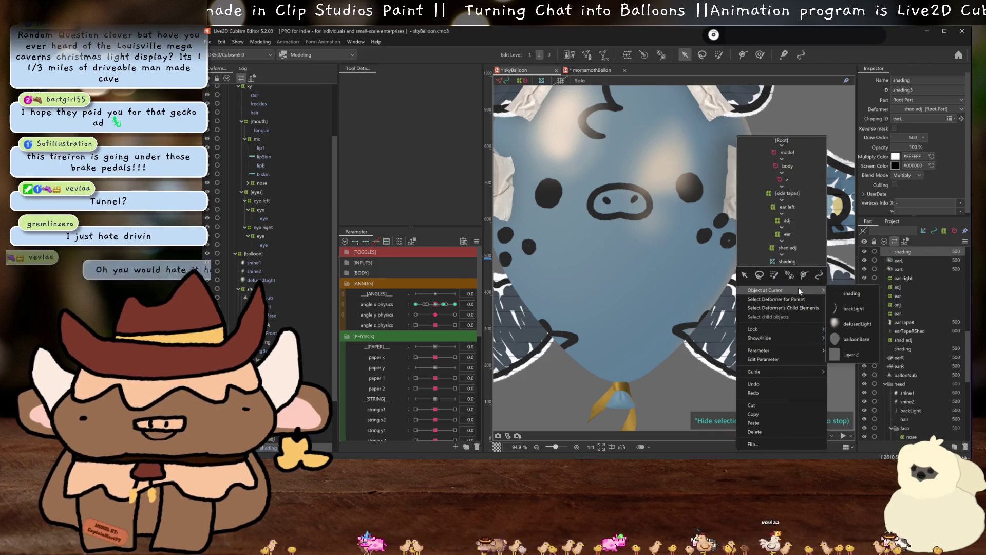
{"action": "left_click", "coordinate": [789, 301]}
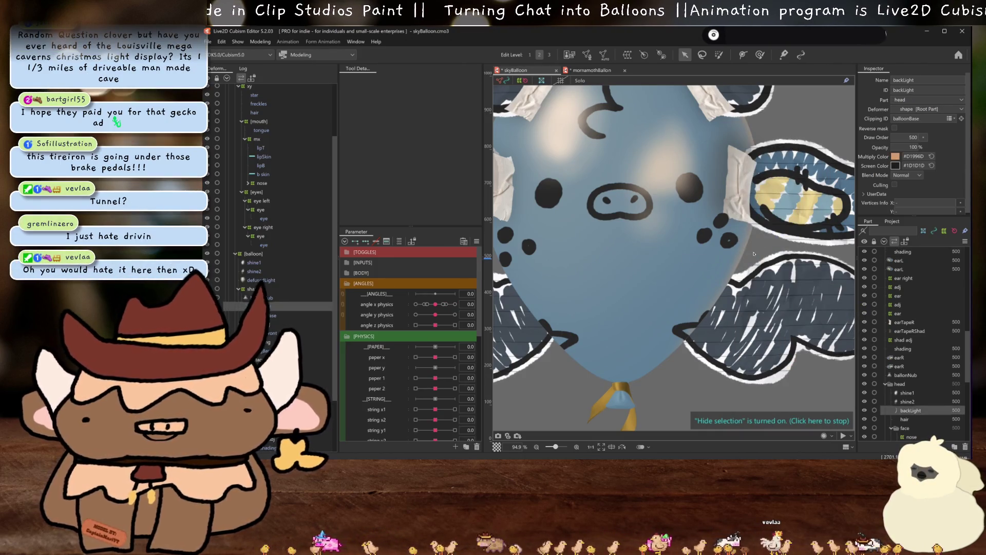
- Undo the blue tint on the light layers, keeping only backLight selected
{"action": "scroll", "coordinate": [284, 315], "scroll_direction": "down", "scroll_amount": 1}
{"action": "scroll", "coordinate": [284, 315], "scroll_direction": "up", "scroll_amount": 2}
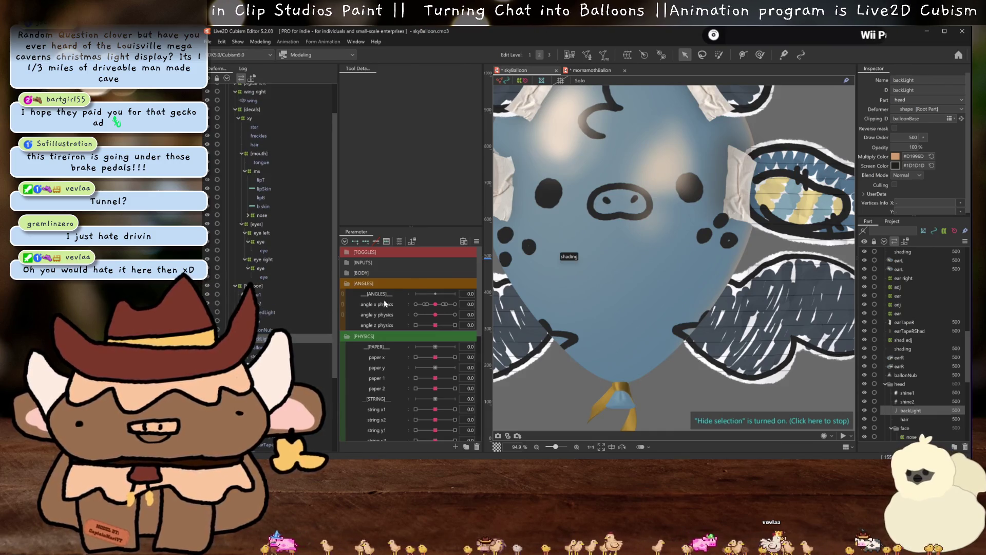
{"action": "scroll", "coordinate": [613, 295], "scroll_direction": "down", "scroll_amount": 4}
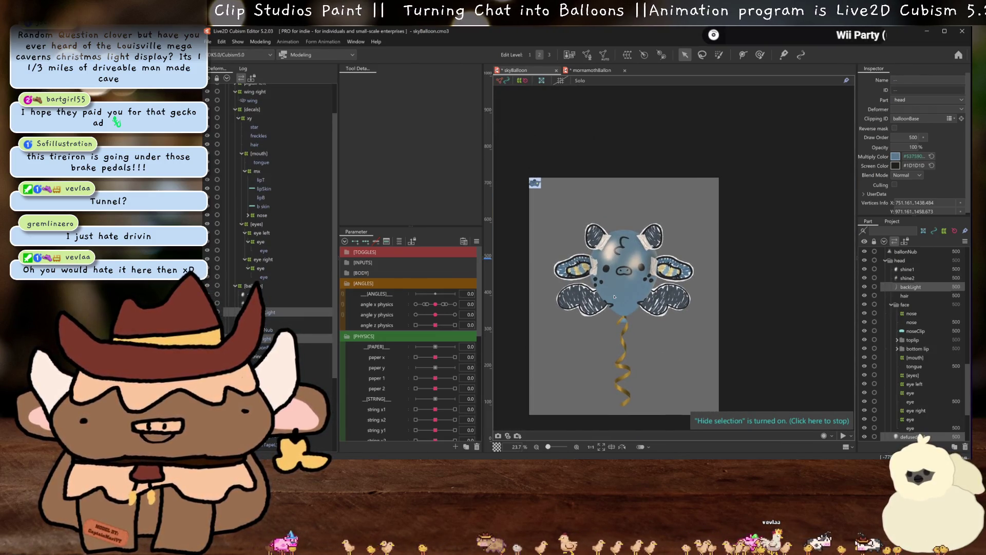
{"action": "key", "text": "ctrl+z"}
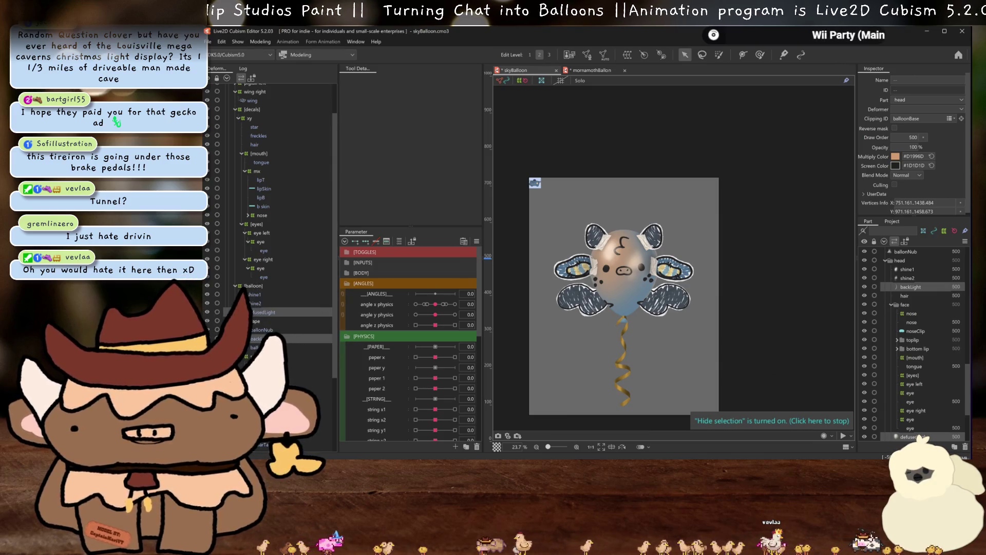
{"action": "left_click", "coordinate": [263, 339]}
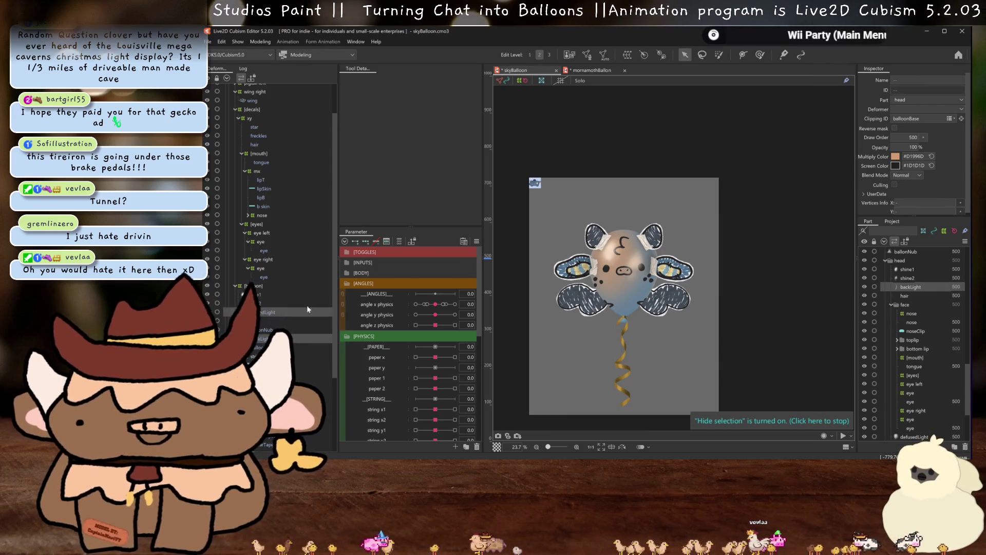